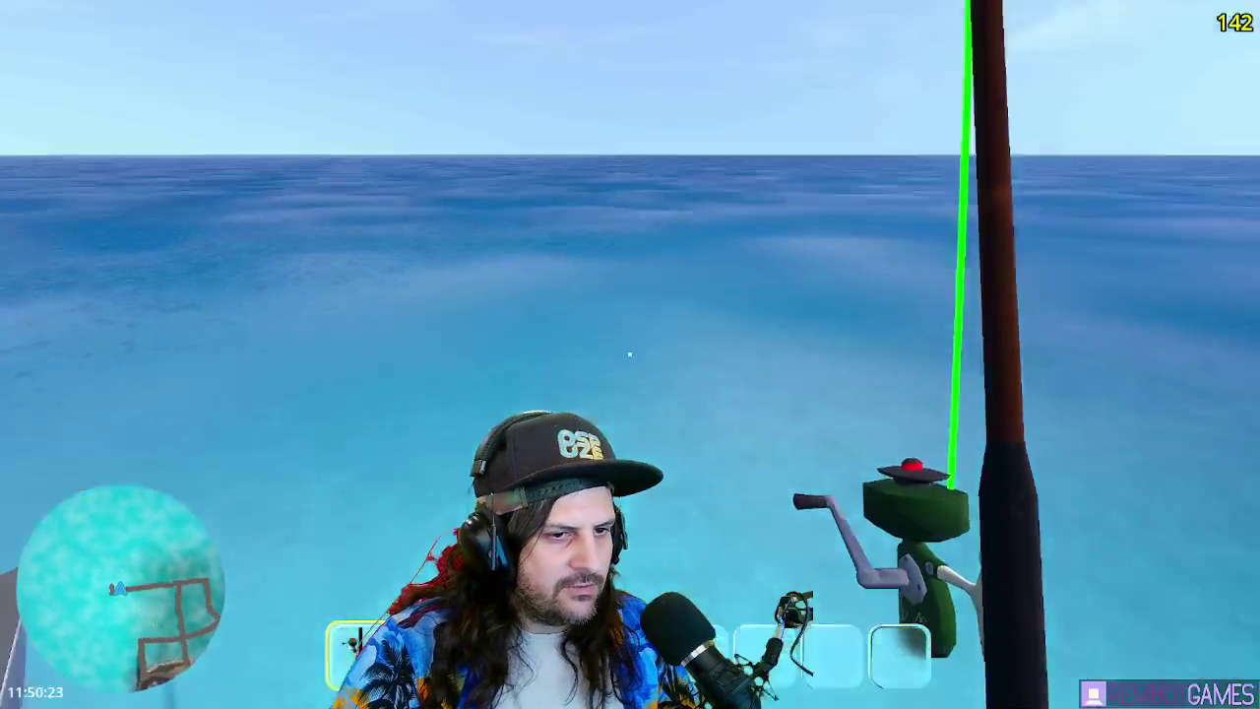
- Cast and reel in the line several times, including an upward 63% cast, then return to the script editor
left_click_drag(630, 355, 630, 354)
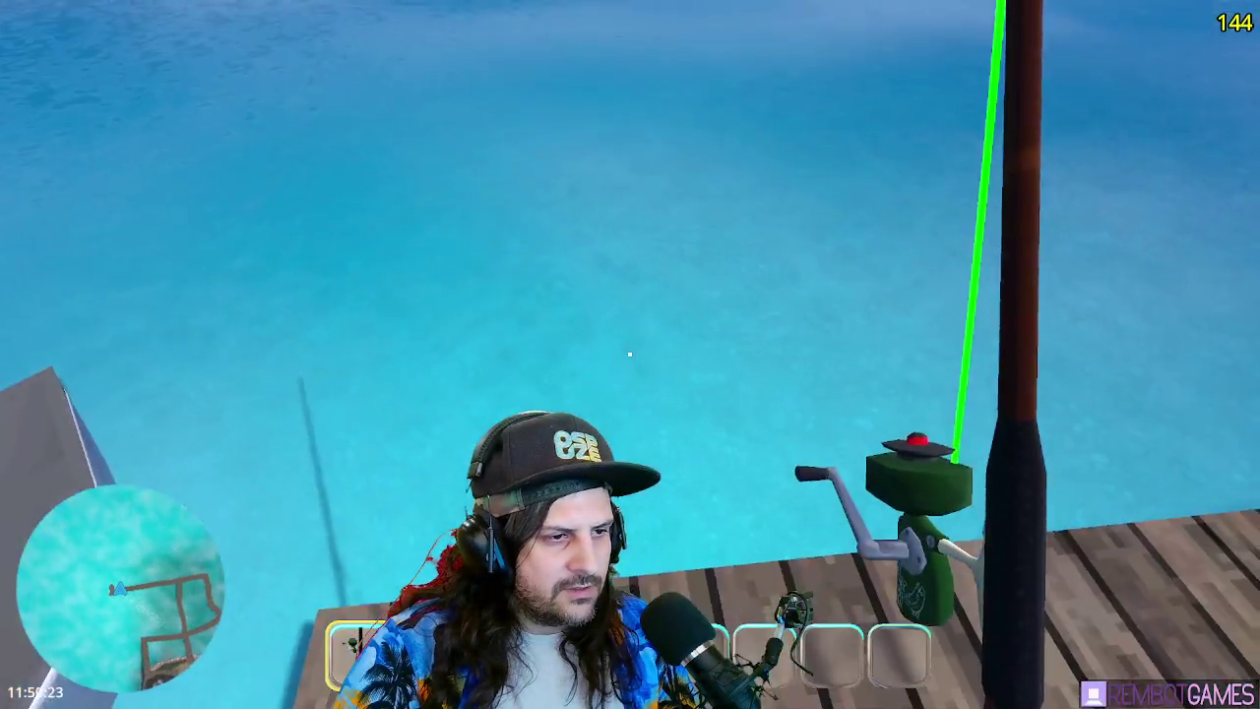
left_click_drag(629, 355, 630, 354)
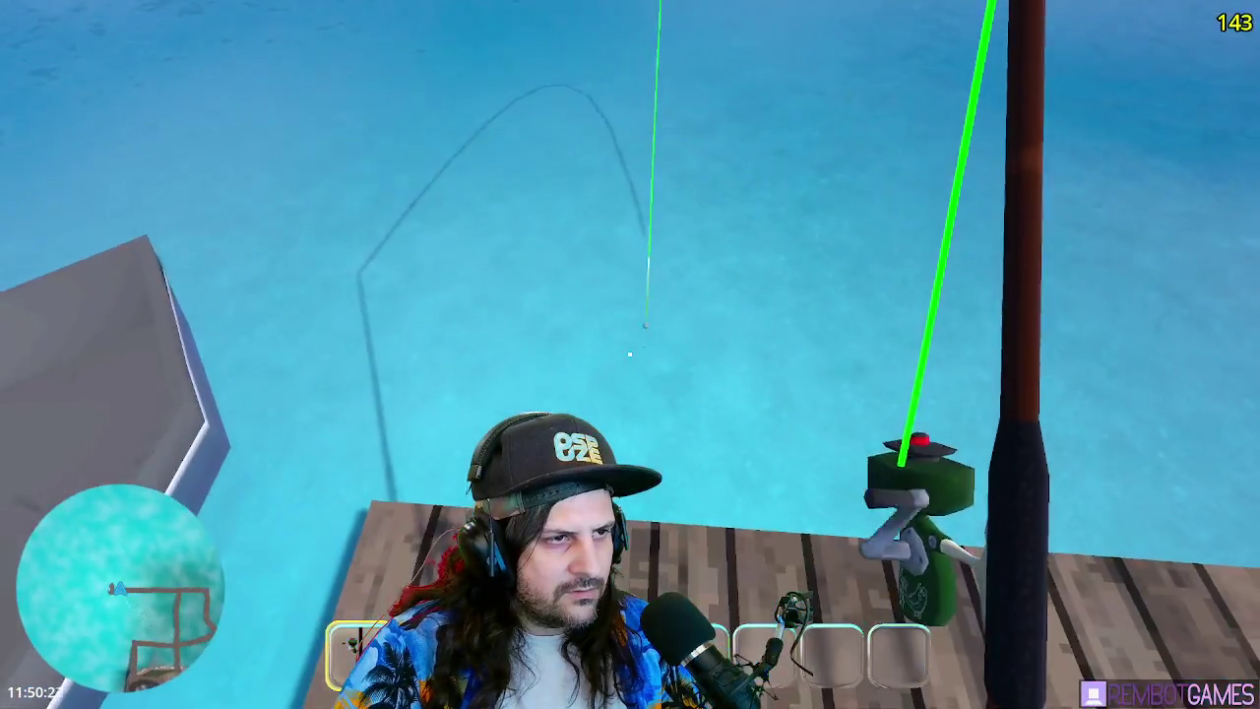
left_click_drag(630, 354, 630, 355)
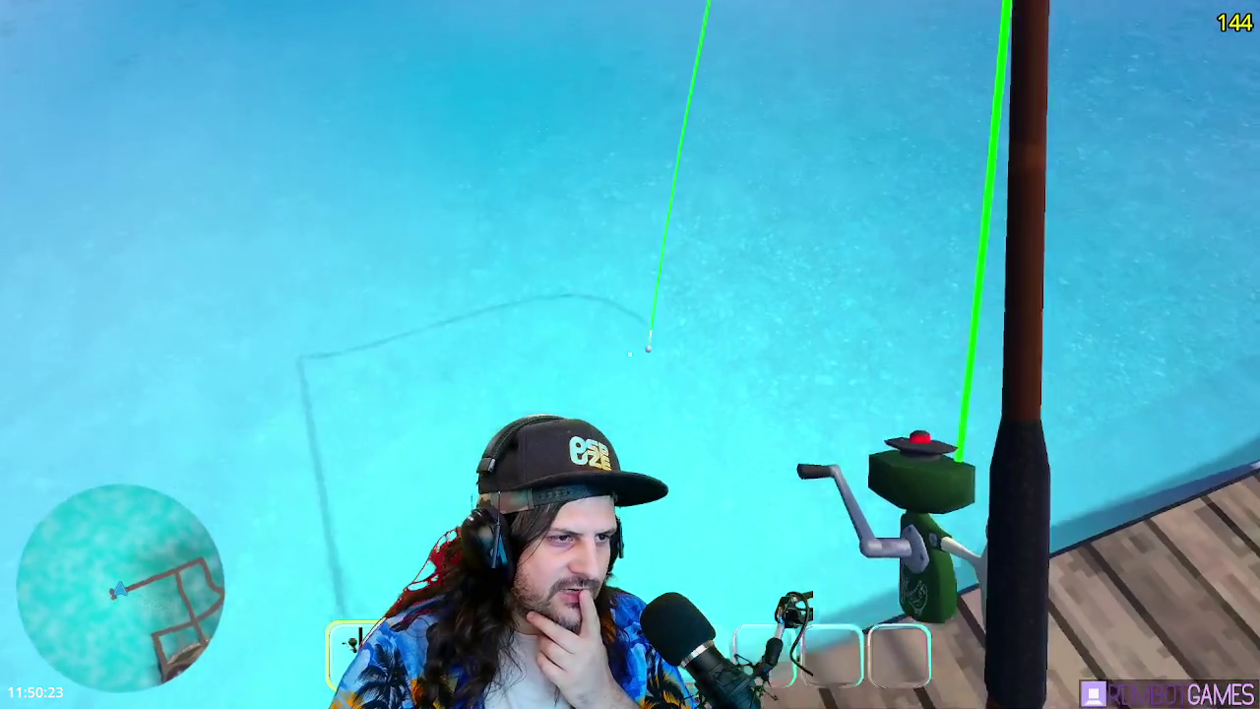
left_click(629, 352)
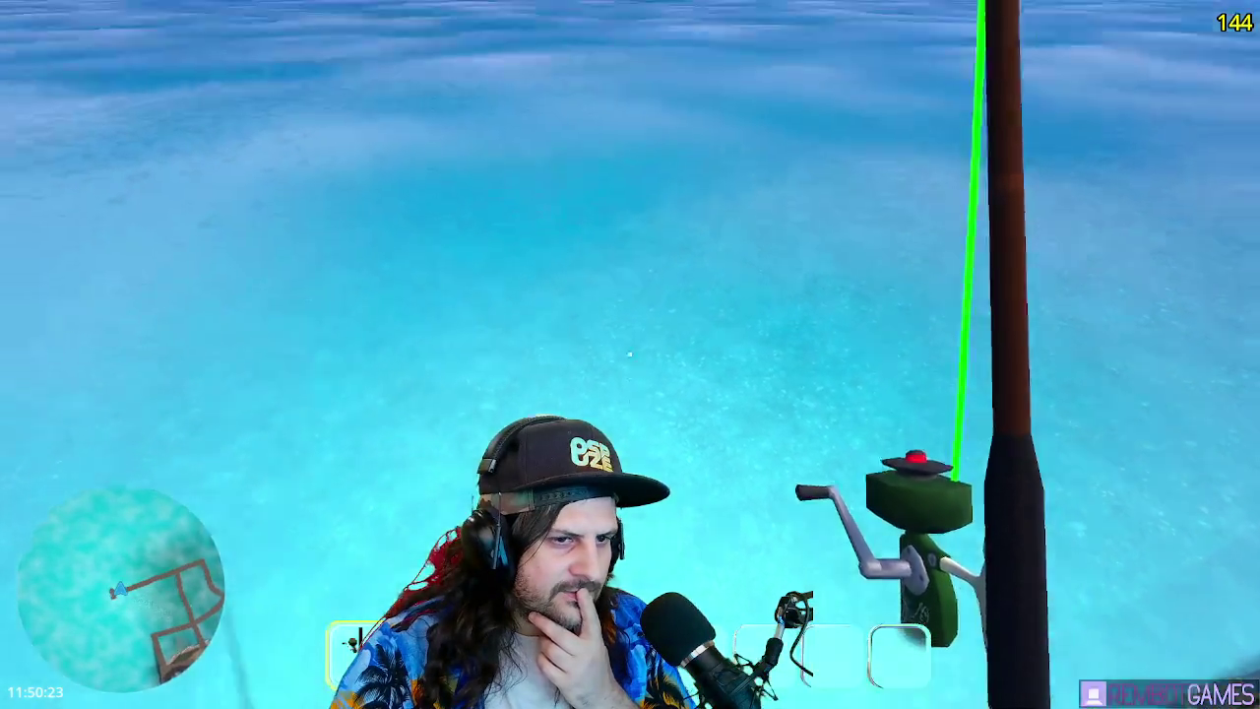
left_click_drag(630, 352, 630, 353)
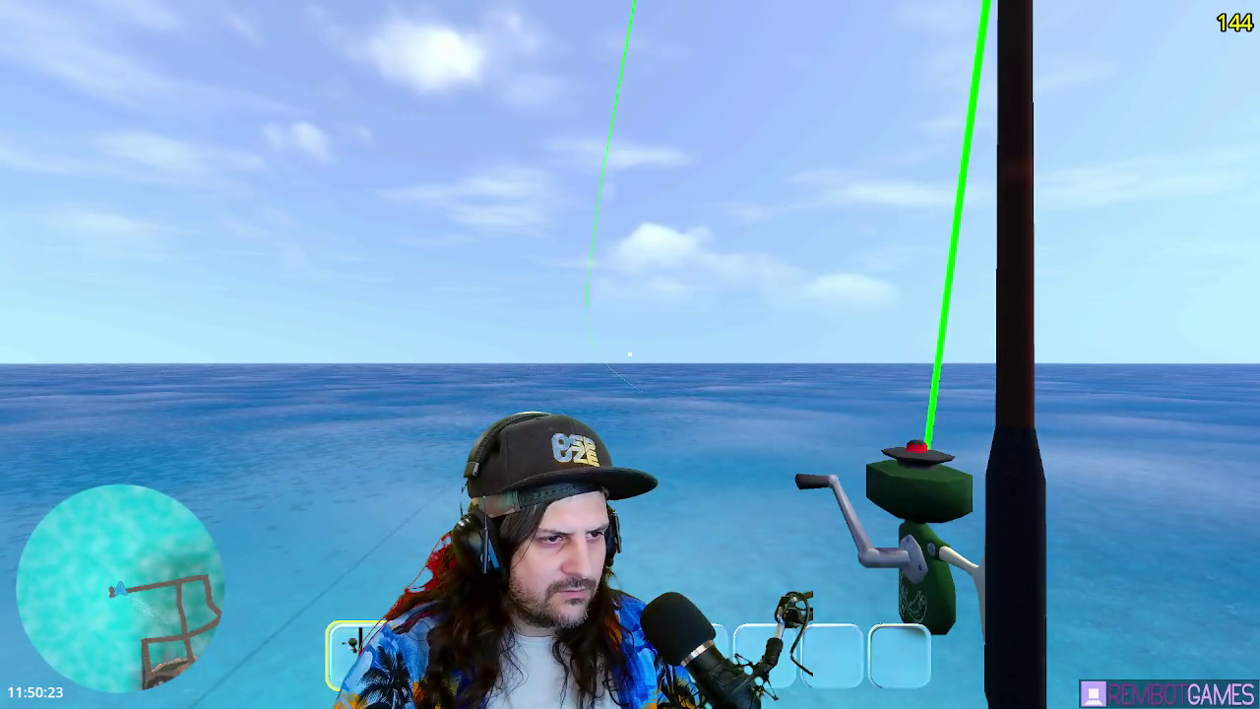
left_click_drag(630, 352, 629, 353)
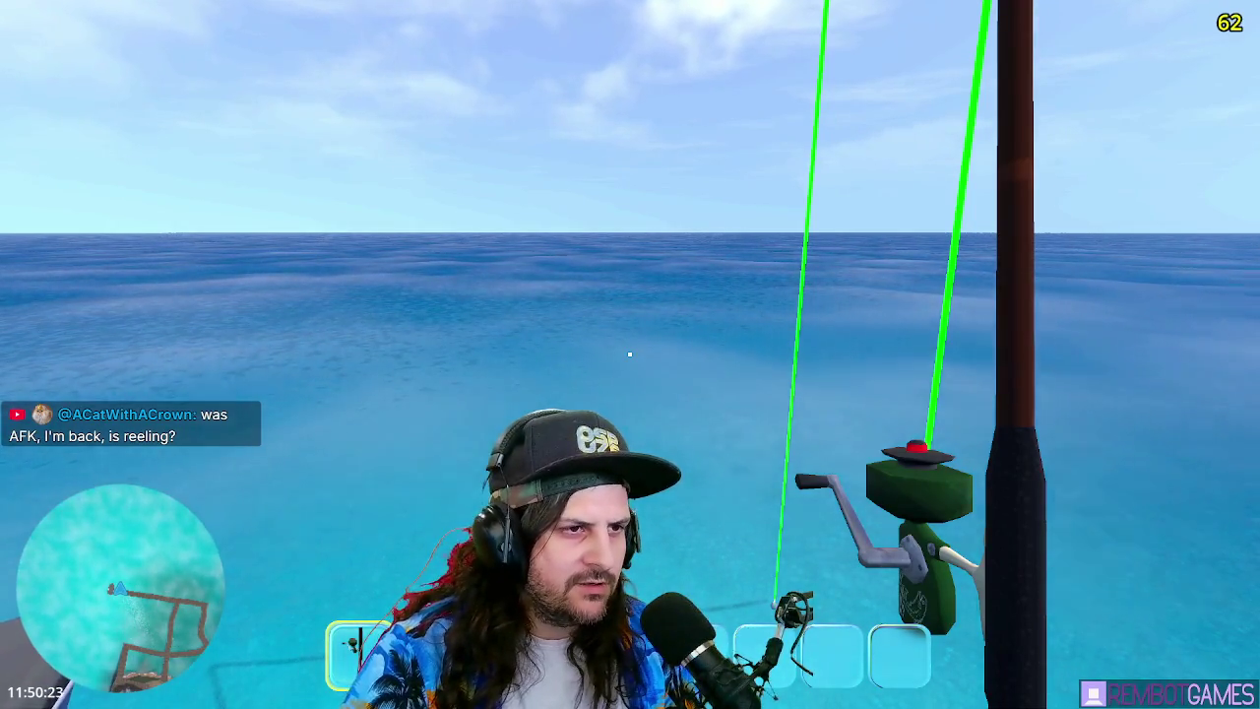
key("alt+Tab")
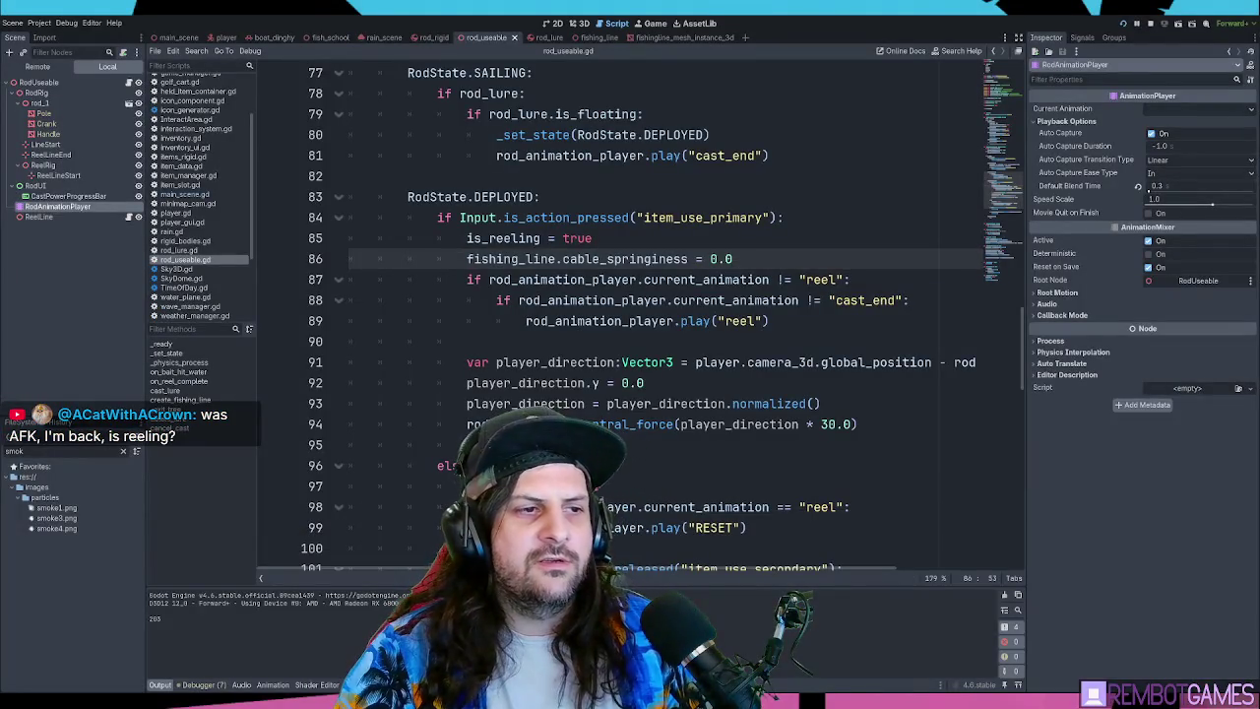
key("alt+Tab")
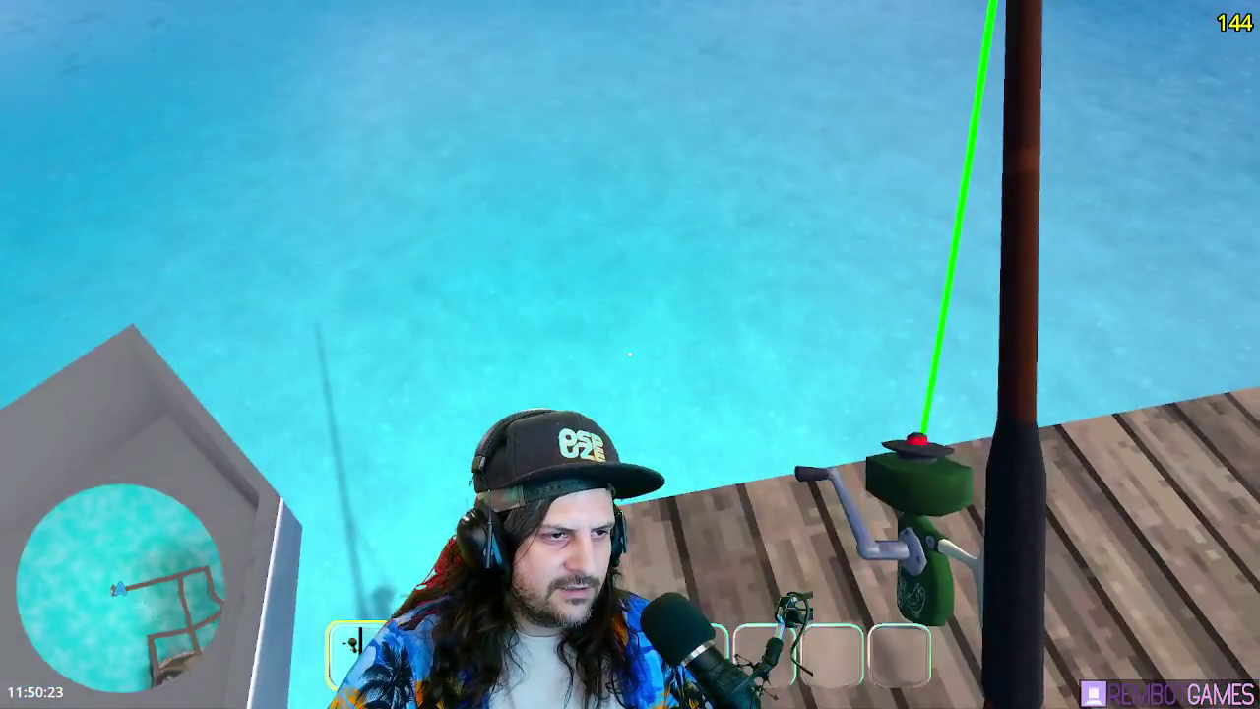
- Cast the line at about 34% power, check rod_useable.gd, then reel the line back in
left_click(630, 354)
left_click_drag(630, 354, 630, 354)
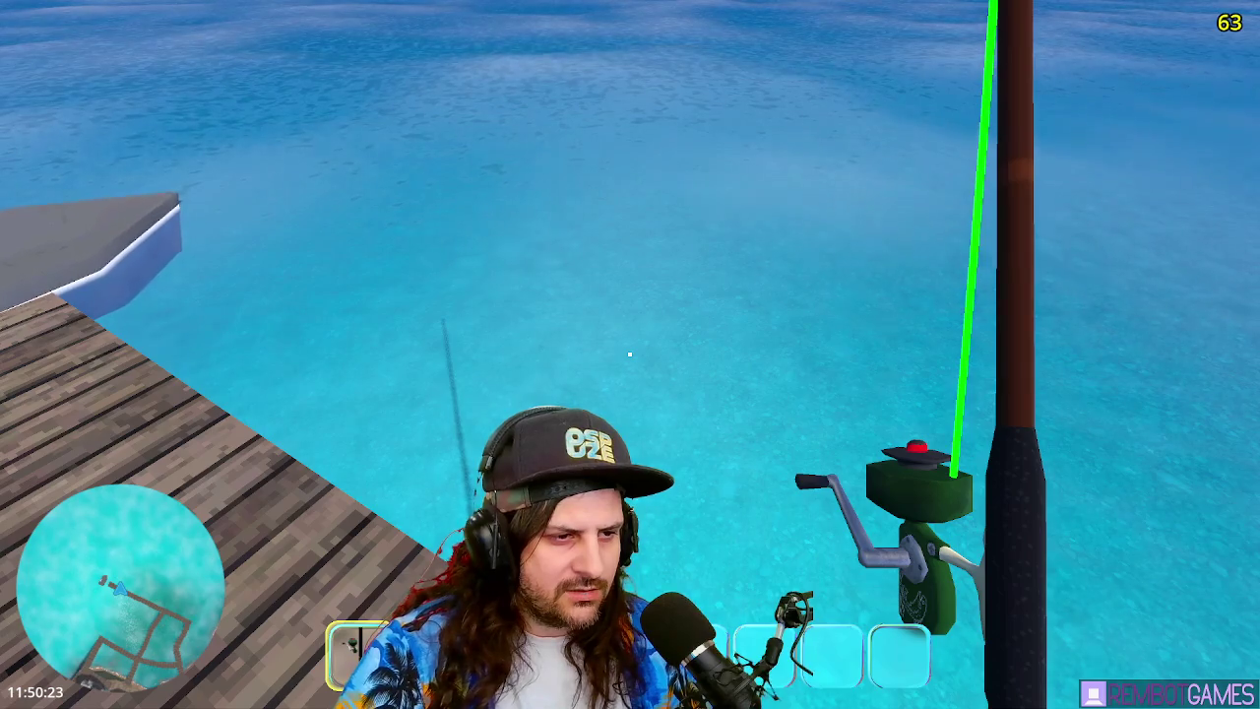
key("F8")
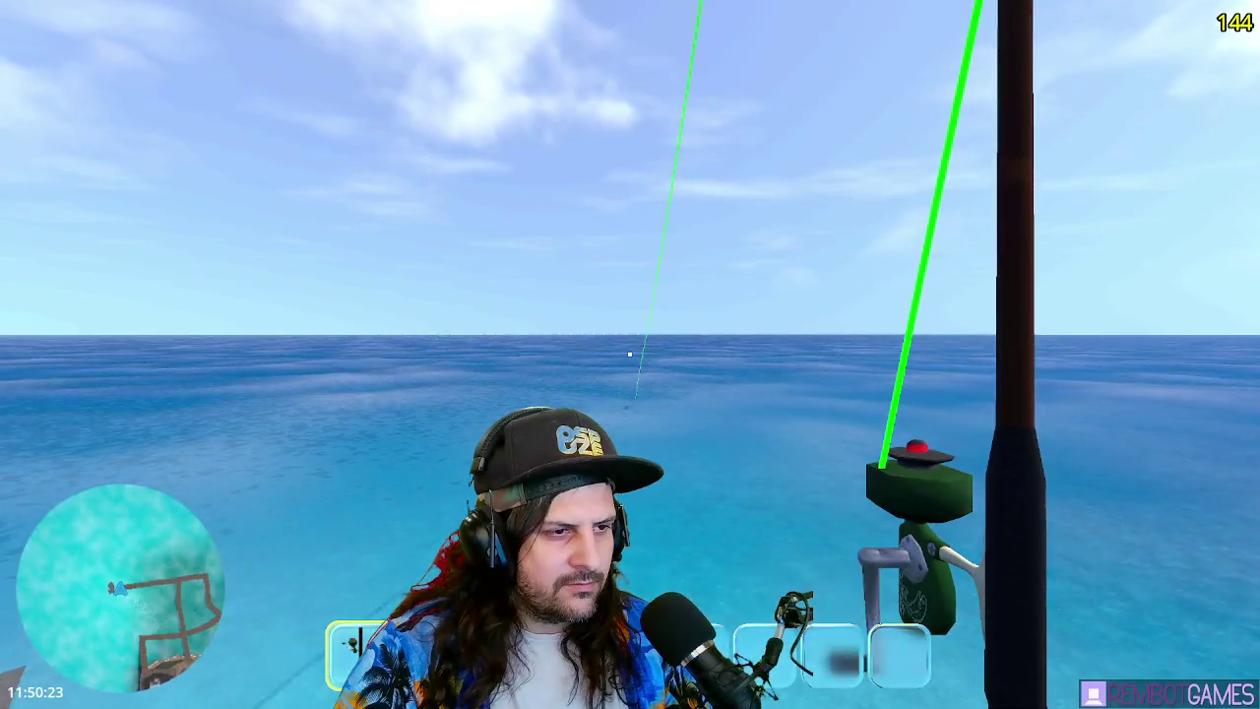
left_click(629, 353)
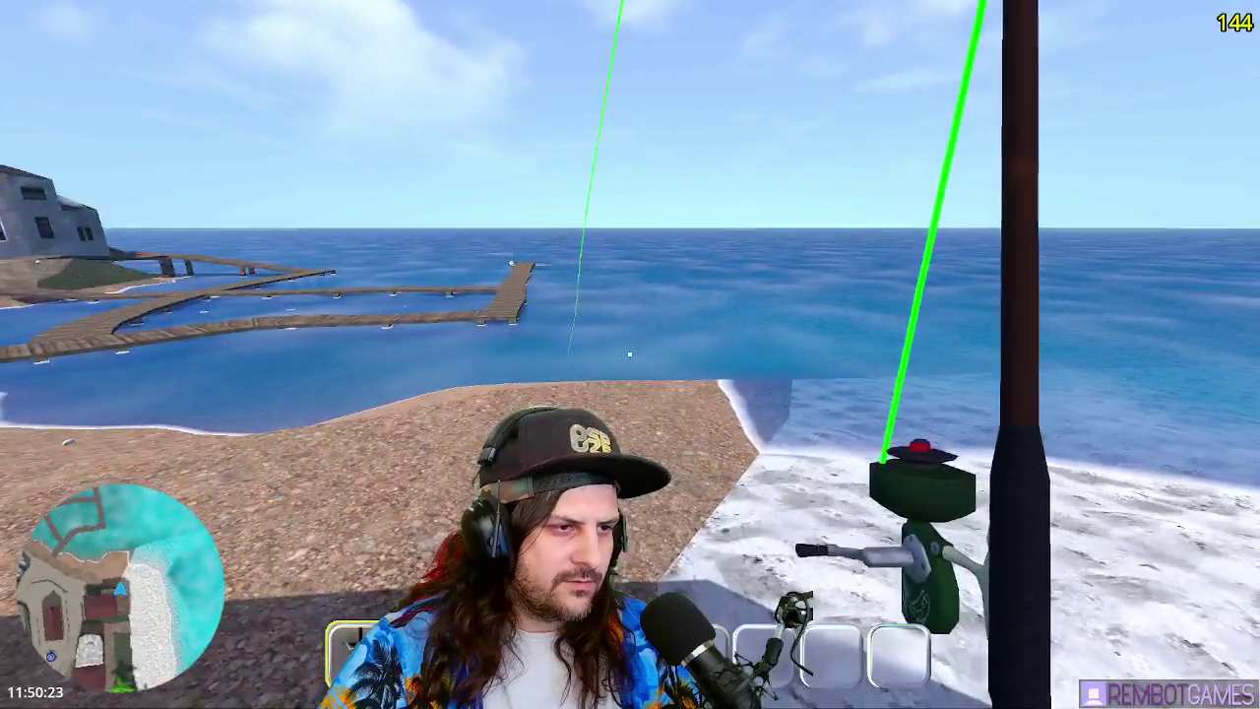
left_click_drag(628, 352, 594, 401)
- Reel the line out of the water, cast at 87%, reel in, and charge another cast to 44%
mouse_move(629, 352)
left_mouse_down()
mouse_move(622, 413)
mouse_move(654, 448)
mouse_move(595, 286)
mouse_move(669, 280)
mouse_move(551, 357)
mouse_move(473, 360)
left_mouse_up()
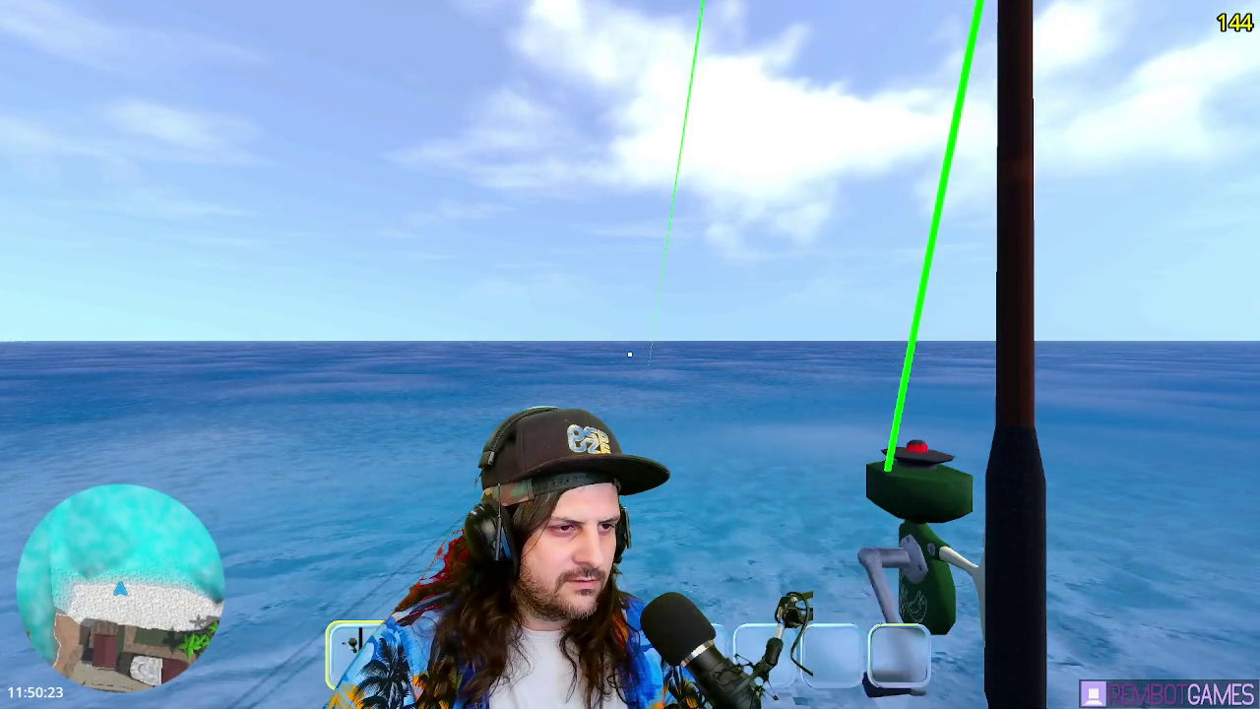
left_click_drag(629, 354, 629, 353)
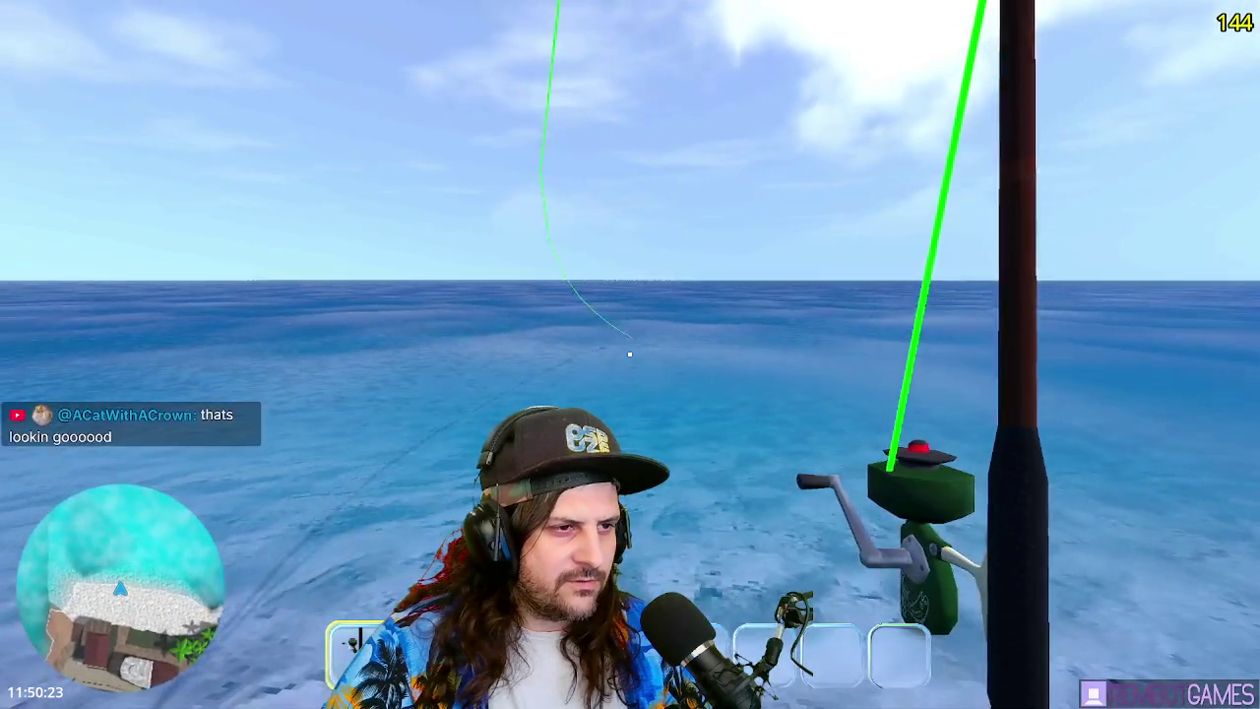
left_click_drag(629, 353, 629, 353)
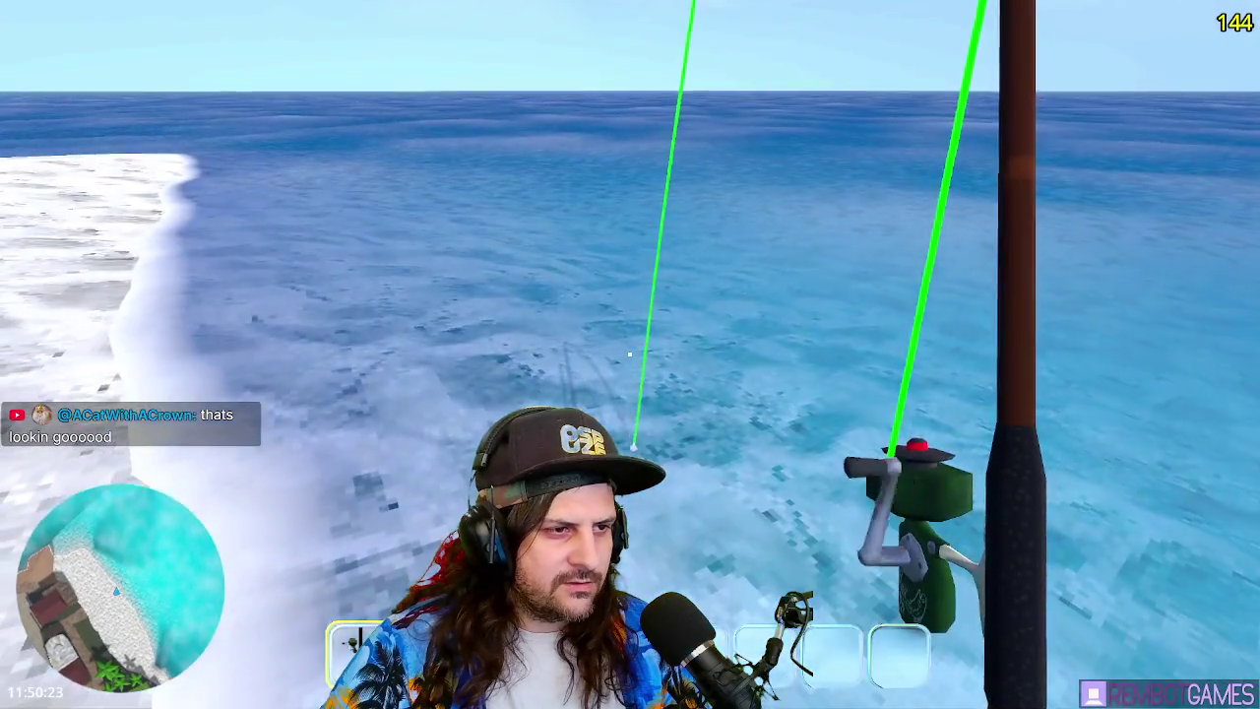
left_click(629, 354)
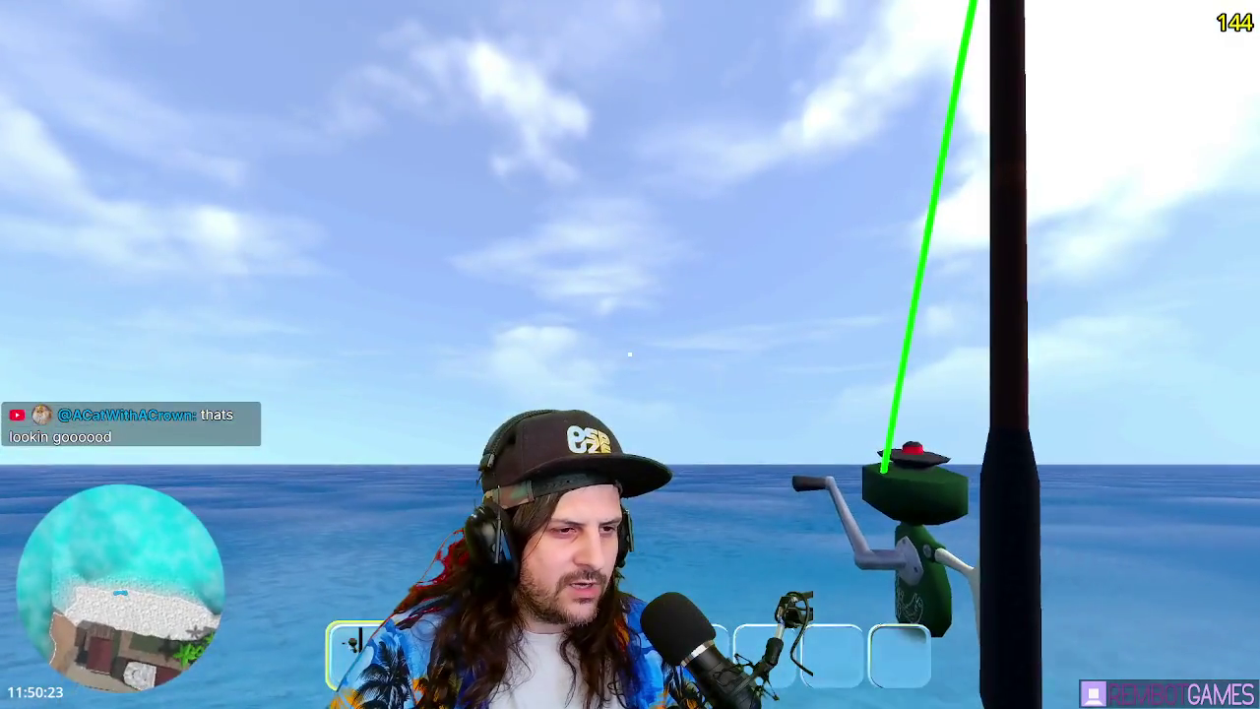
left_click_drag(629, 354, 629, 354)
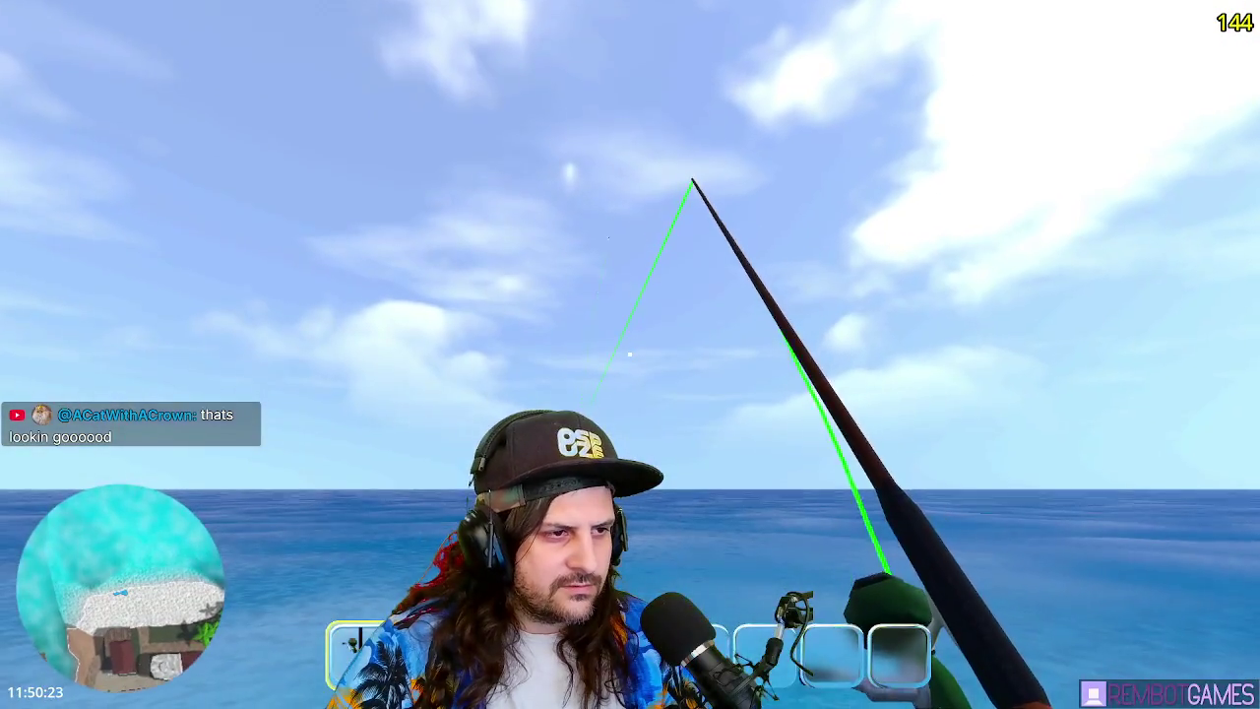
left_click_drag(629, 353, 629, 353)
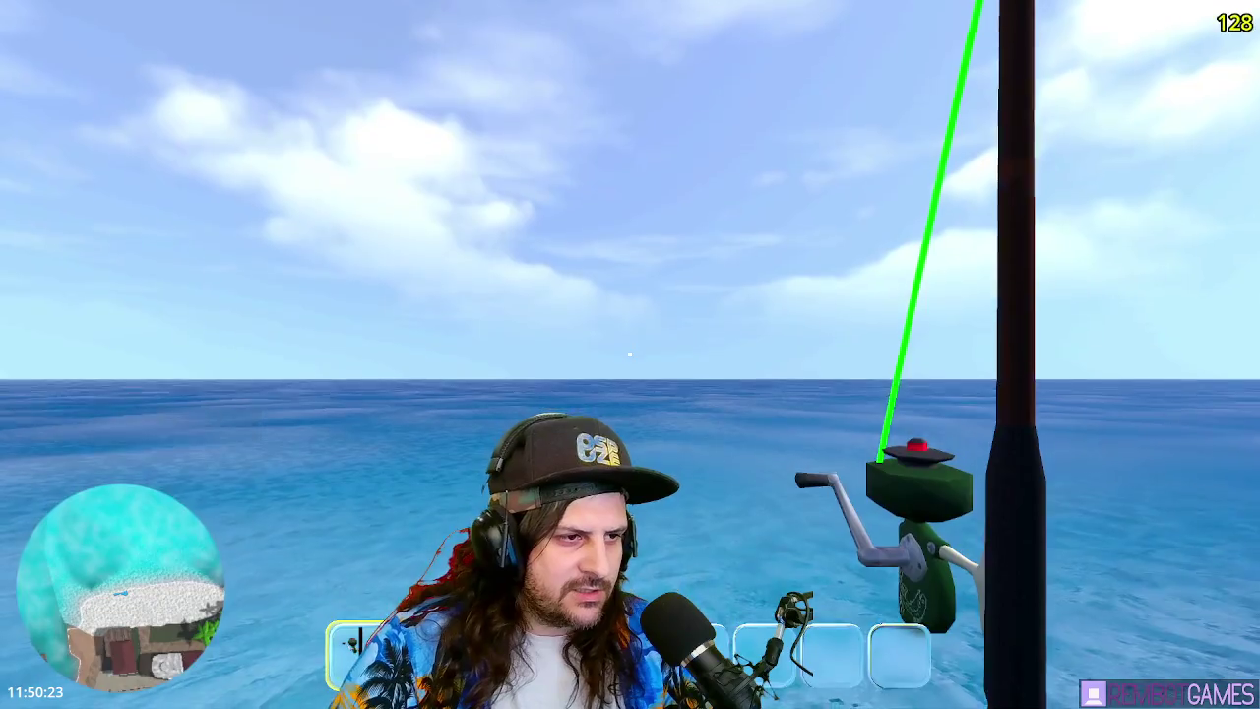
left_click_drag(629, 353, 629, 353)
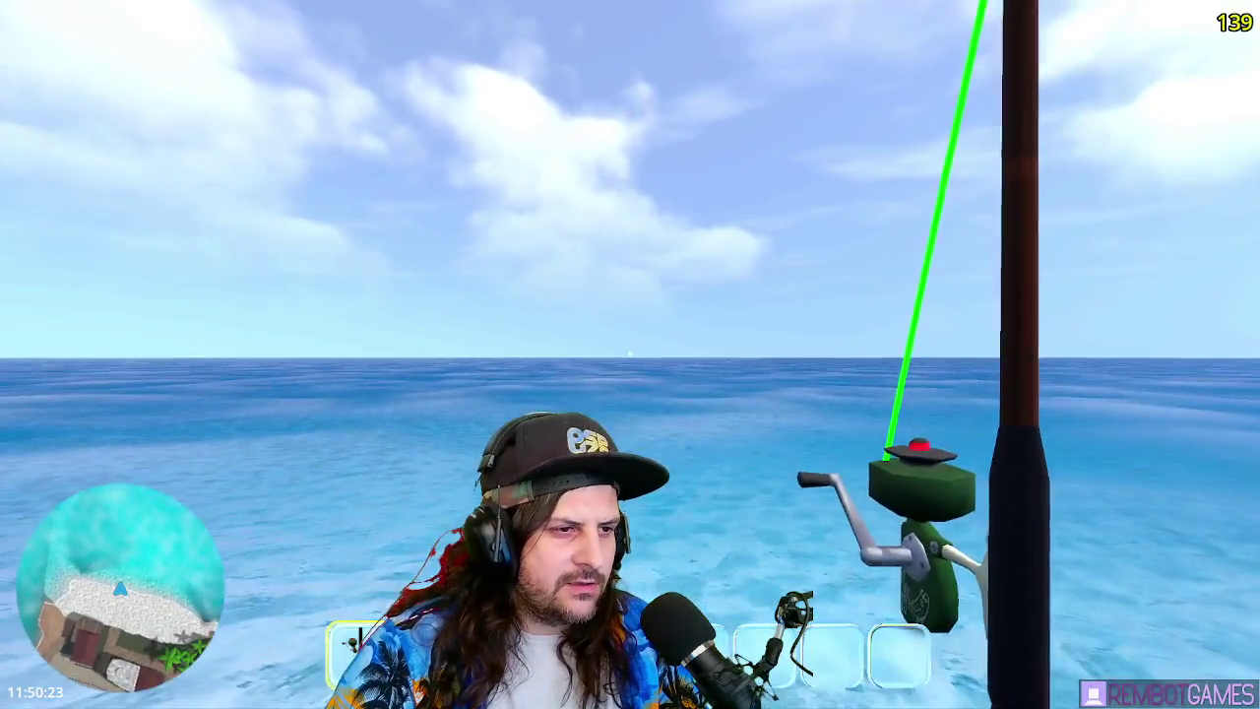
left_click_drag(630, 354, 630, 354)
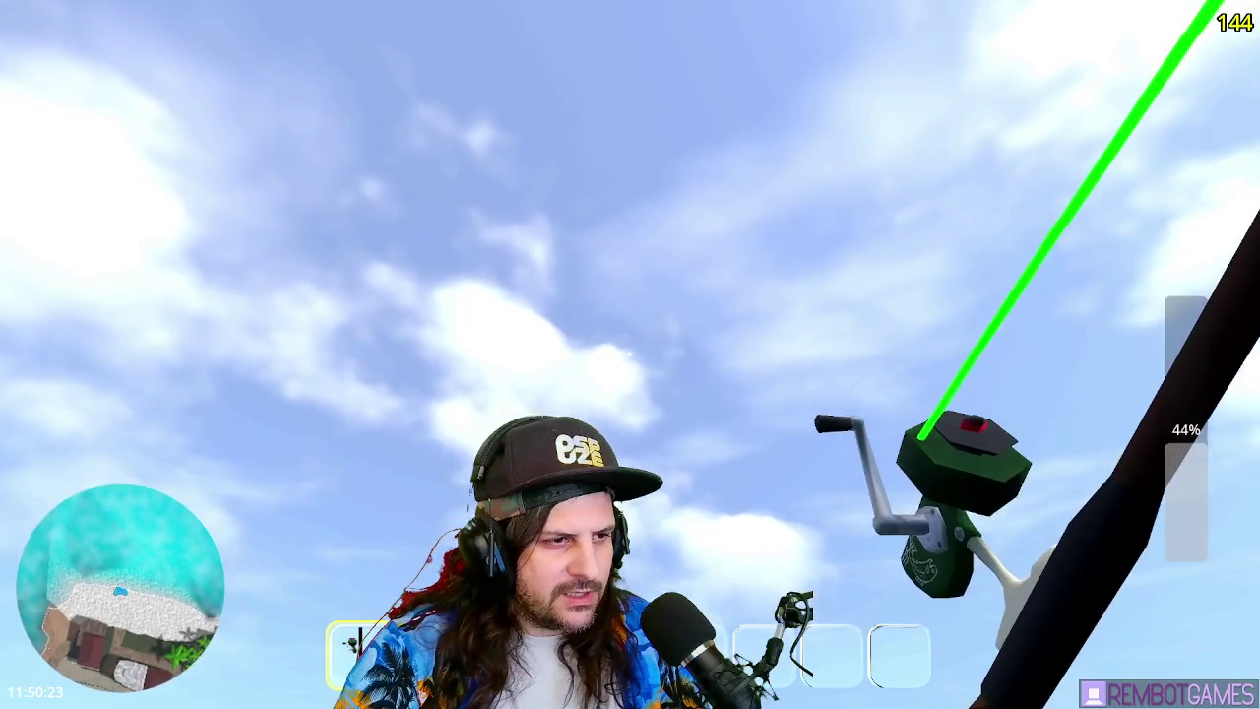
- Reel in, cast at 77% toward the island, reel in and recharge, then stop the game with F8
left_click(629, 354)
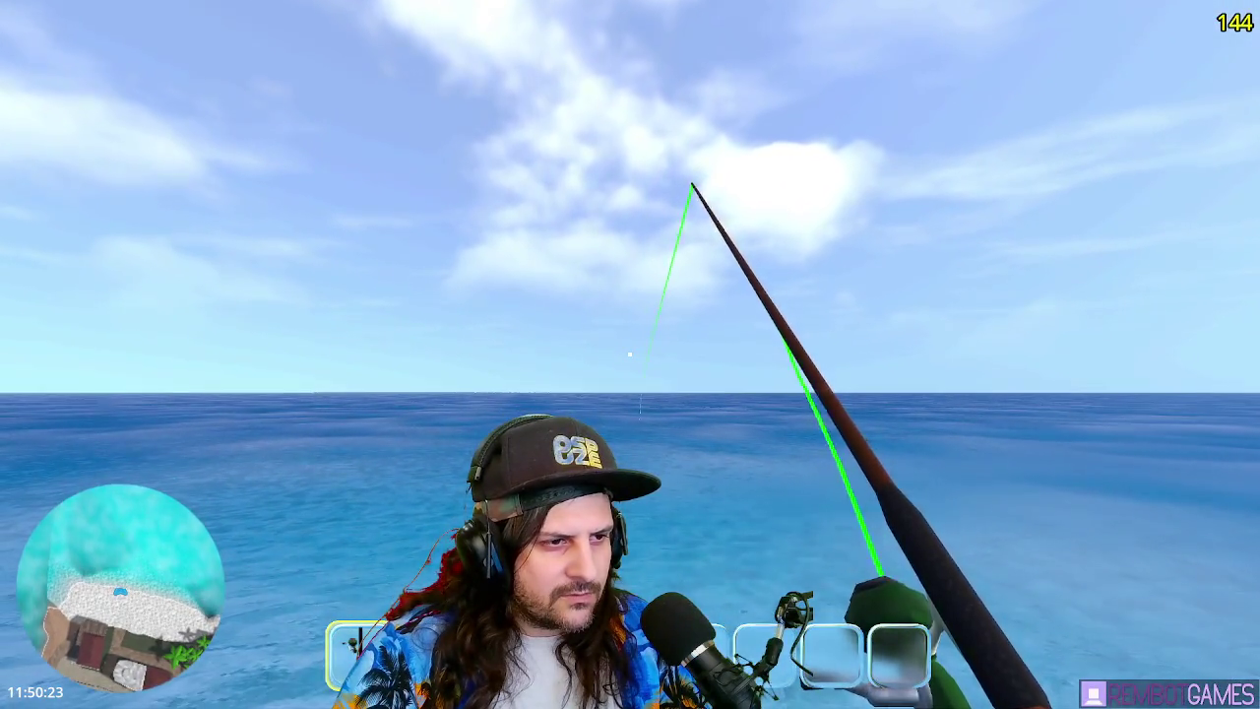
left_click(630, 354)
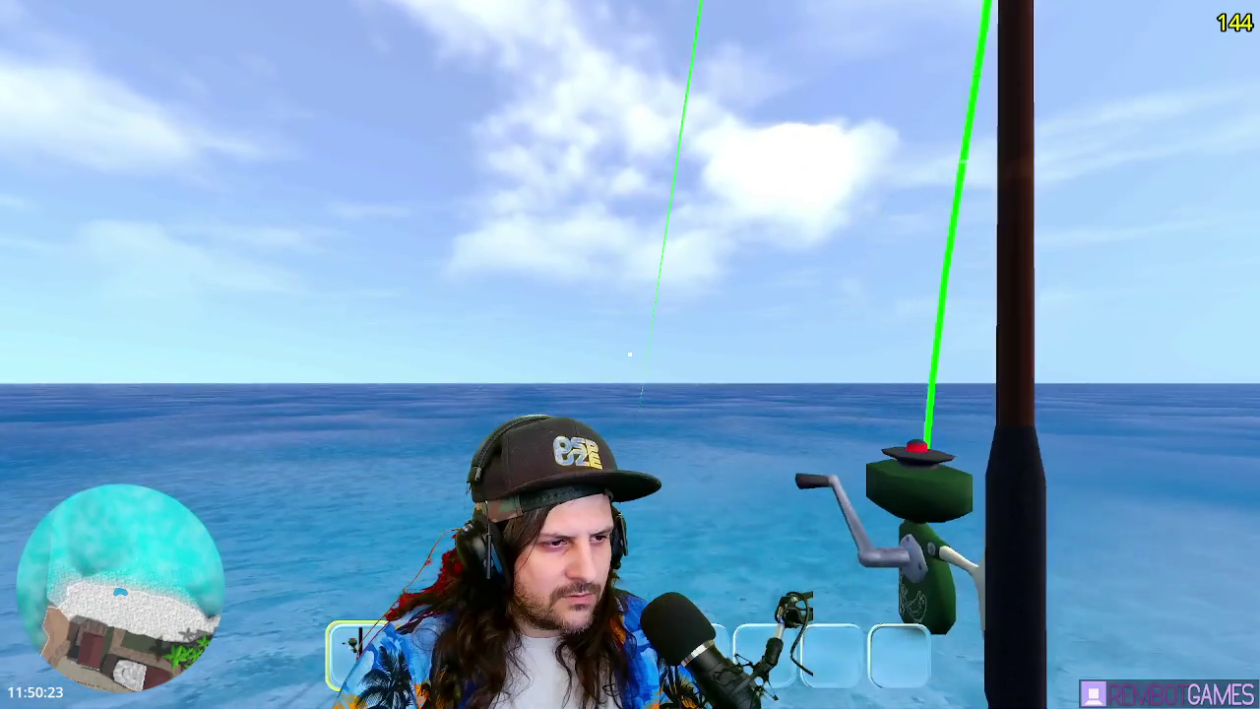
left_click_drag(630, 354, 630, 354)
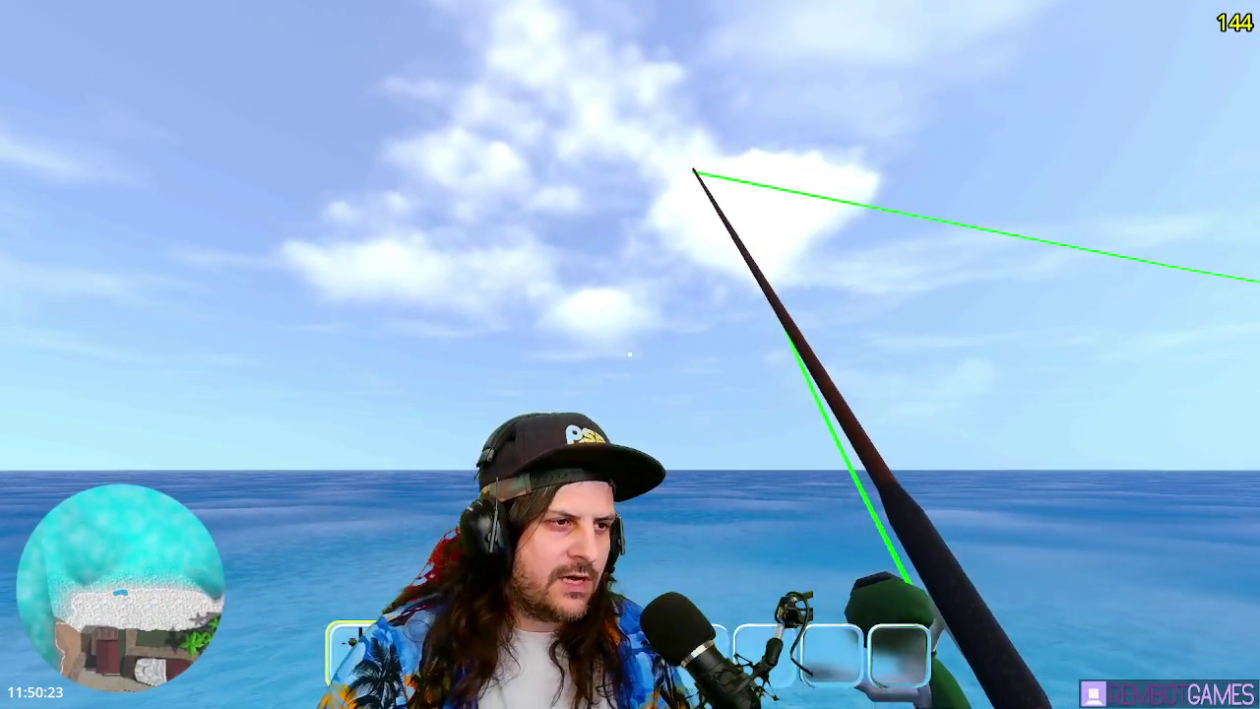
left_click(629, 355)
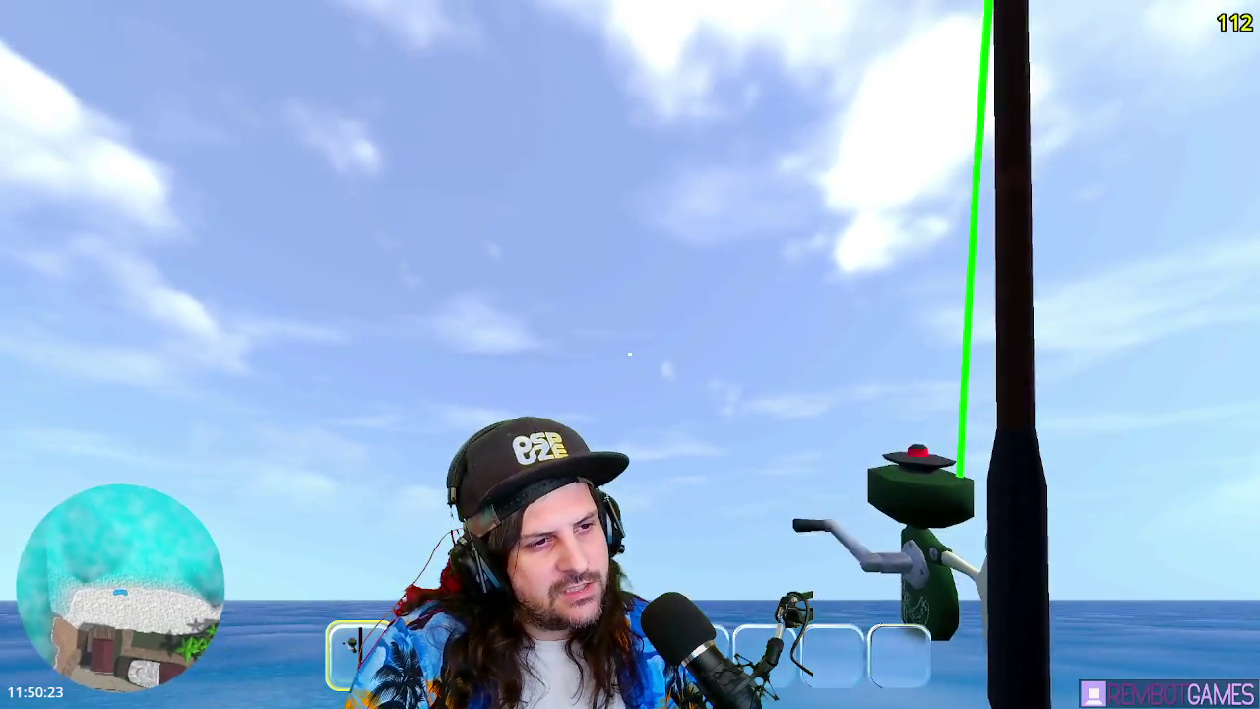
left_click_drag(630, 355, 630, 355)
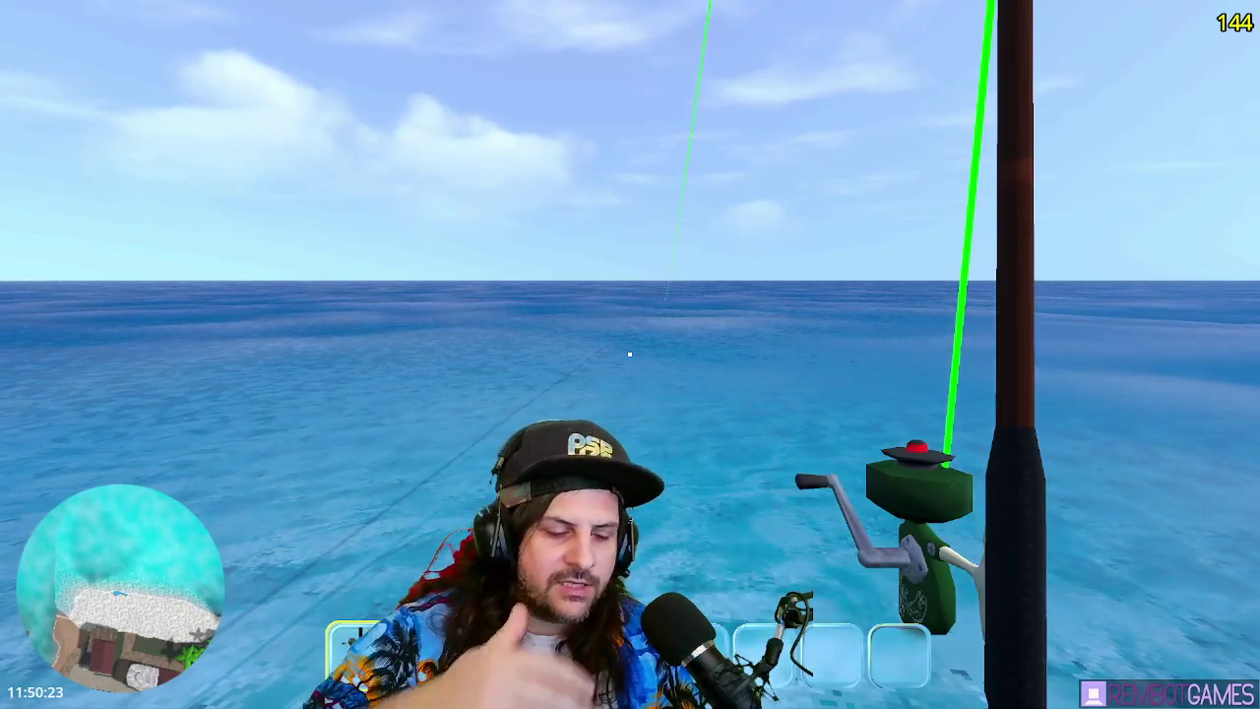
key("F8")
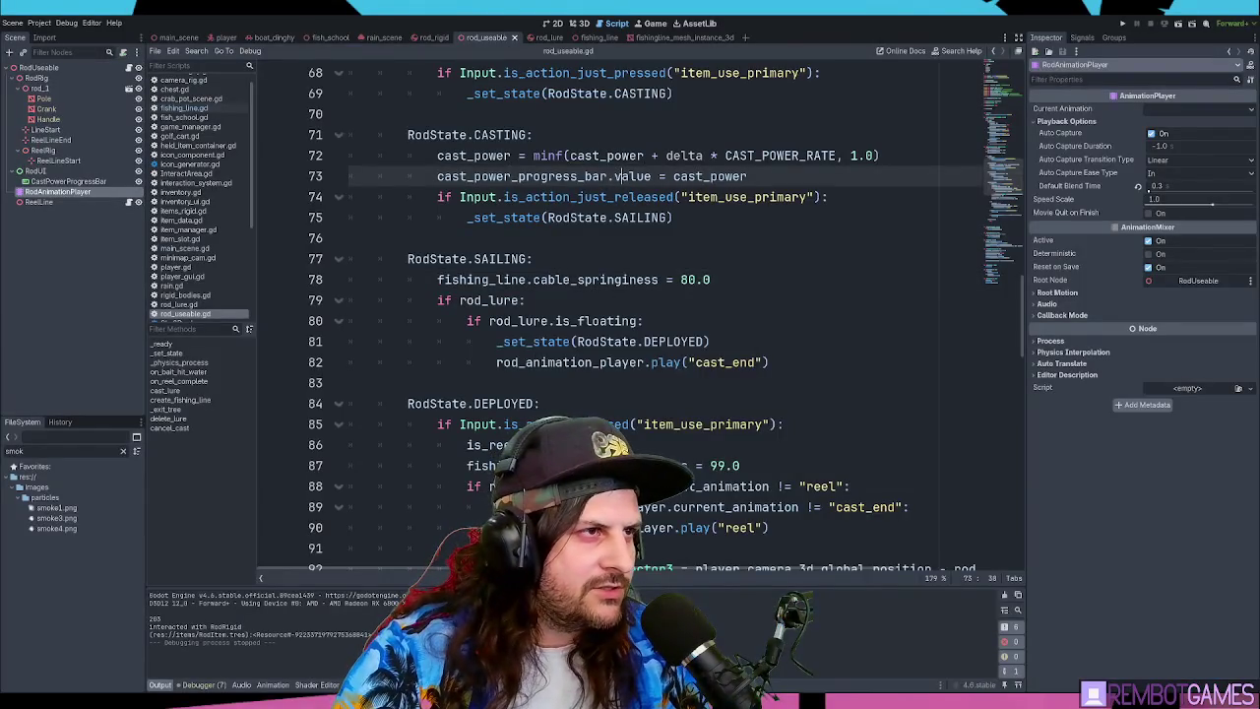
- Open player.gd and scroll through its code
left_click(549, 110)
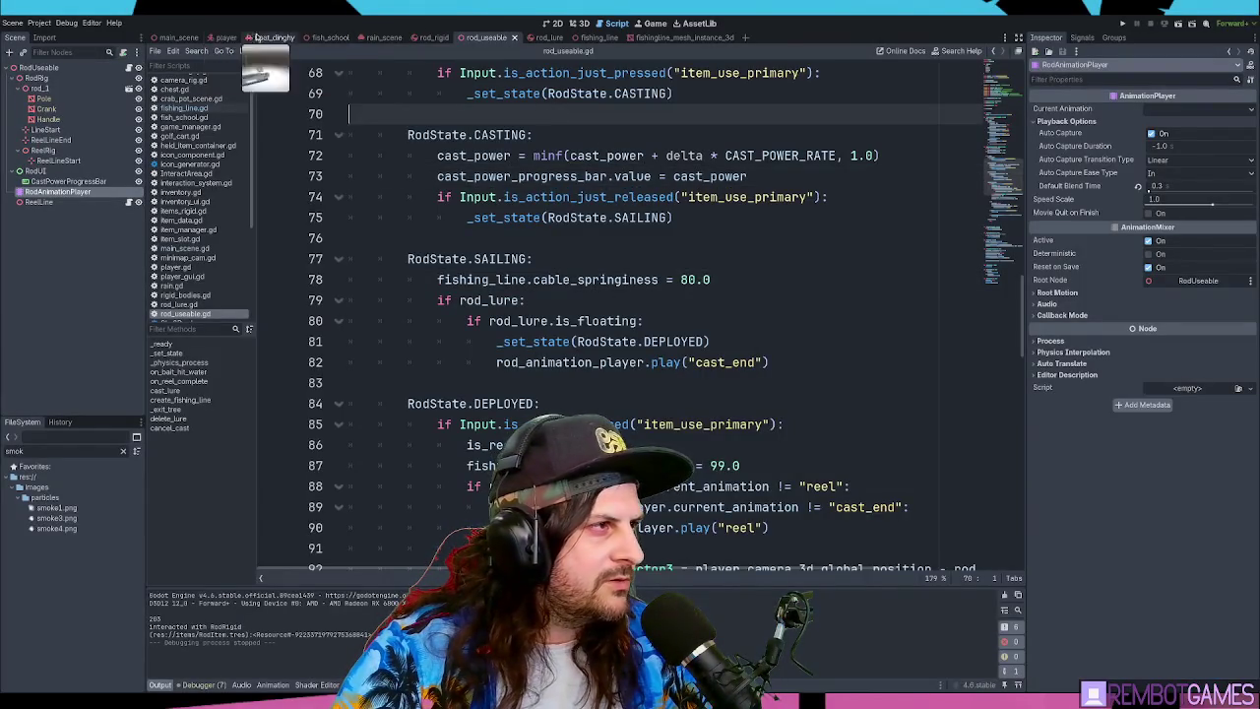
left_click(224, 39)
left_click(578, 258)
scroll(579, 254, "down", 4)
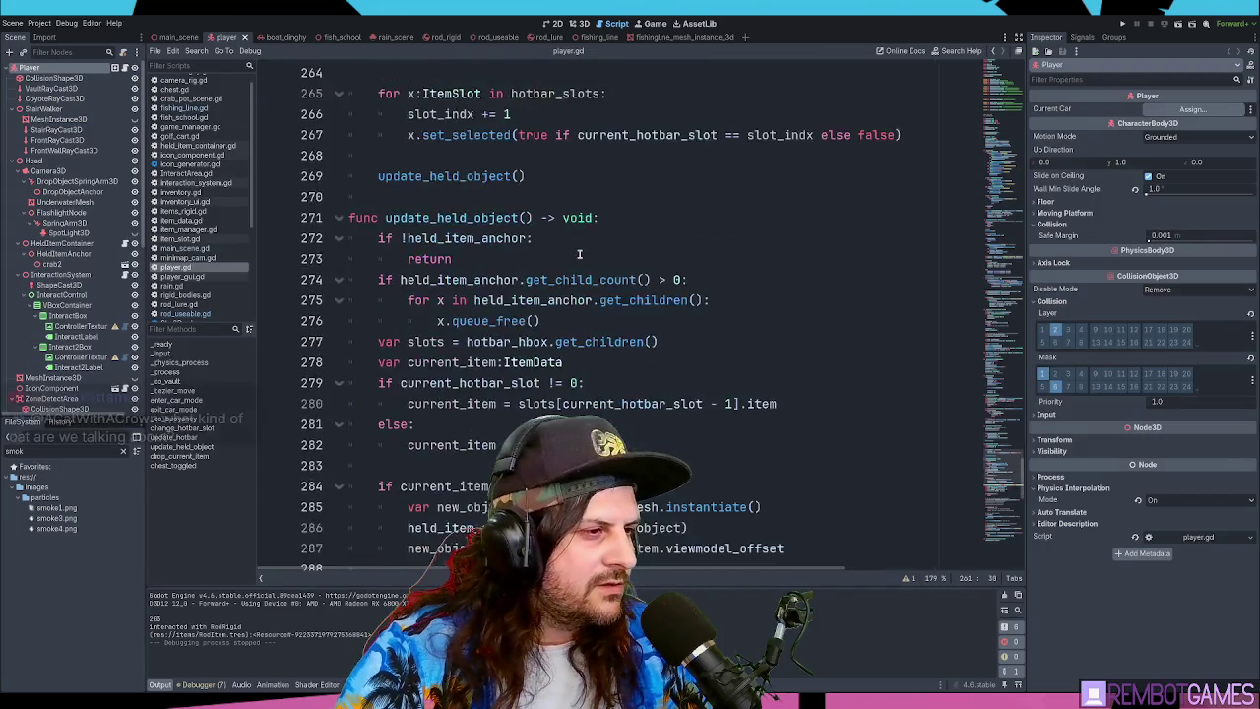
scroll(579, 254, "up", 5)
scroll(581, 246, "down", 12)
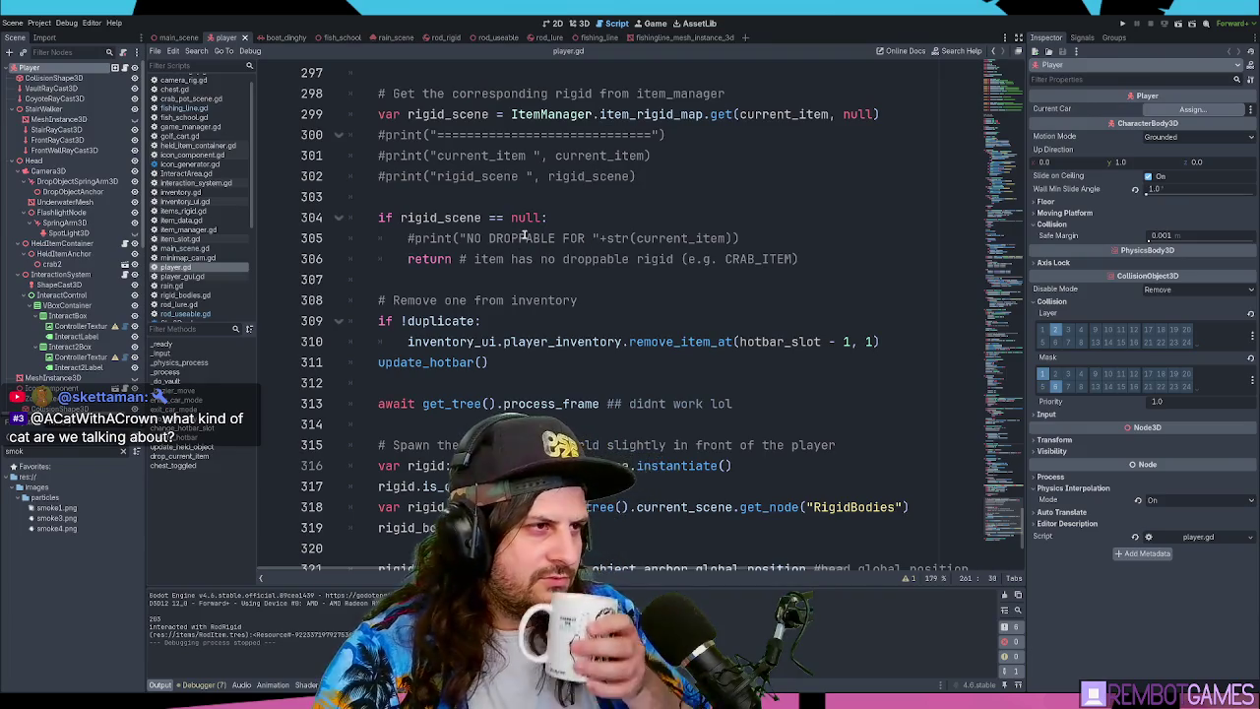
scroll(524, 237, "down", 4)
scroll(525, 236, "up", 2)
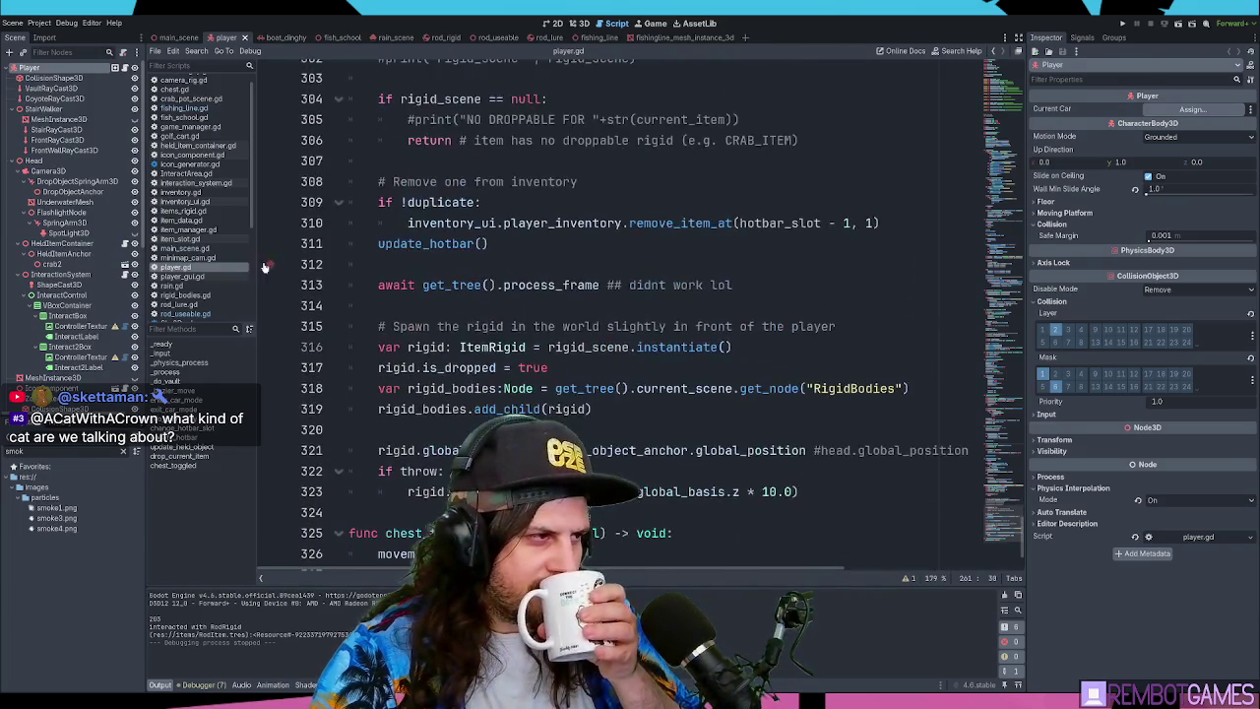
- Open held_item_container.gd at line 20, then run the game again with F5
left_click(224, 146)
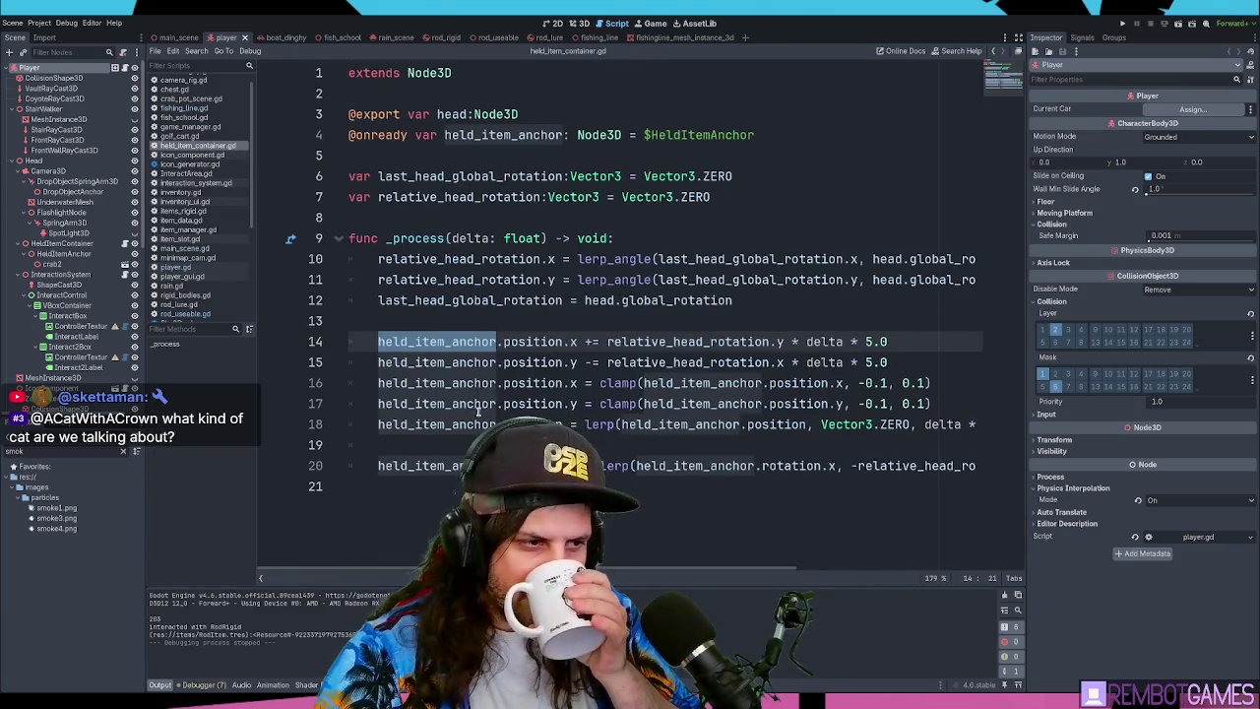
left_click(377, 466)
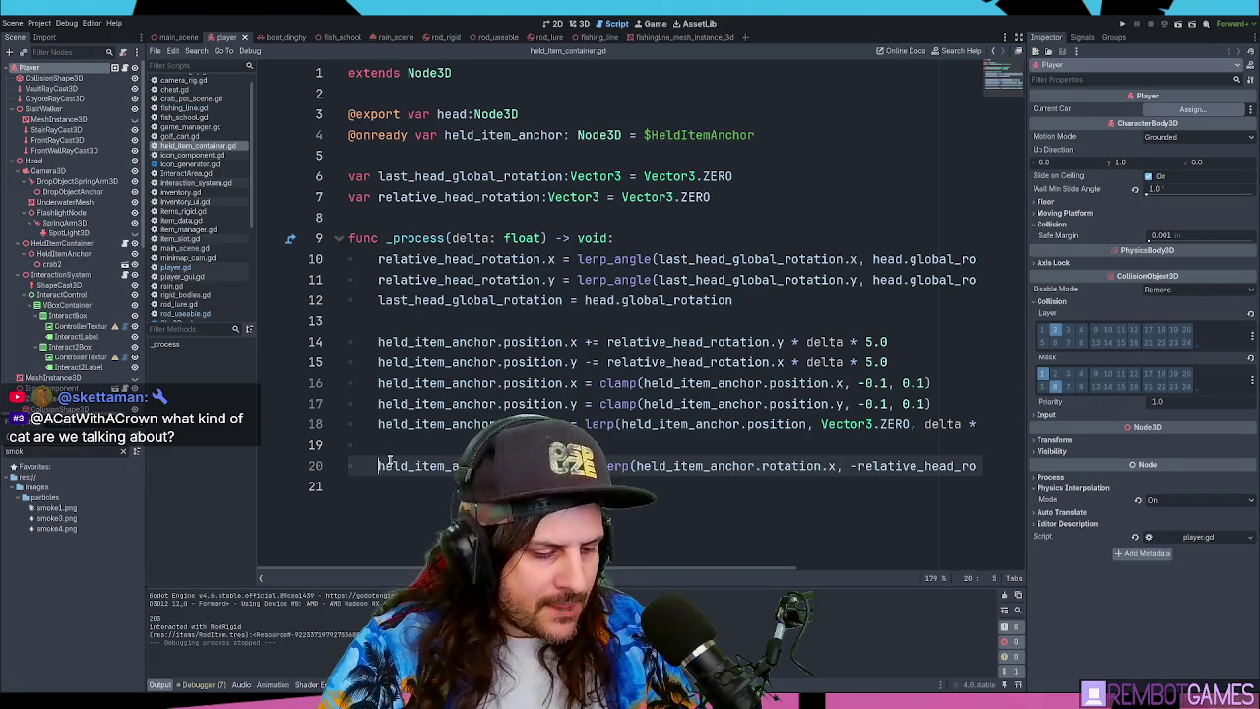
key("F5")
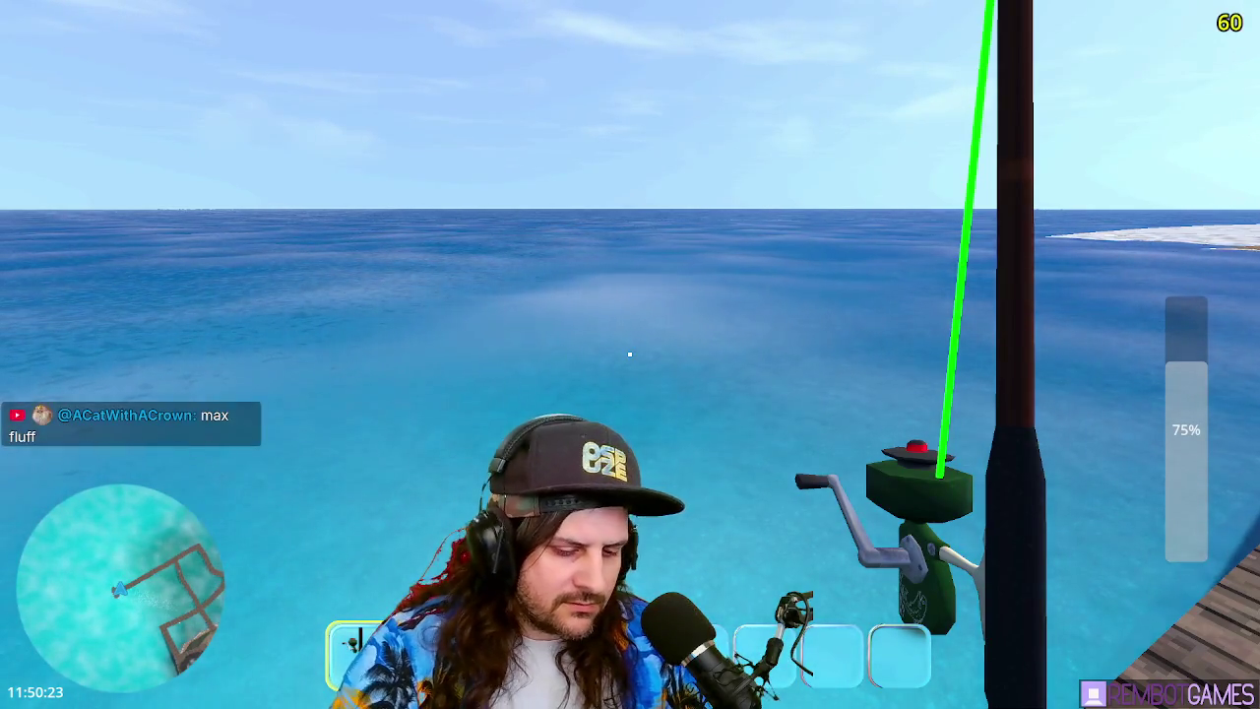
- Stop the running game with F8 and relaunch it with F5
key("F8")
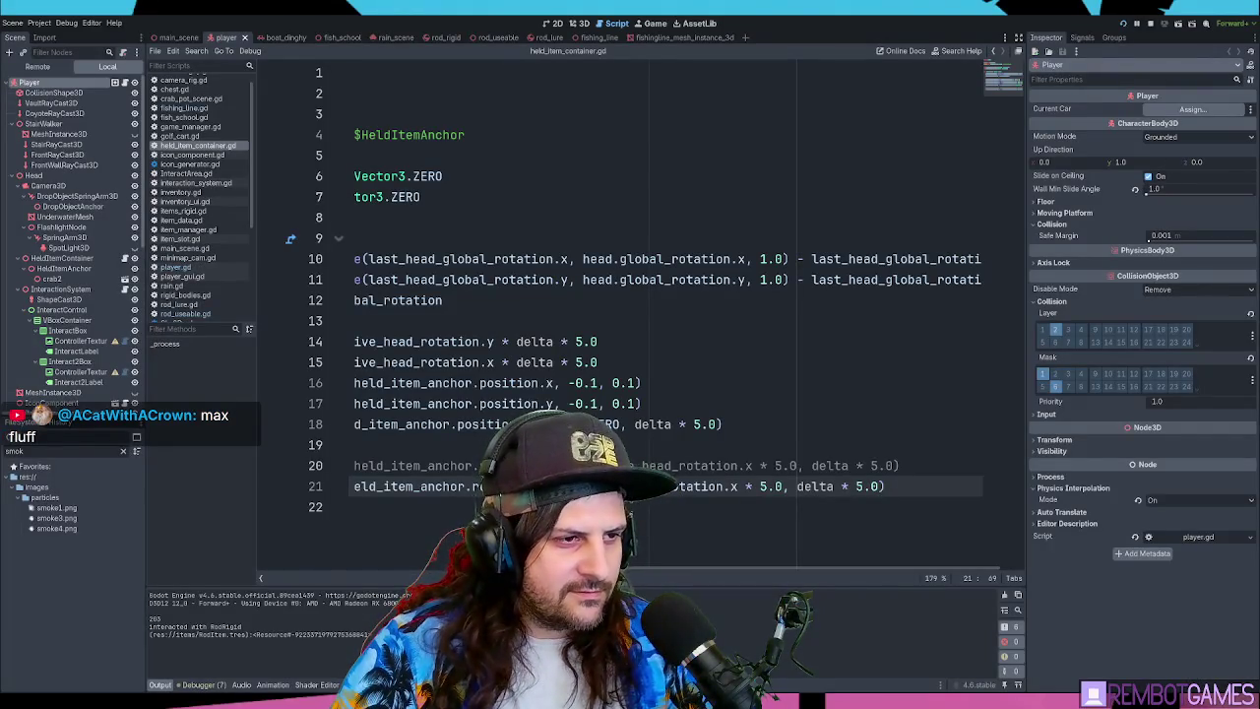
key("F5")
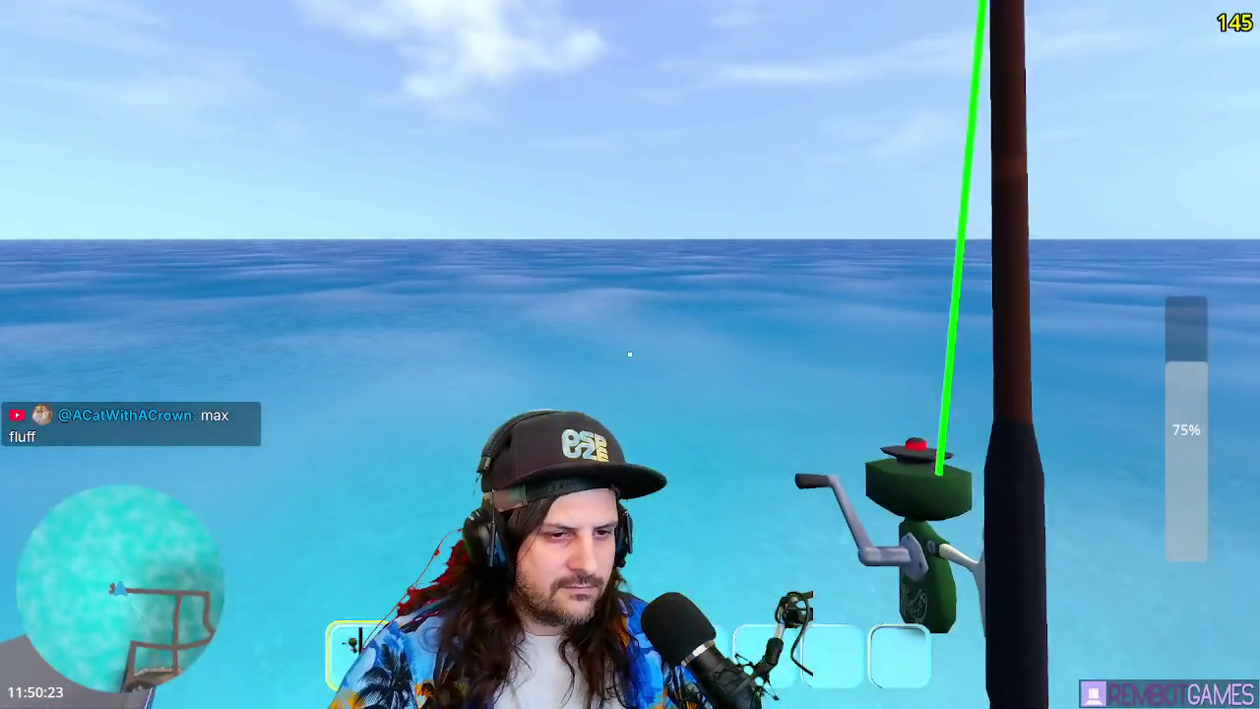
- Charge a cast toward the sea, reel the line back in, then stop the game
mouse_move(629, 355)
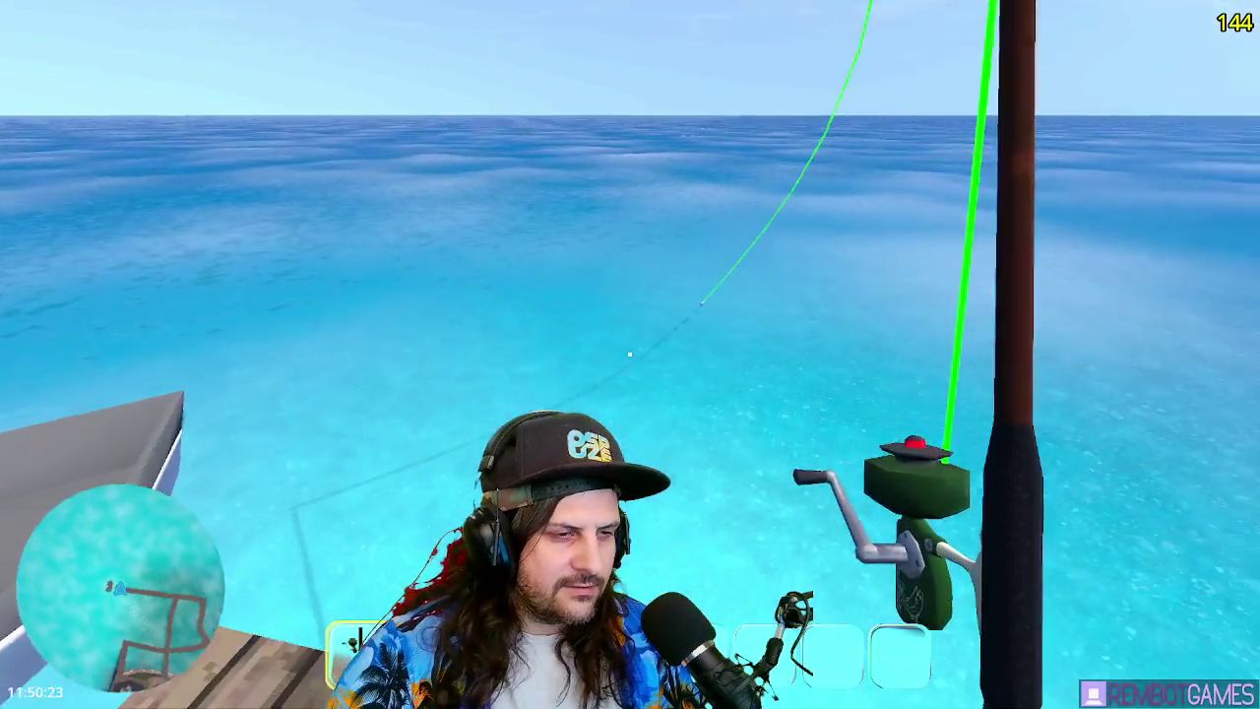
mouse_move(629, 354)
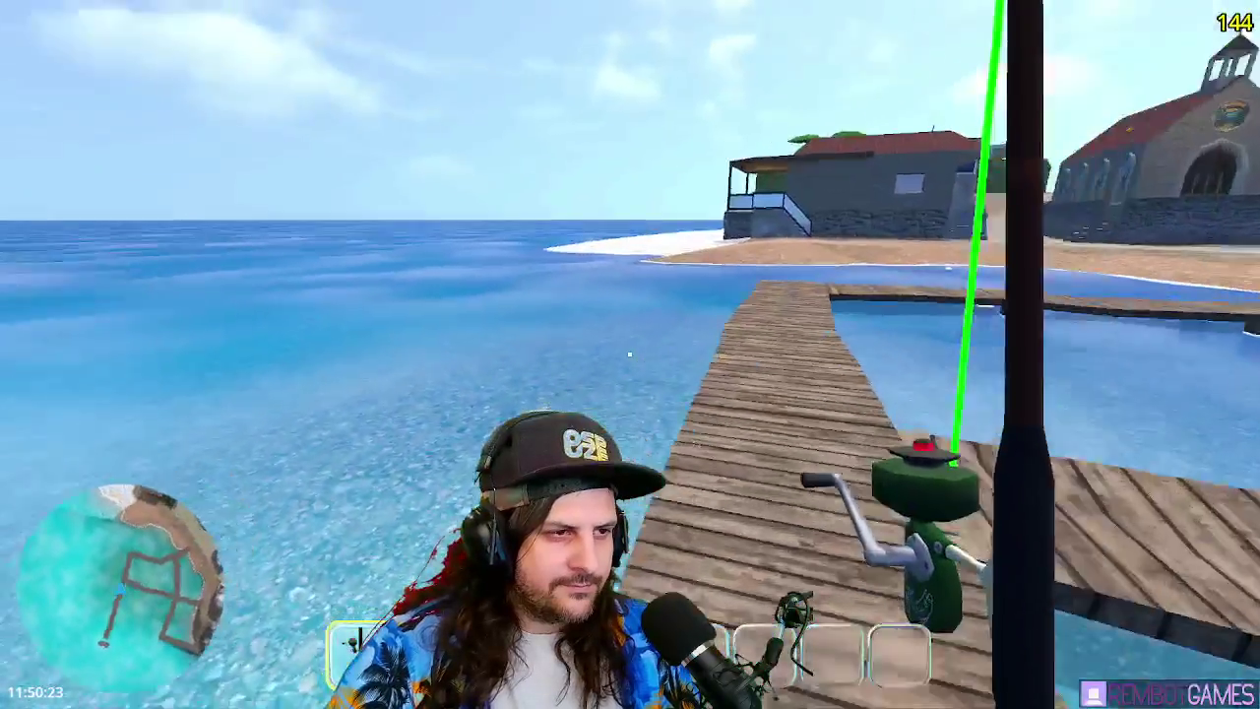
left_click_drag(630, 354, 630, 354)
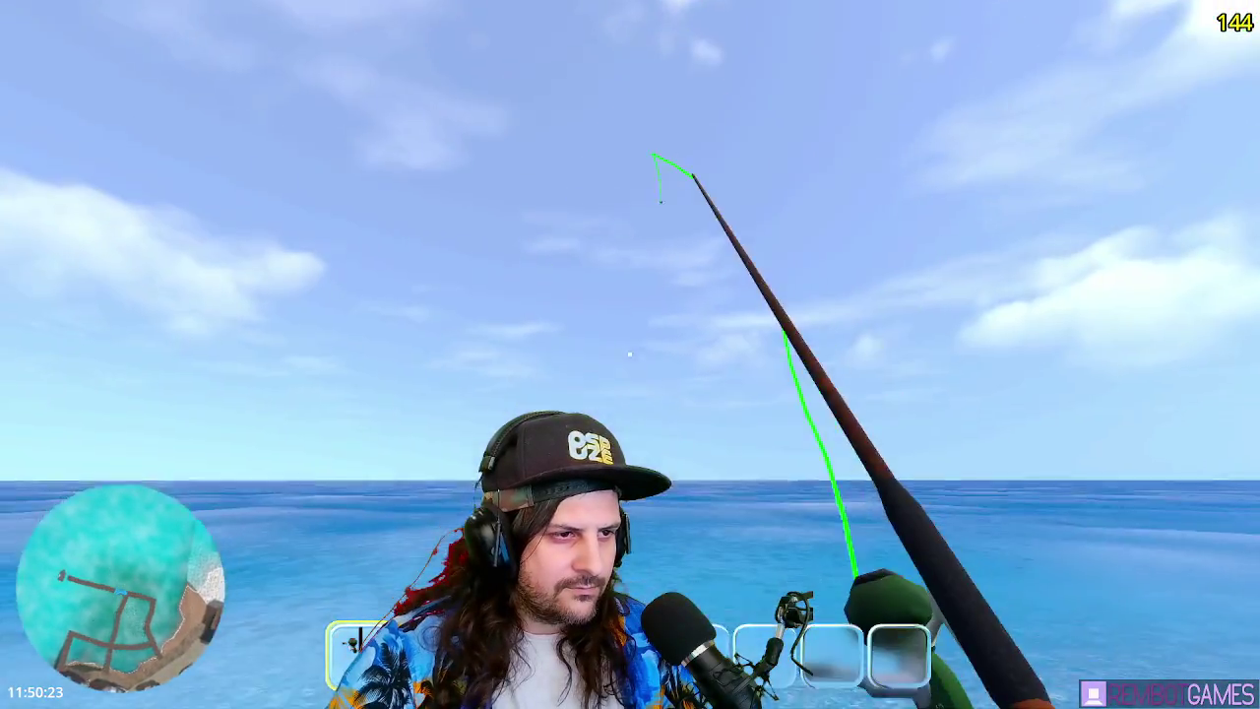
mouse_move(630, 355)
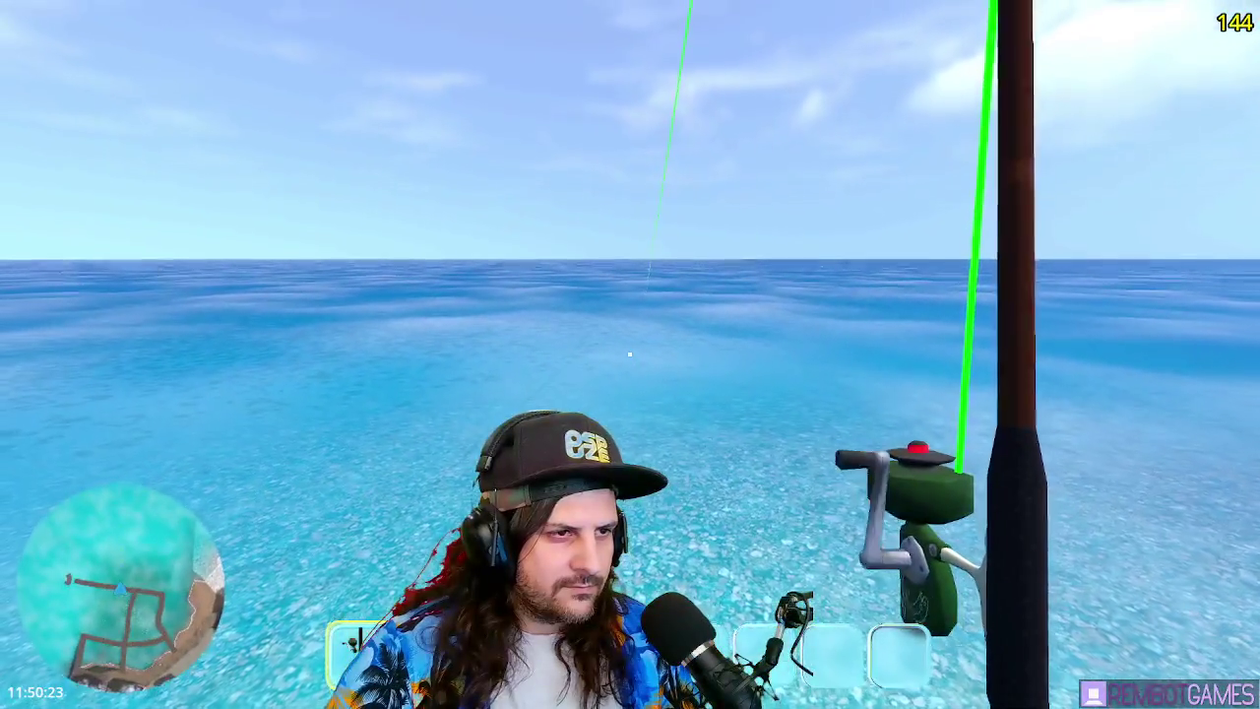
left_click_drag(630, 354, 630, 355)
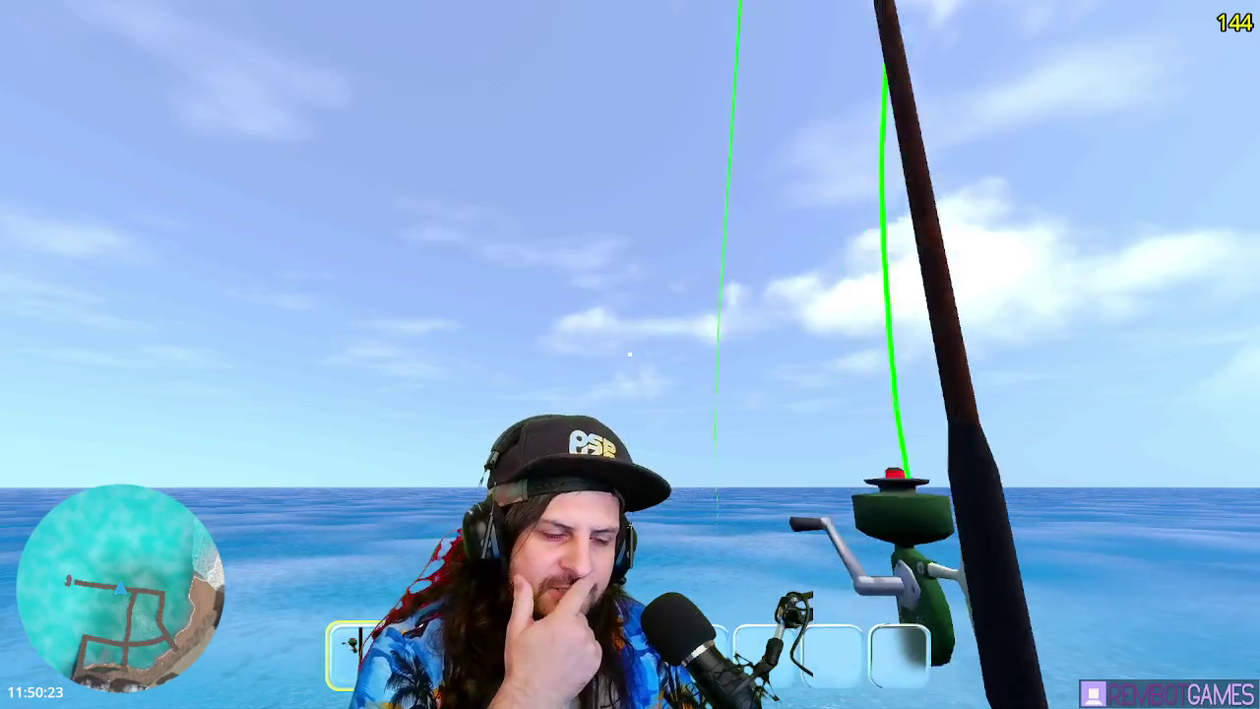
key("F8")
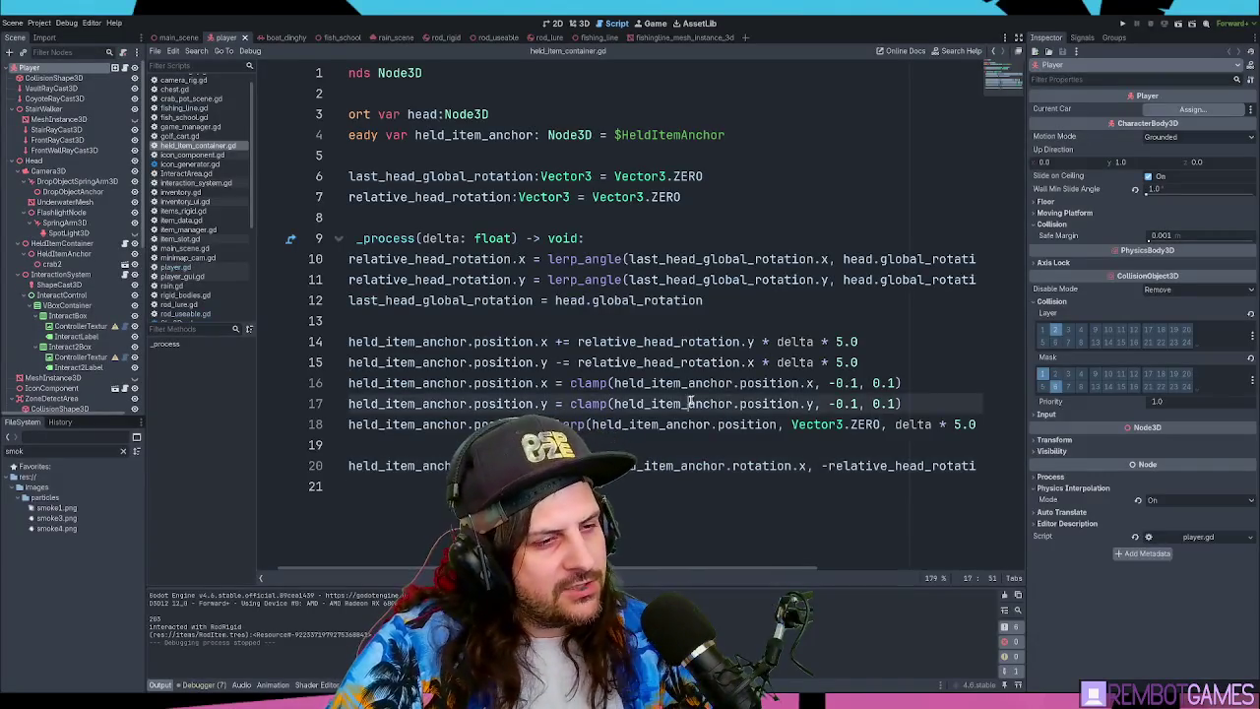
- Open the fishing_line scene's script, scroll through its cable settings, then switch to rod_useable.gd
left_click(743, 307)
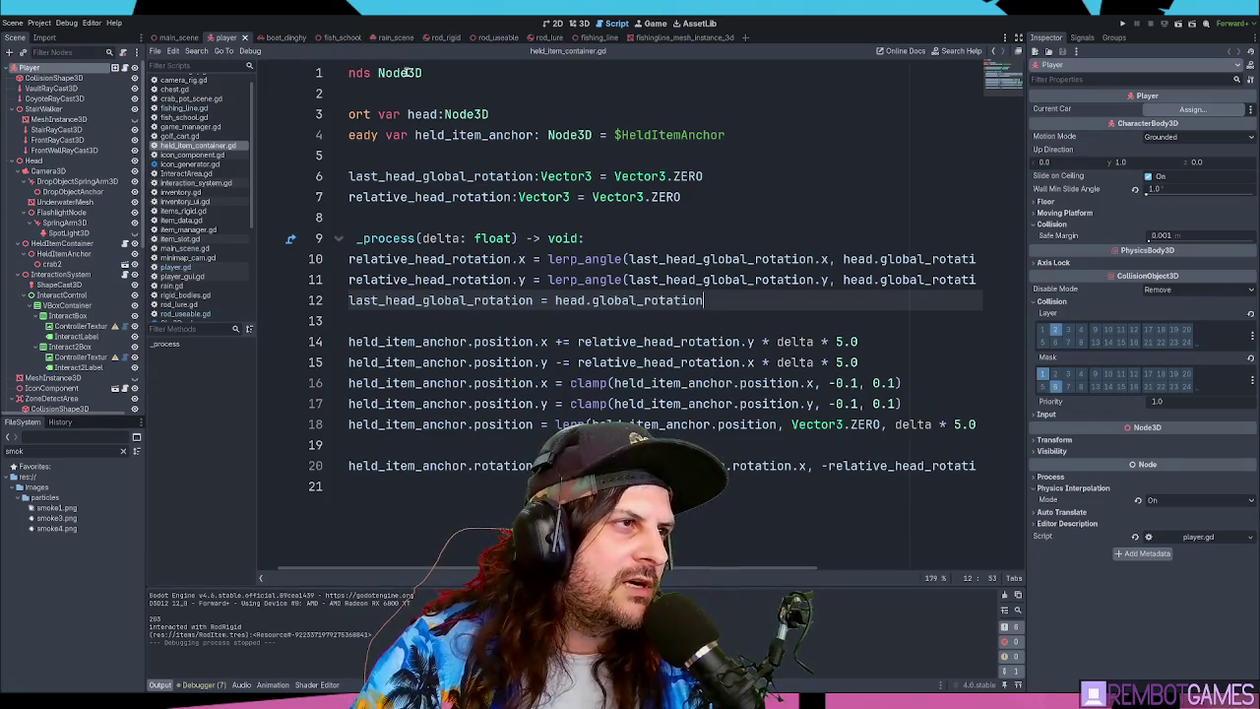
left_click(527, 158)
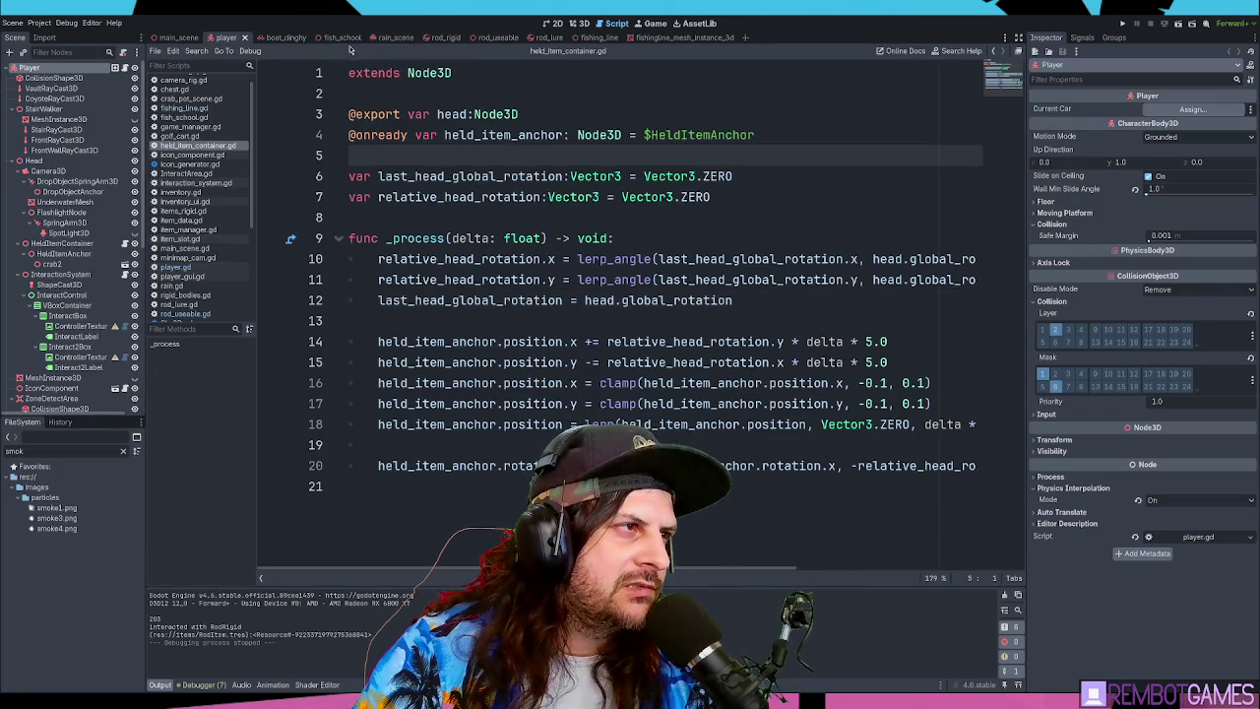
left_click(586, 38)
scroll(617, 261, "down", 1)
scroll(606, 271, "up", 12)
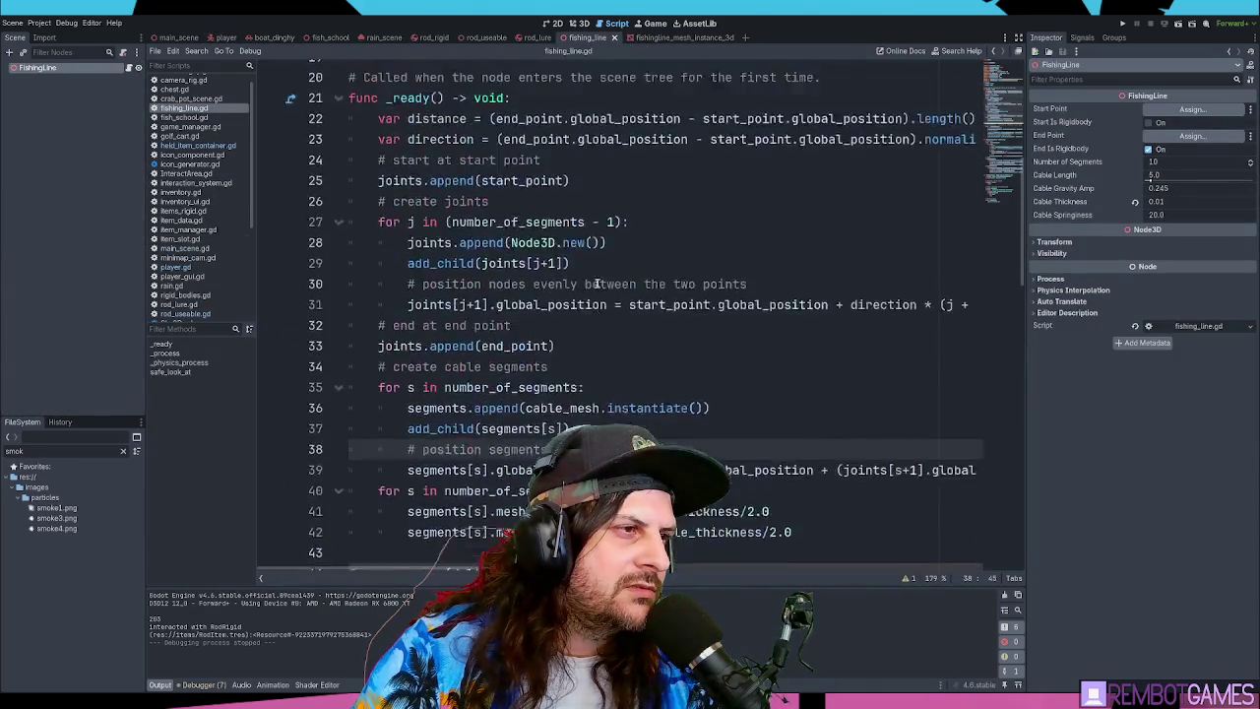
scroll(598, 282, "down", 3)
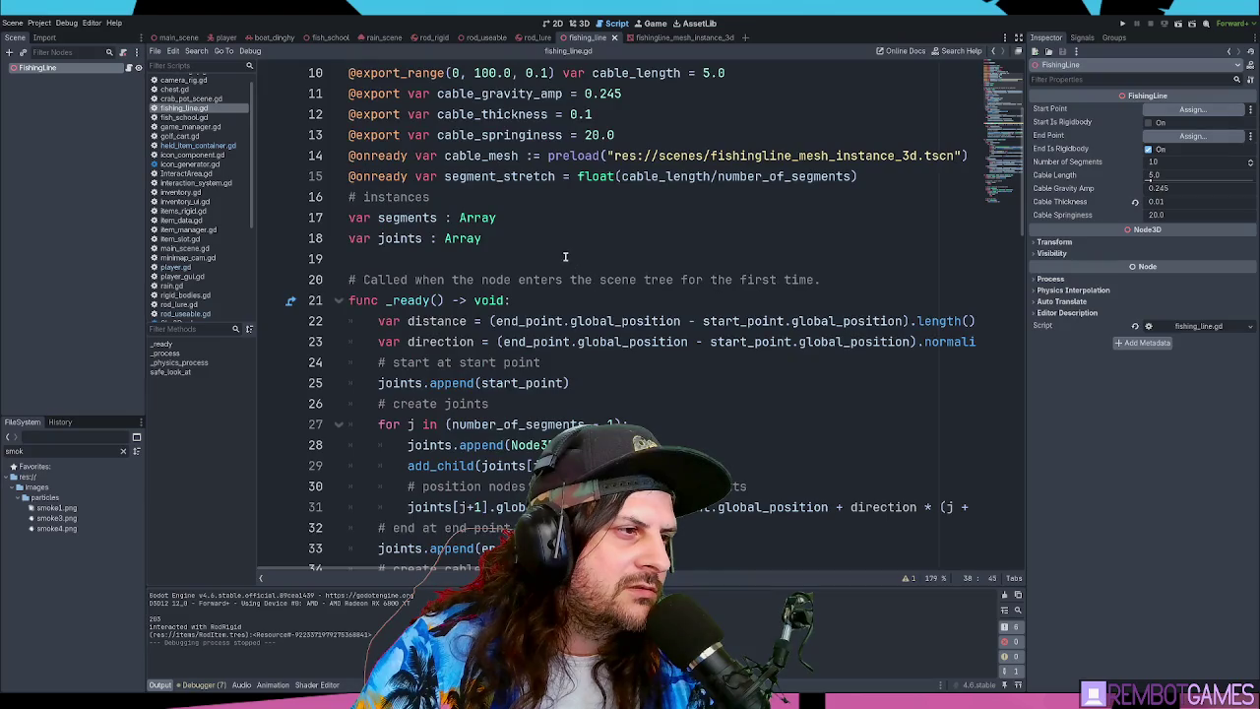
scroll(565, 257, "down", 1)
scroll(209, 157, "down", 2)
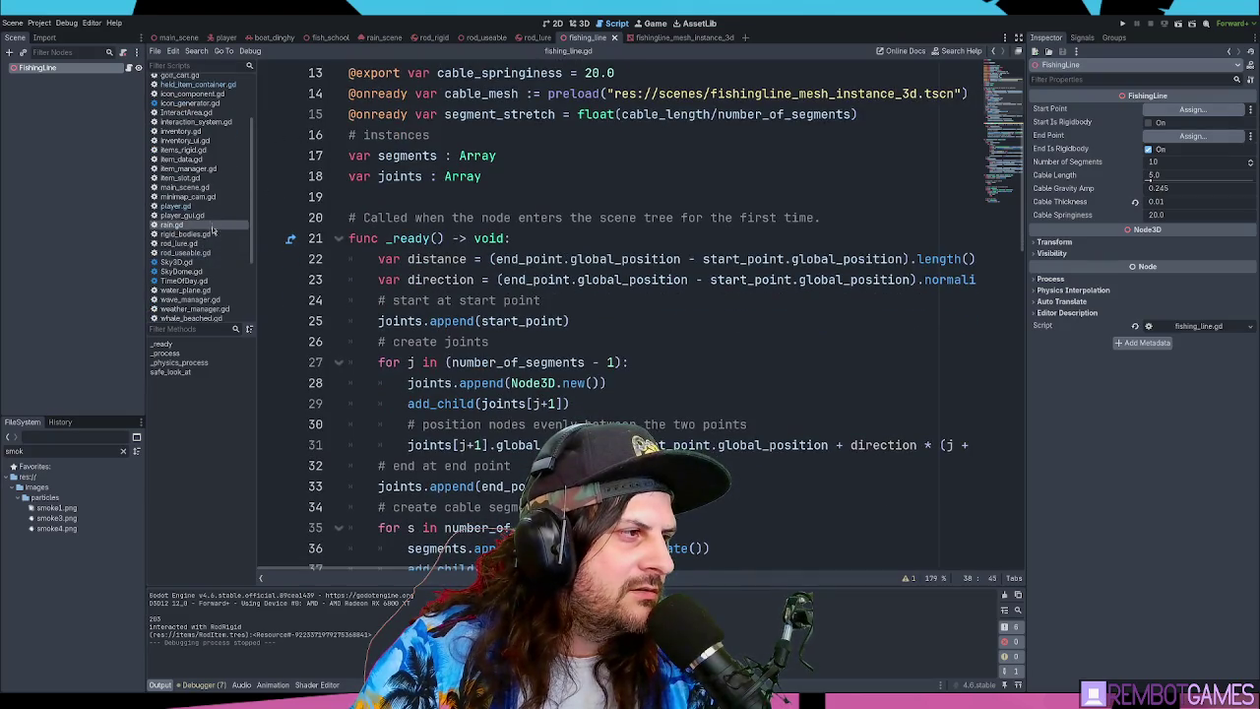
left_click(187, 252)
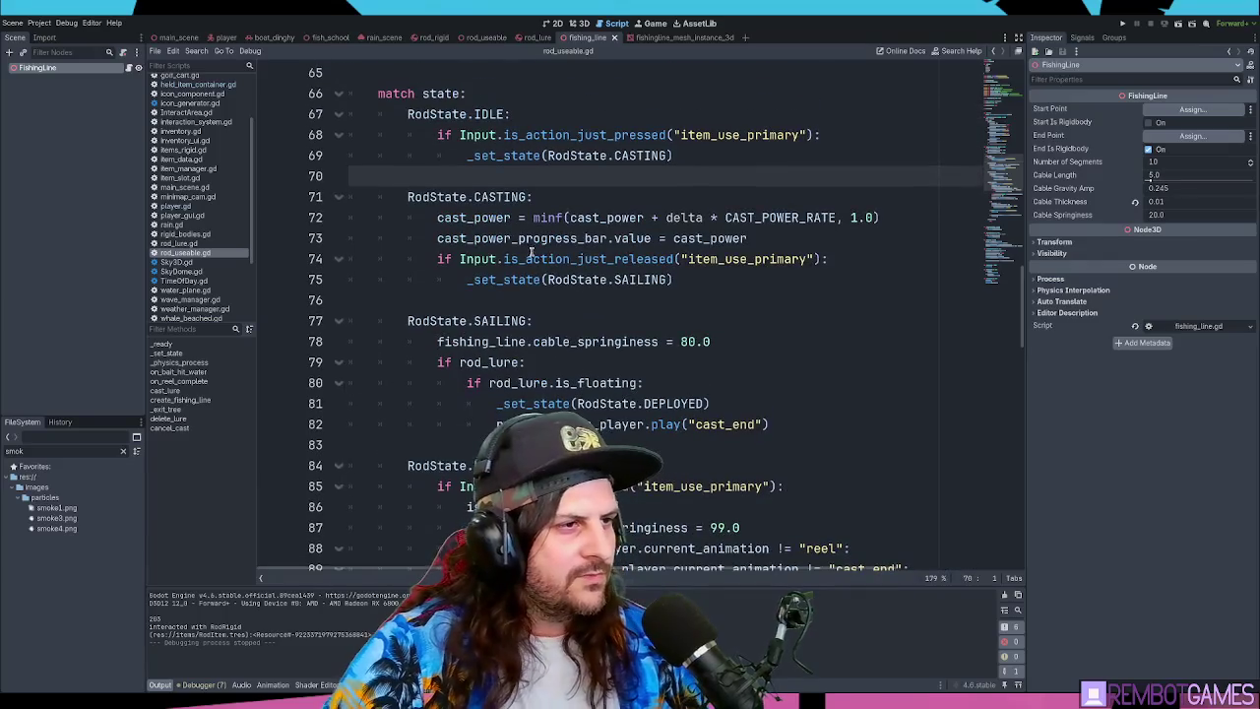
left_click(640, 198)
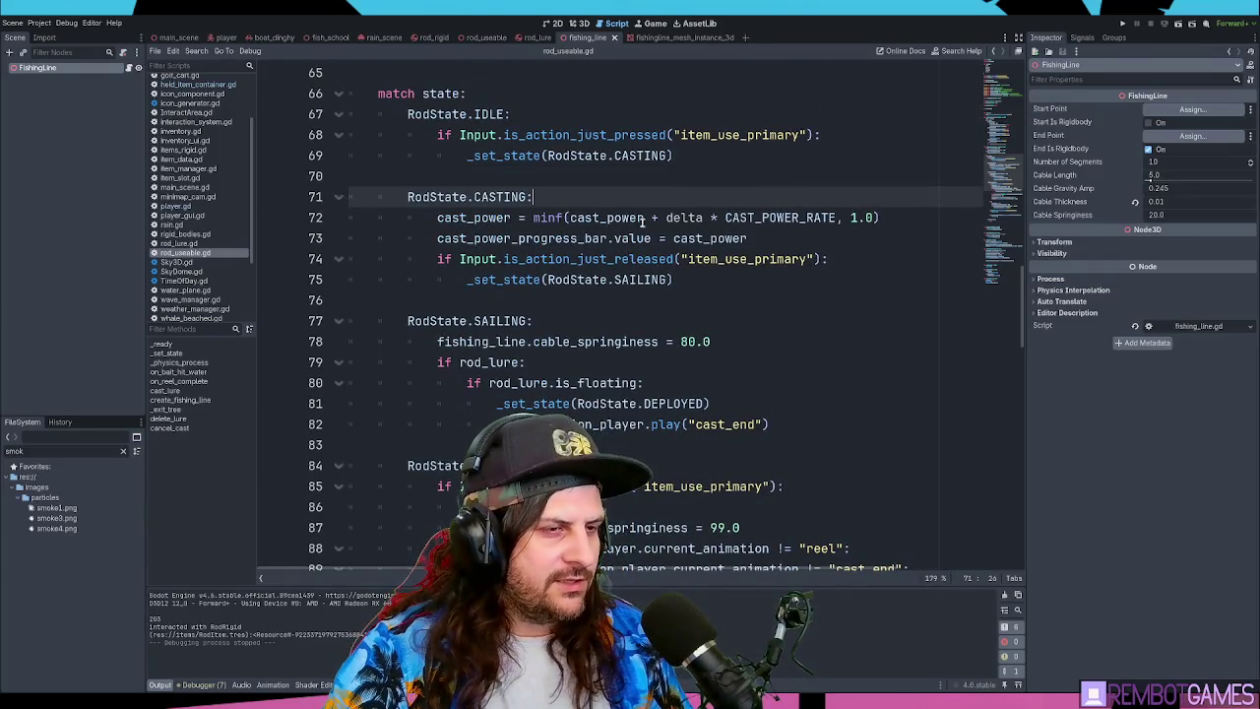
left_click(730, 279)
left_click(694, 239)
left_click(716, 281)
left_click_drag(715, 343, 436, 342)
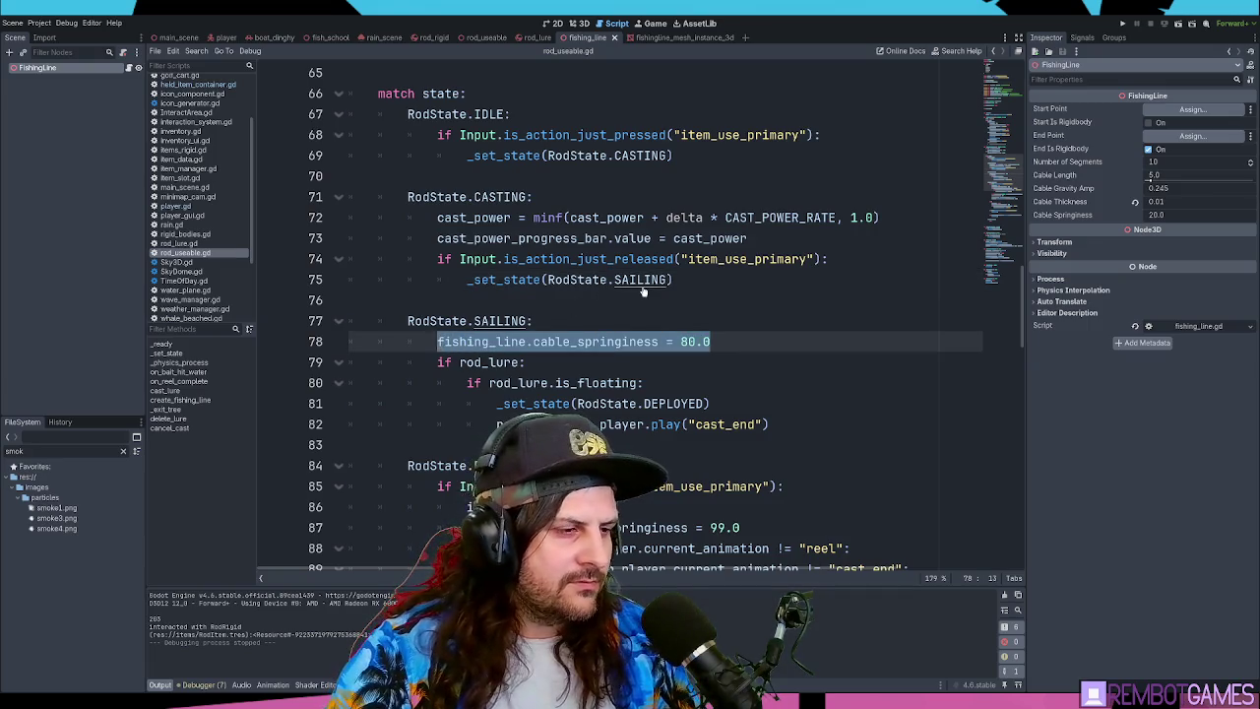
scroll(576, 266, "up", 5)
scroll(581, 264, "down", 3)
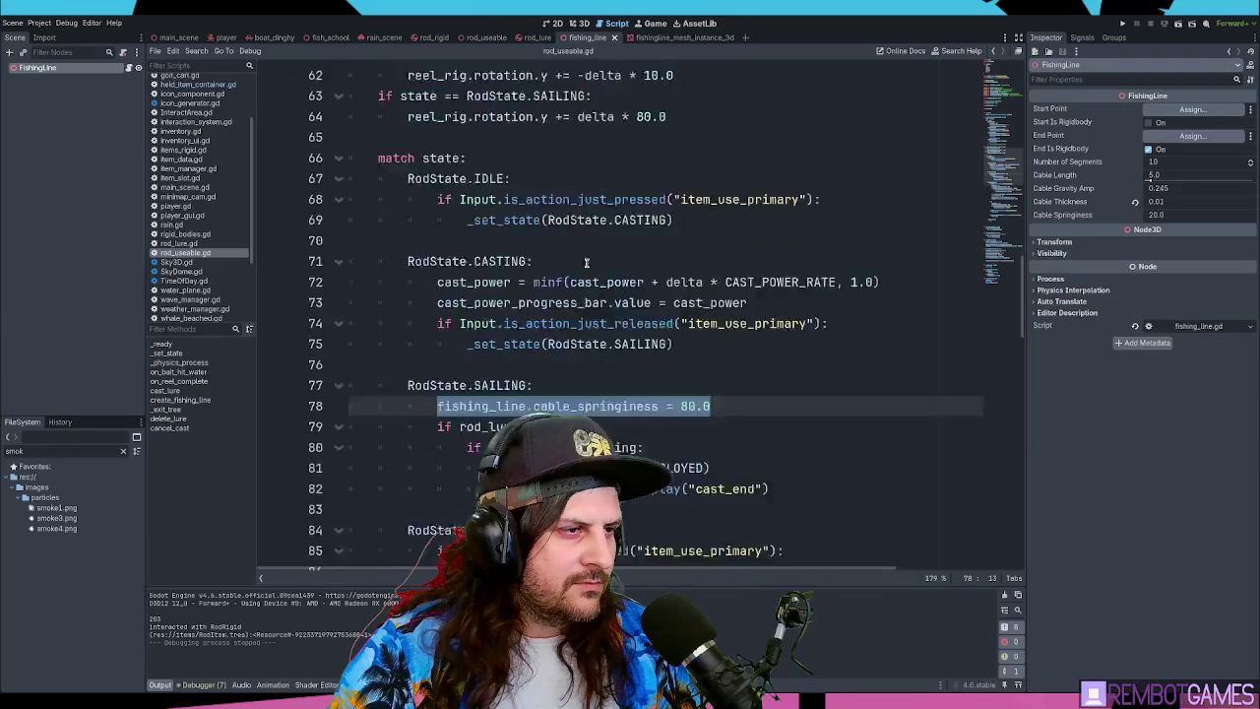
scroll(586, 264, "down", 20)
scroll(592, 268, "up", 12)
scroll(591, 267, "up", 6)
scroll(728, 285, "down", 5)
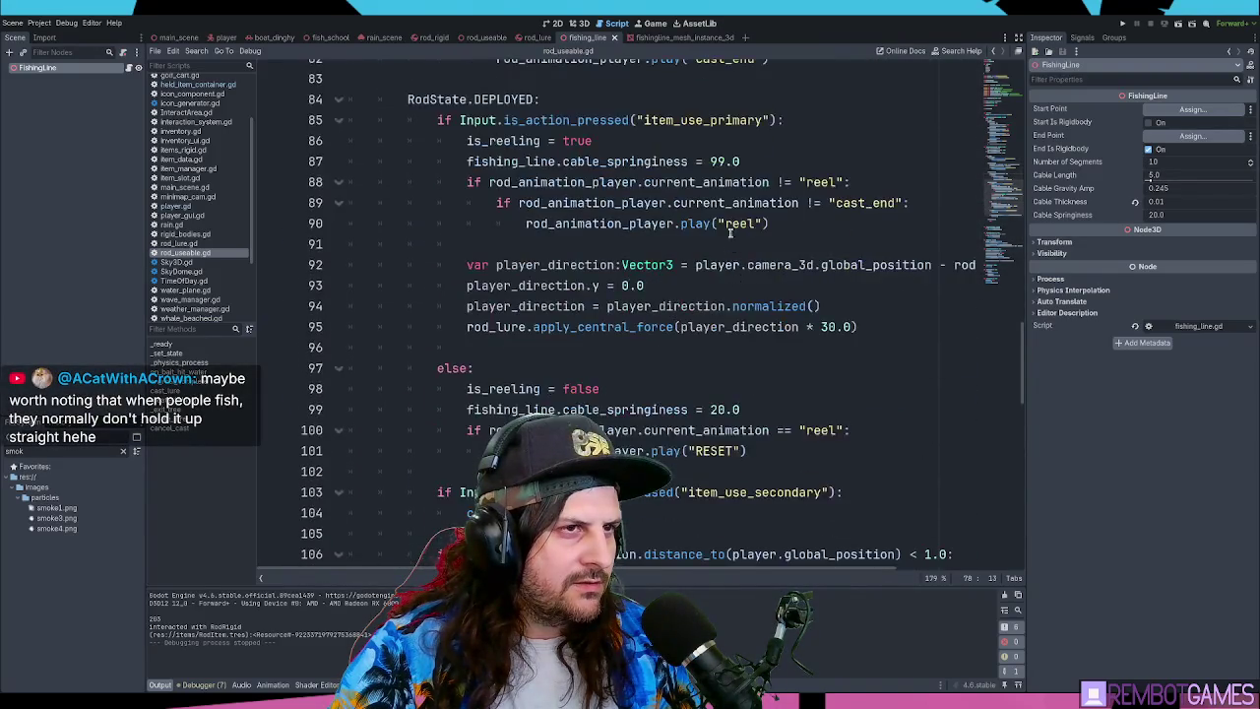
scroll(763, 203, "up", 3)
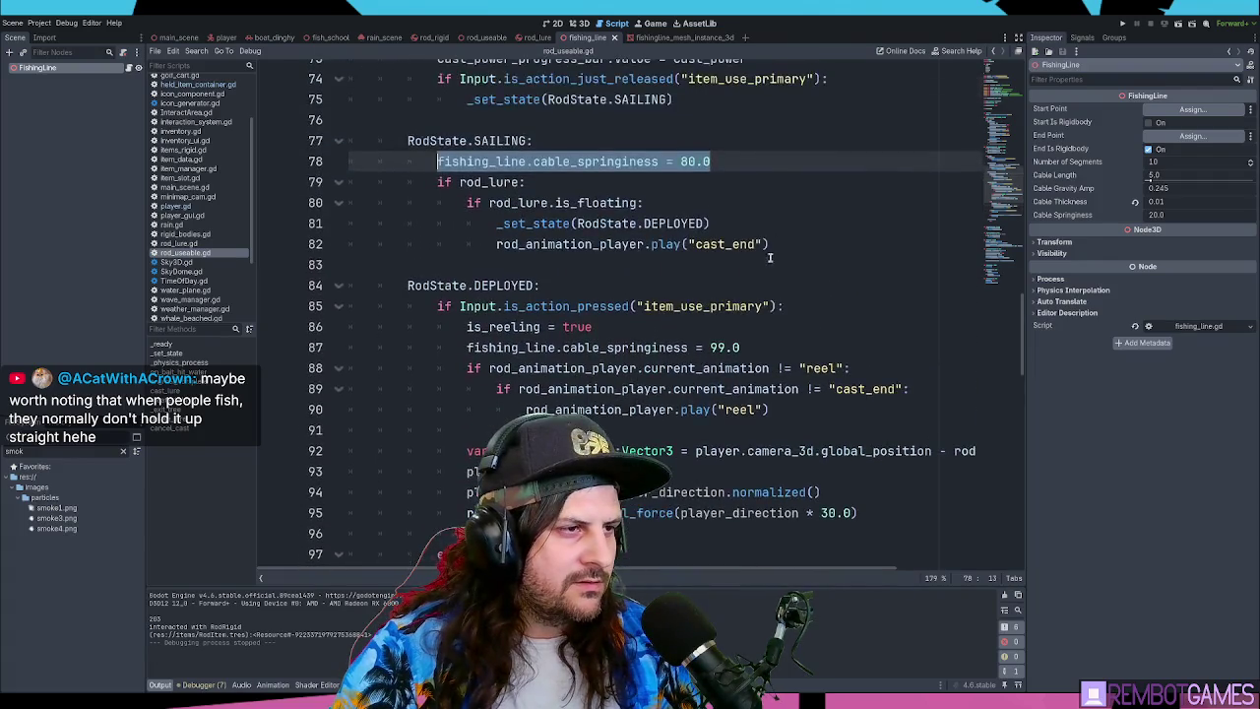
left_click(784, 343)
left_click_drag(708, 347, 468, 347)
left_click(468, 347)
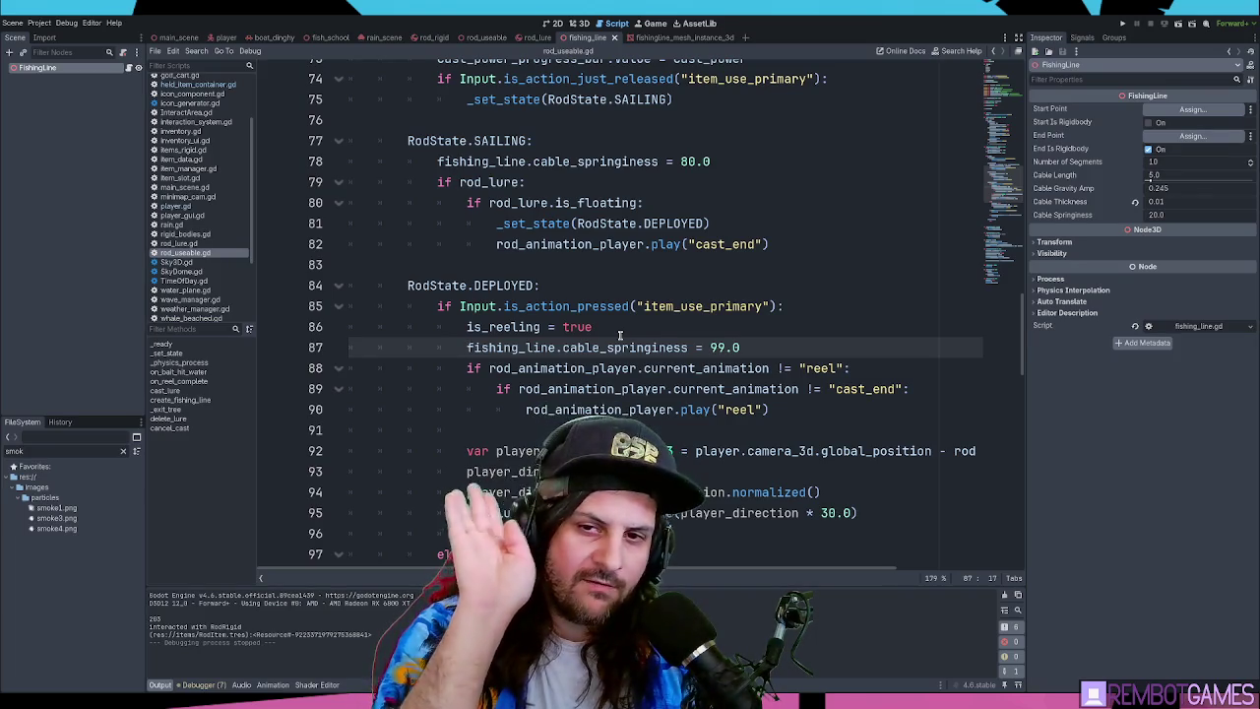
left_click(703, 324)
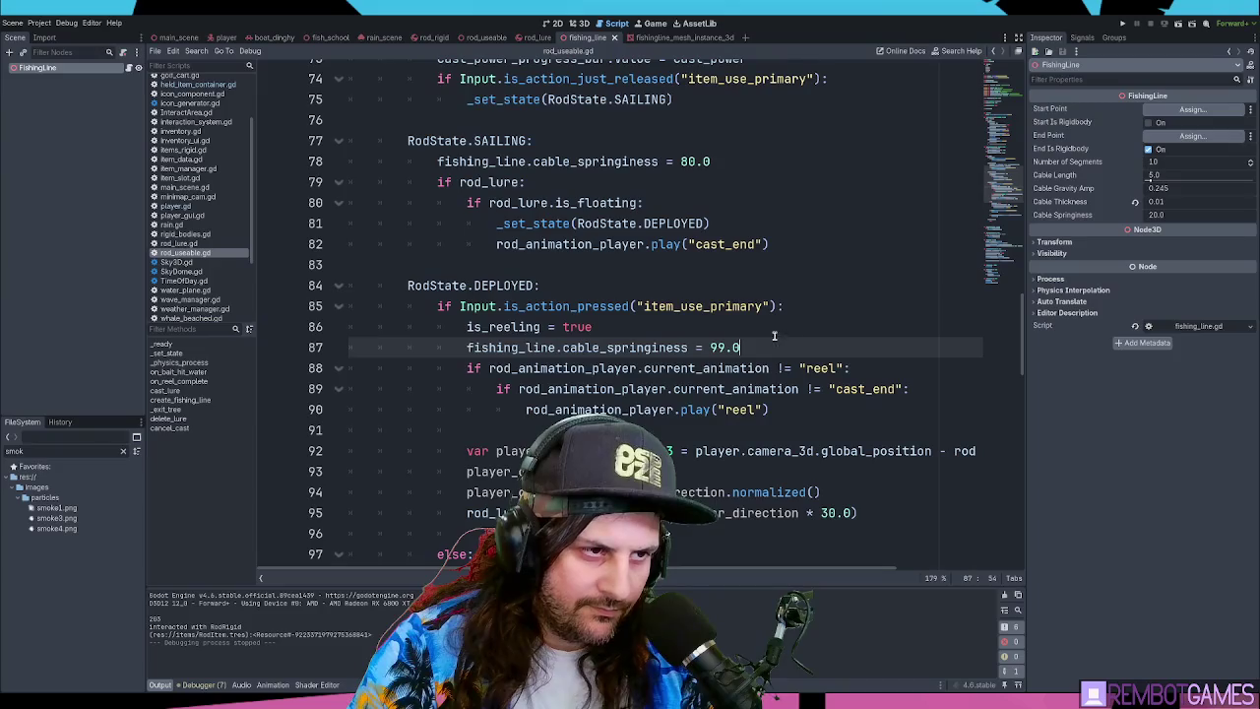
left_click(708, 291)
left_click(752, 331)
left_click(776, 348)
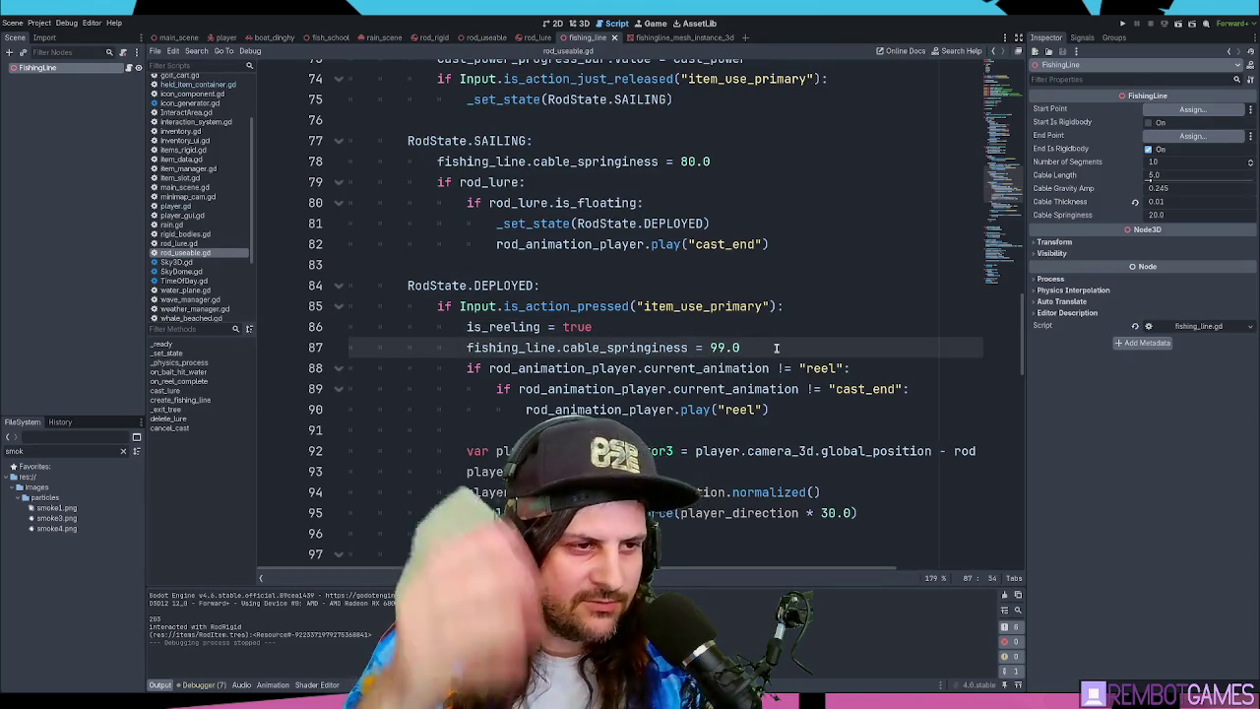
left_click(681, 326)
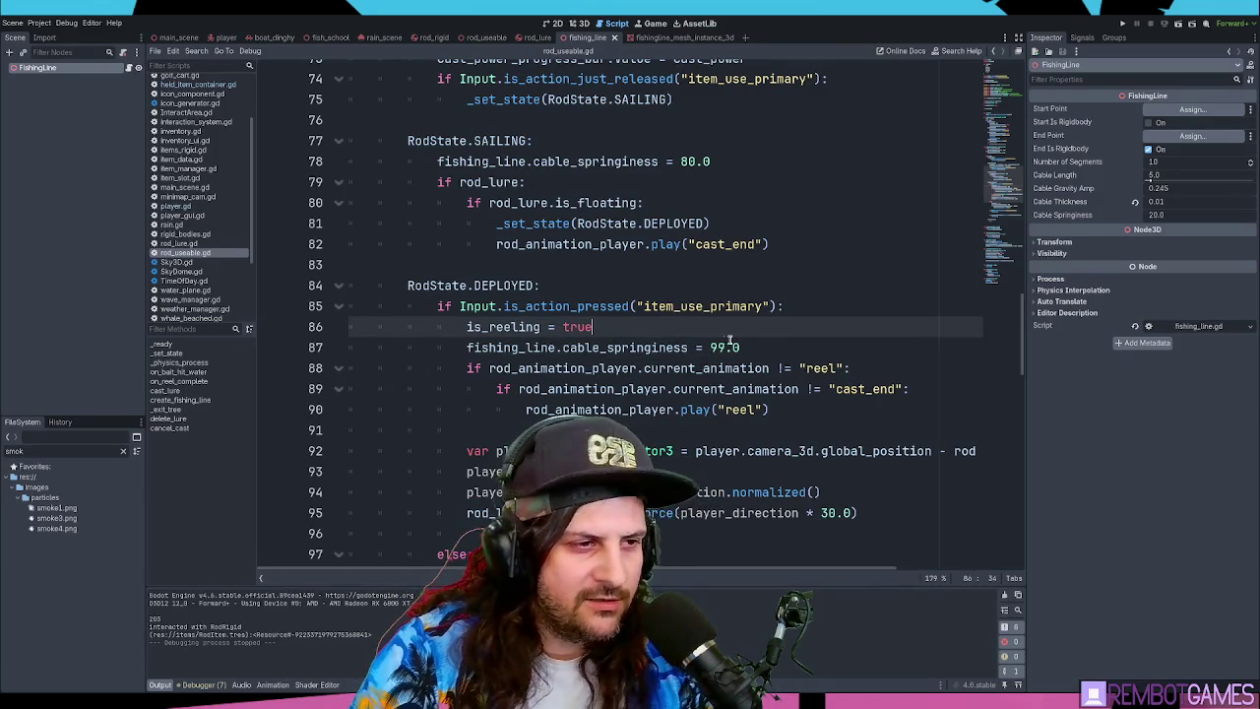
left_click(771, 340)
left_click(741, 306)
left_click(765, 341)
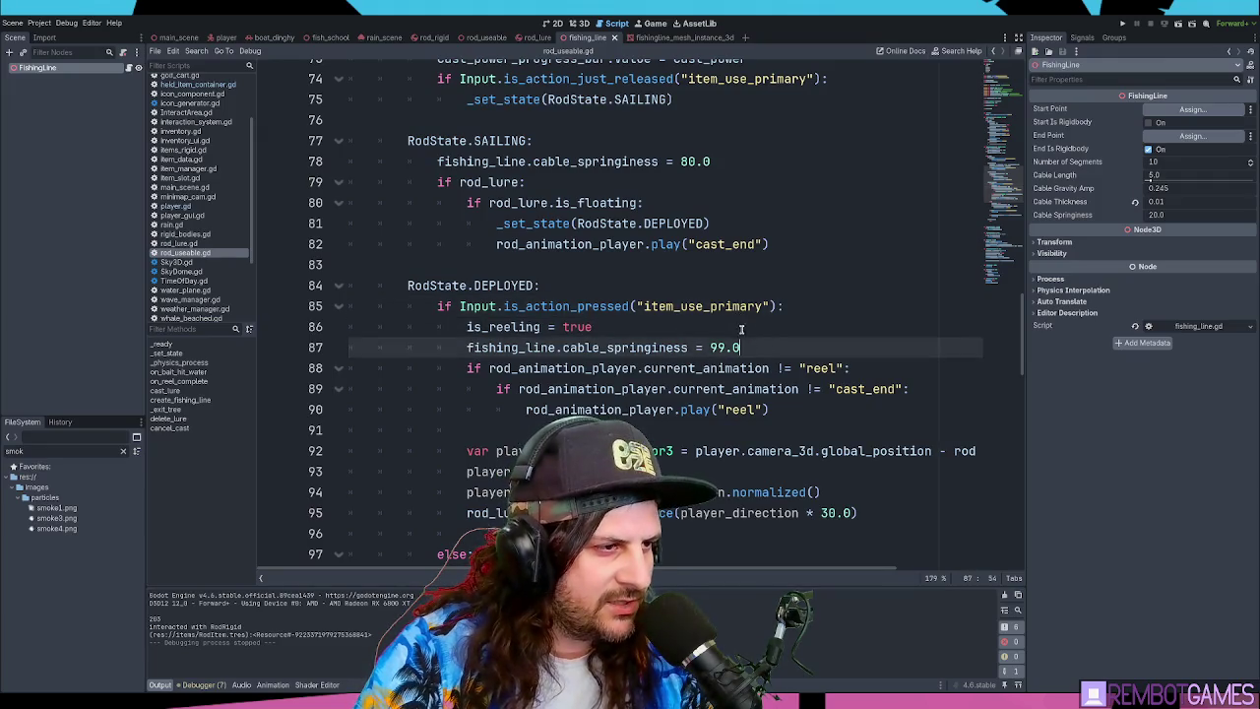
left_click(742, 331)
left_click(758, 343)
left_click_drag(758, 344, 468, 352)
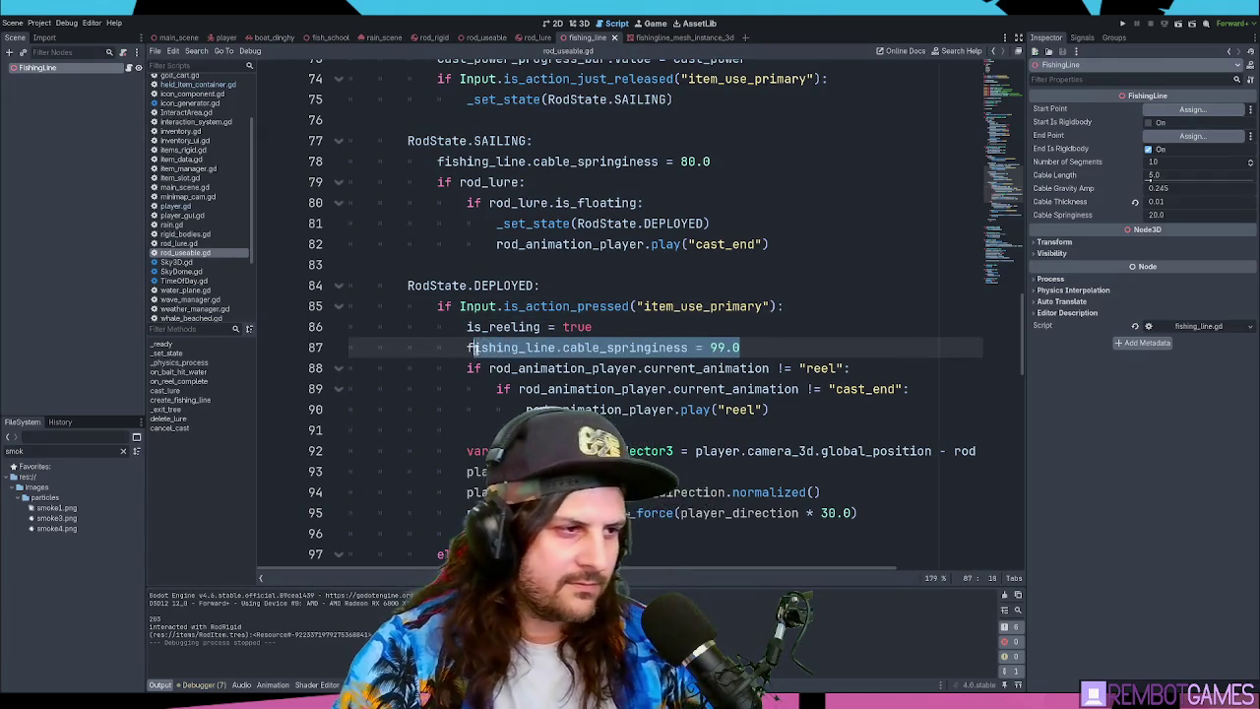
left_click(608, 327)
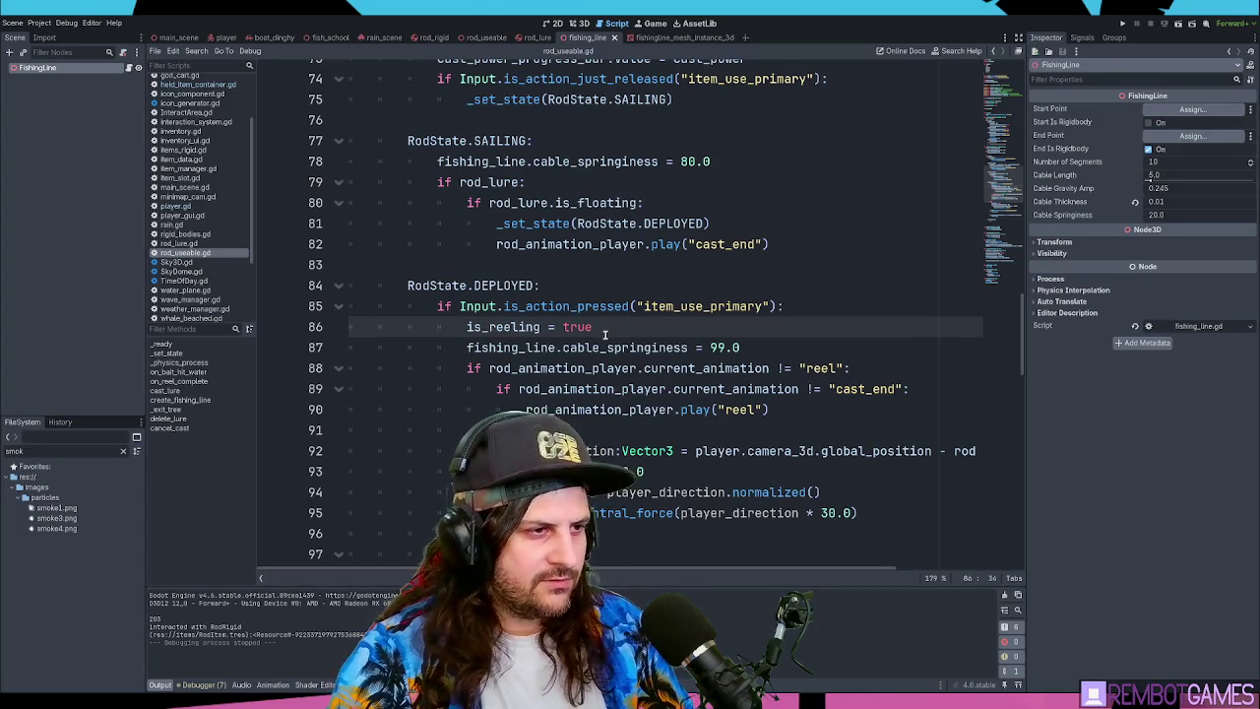
scroll(610, 330, "up", 1)
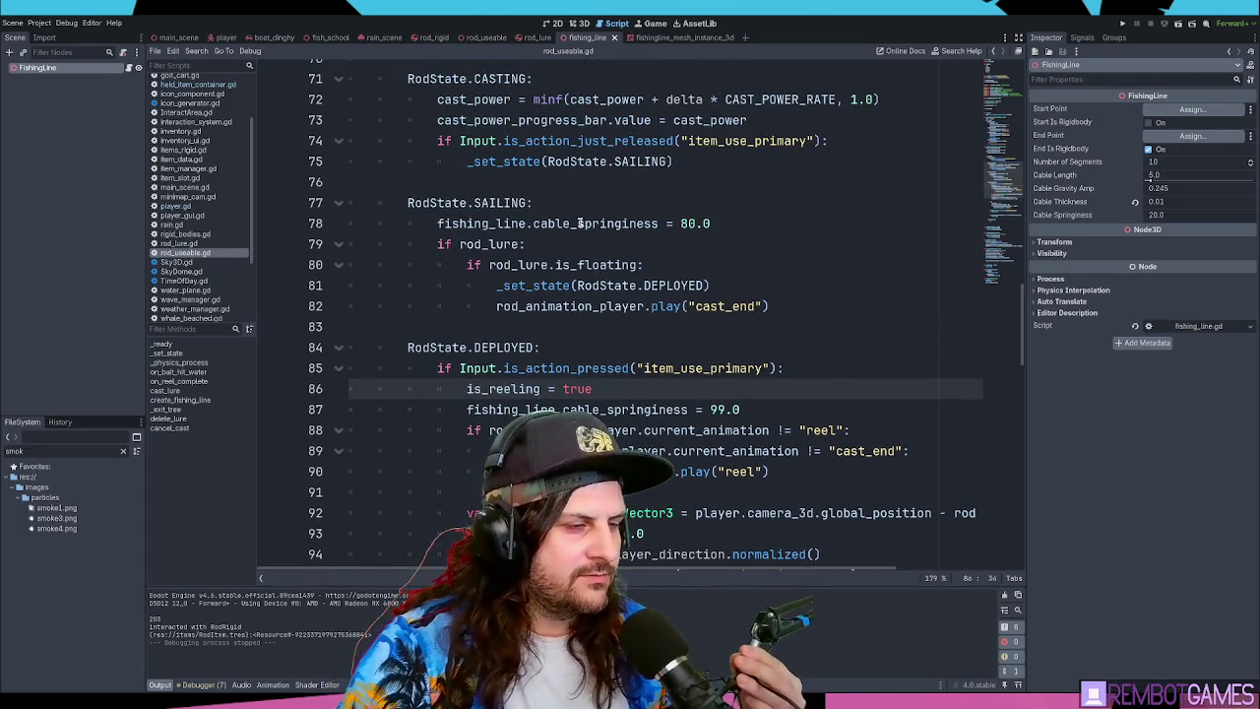
left_click(614, 204)
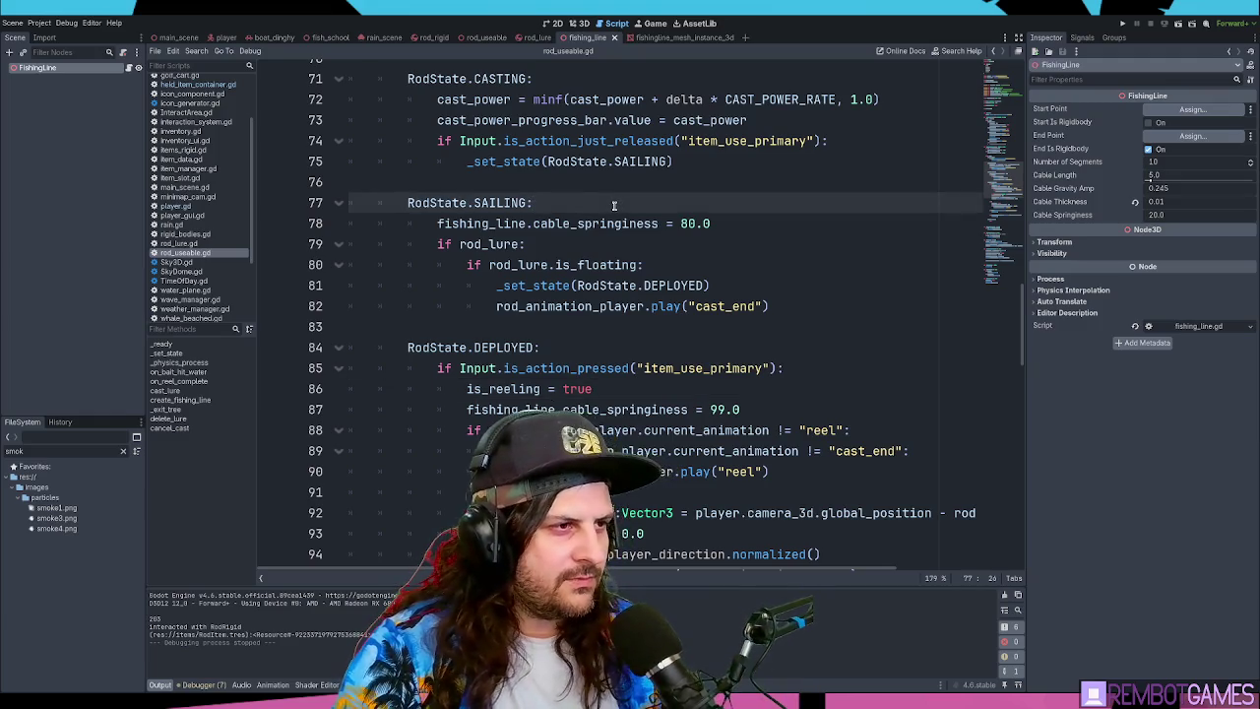
scroll(734, 223, "down", 4)
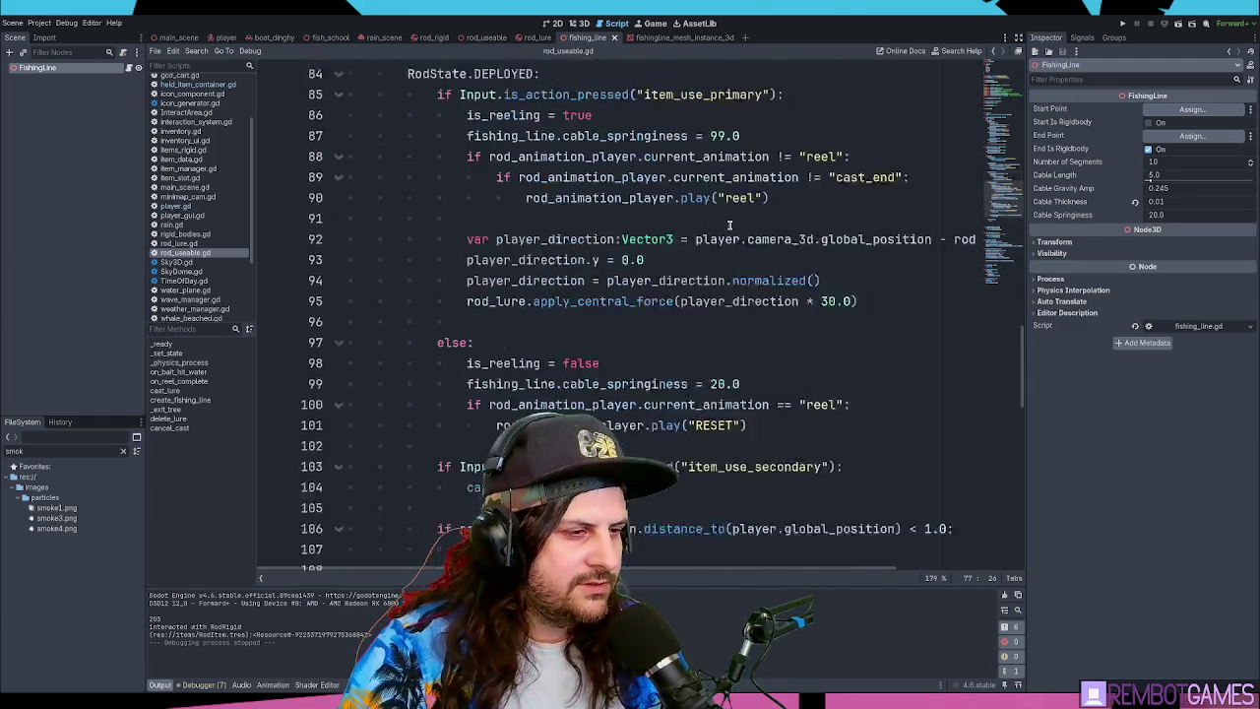
scroll(729, 224, "down", 14)
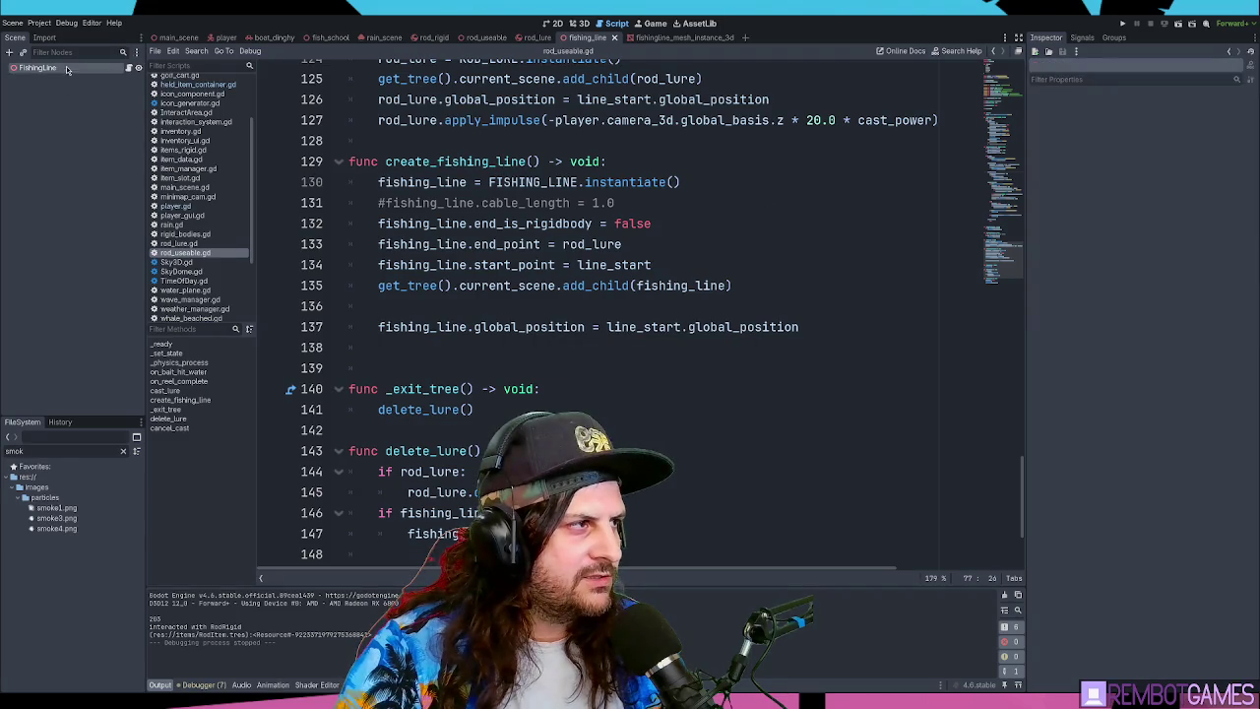
- Set the FishingLine's Cable Springiness to 99.0 and run the game to test it
left_click(1159, 215)
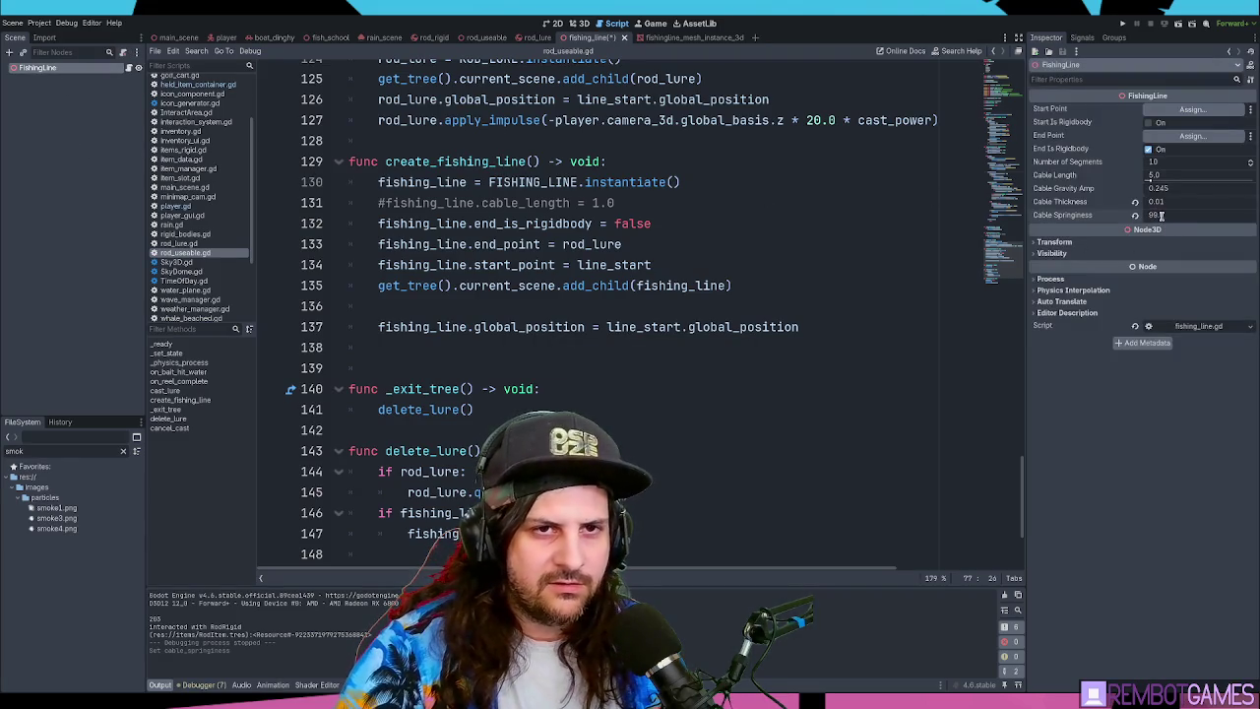
left_click(654, 265)
key("F5")
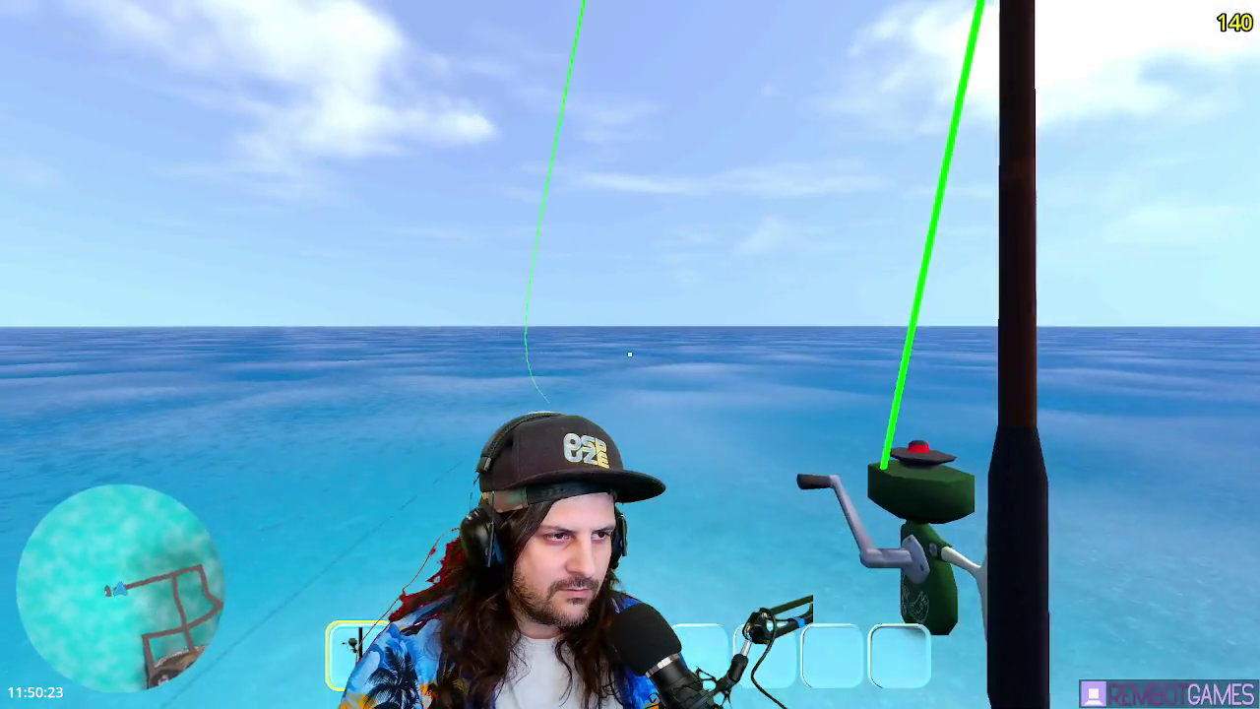
- Cast the fishing line several times, including a cast toward the sky and a stronger one
mouse_move(630, 353)
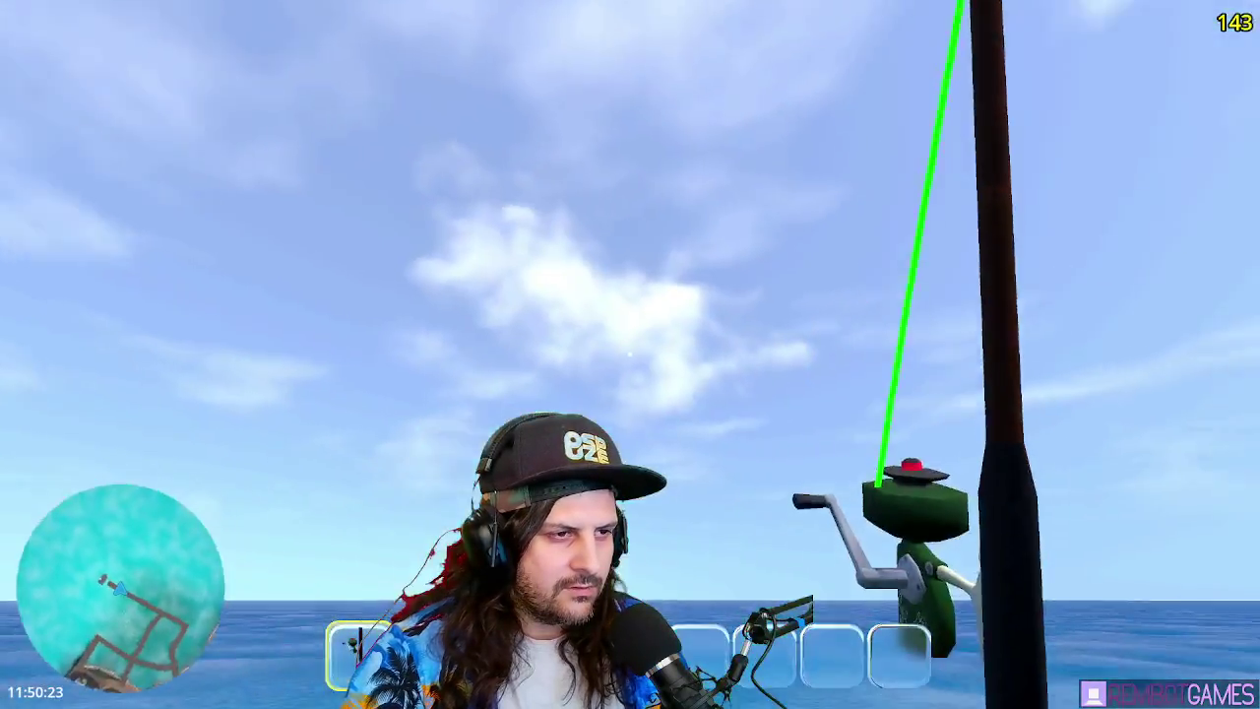
left_click(630, 354)
left_click_drag(630, 353, 630, 354)
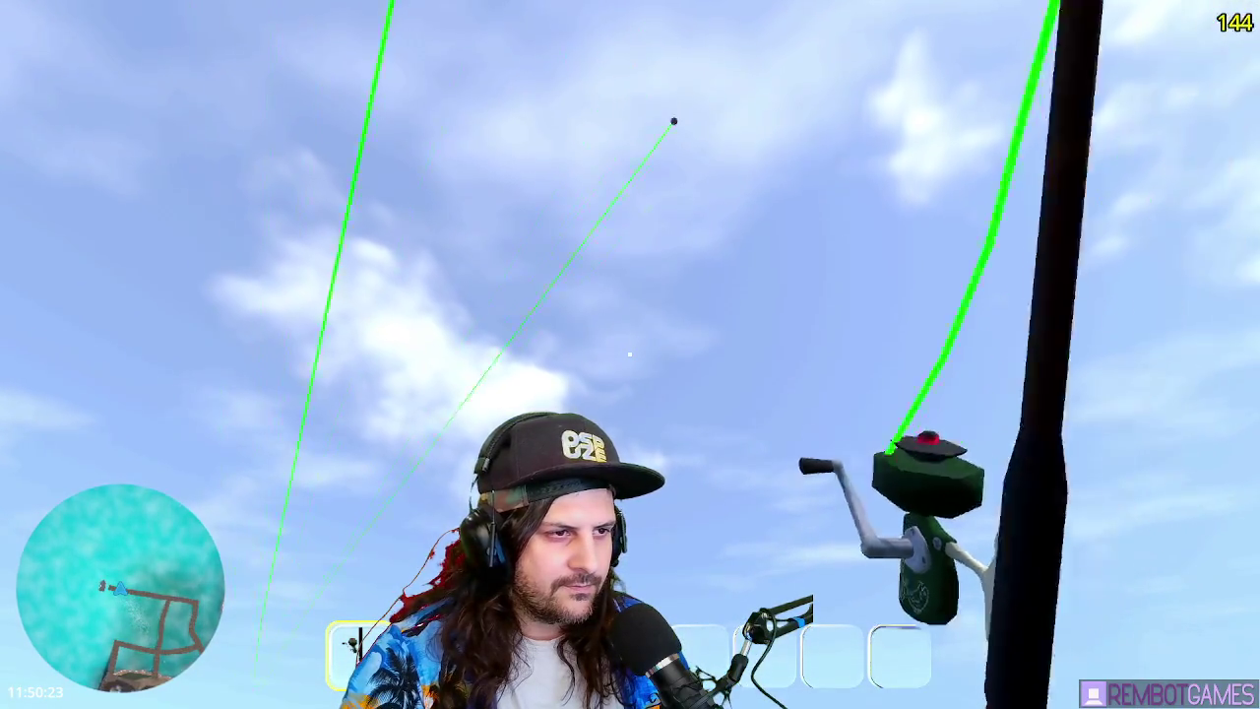
mouse_move(630, 353)
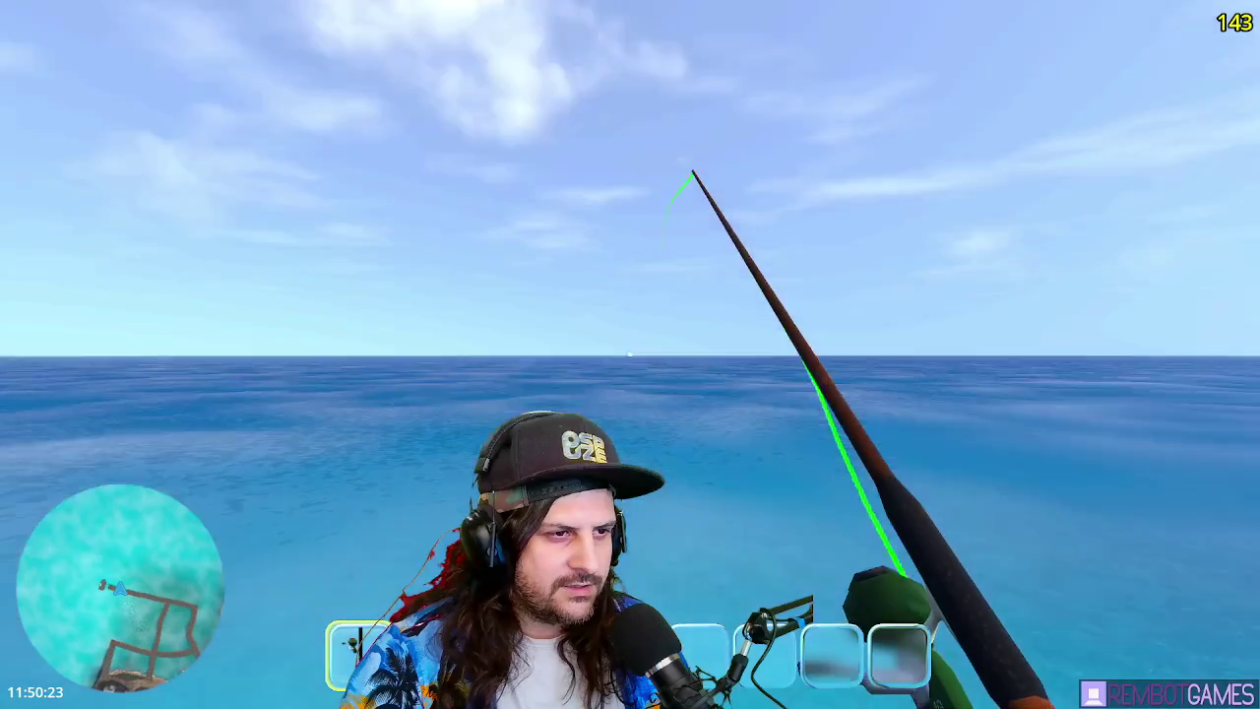
left_click_drag(629, 354, 630, 353)
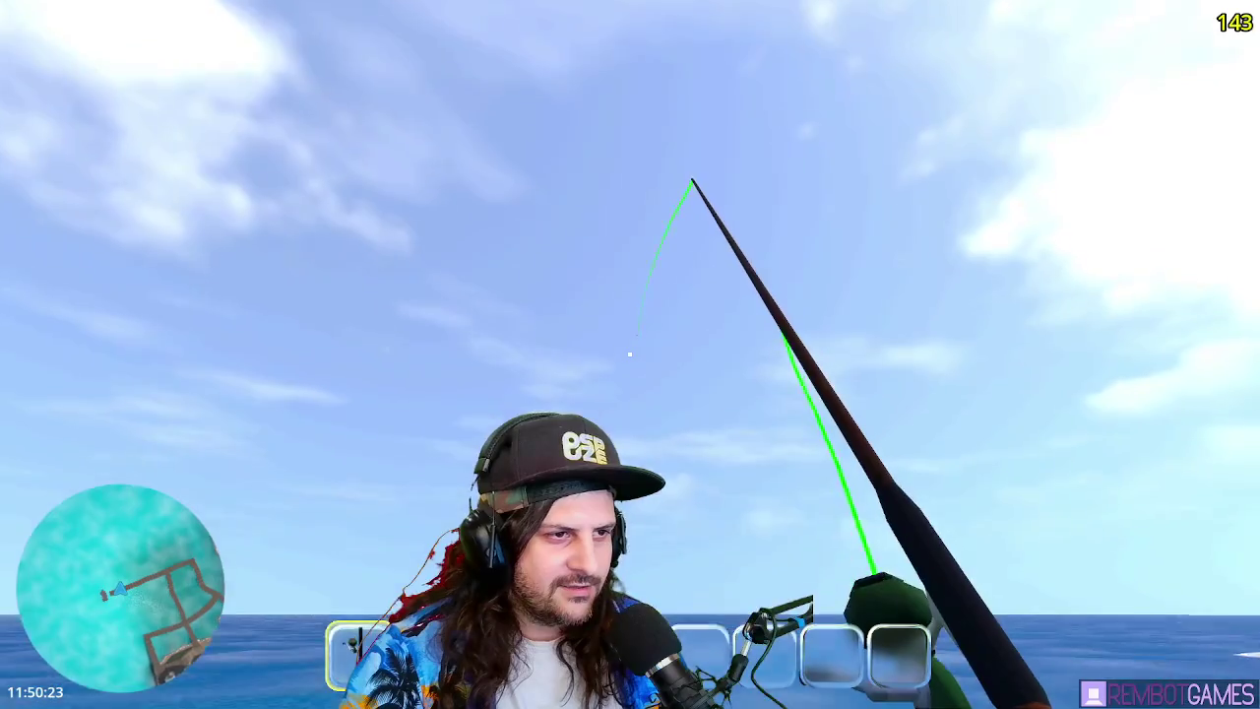
mouse_move(630, 353)
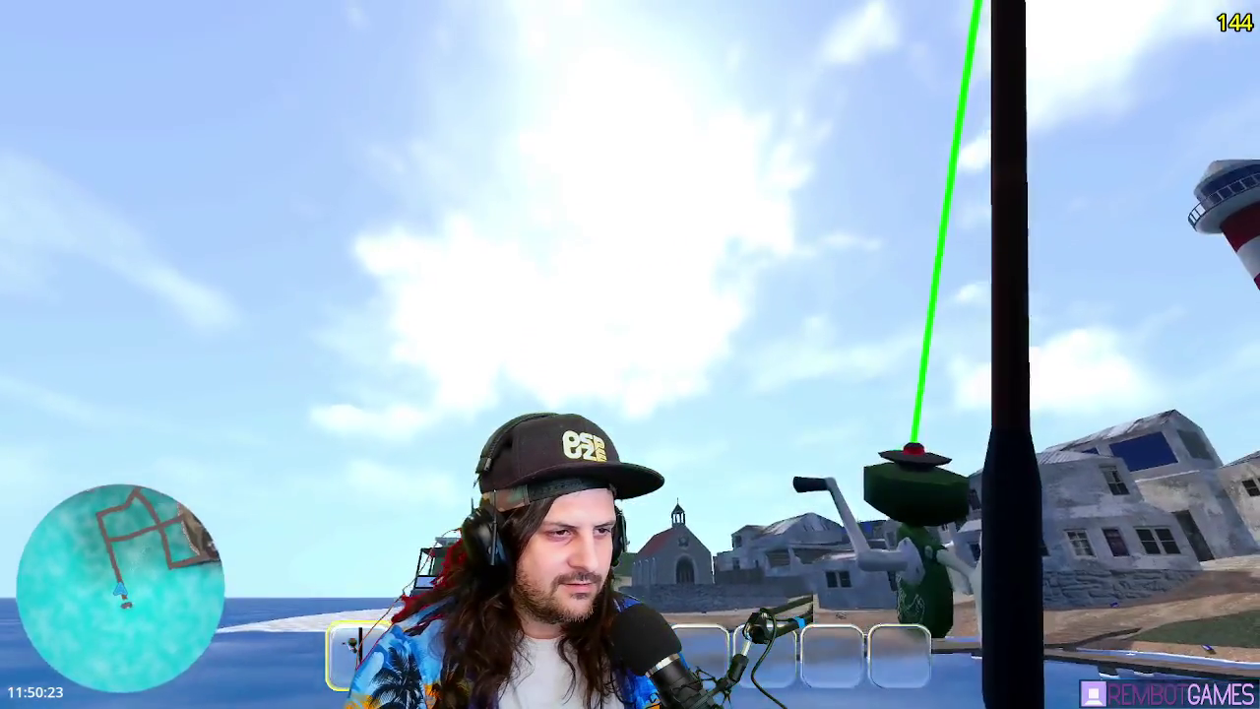
left_click_drag(630, 353, 630, 353)
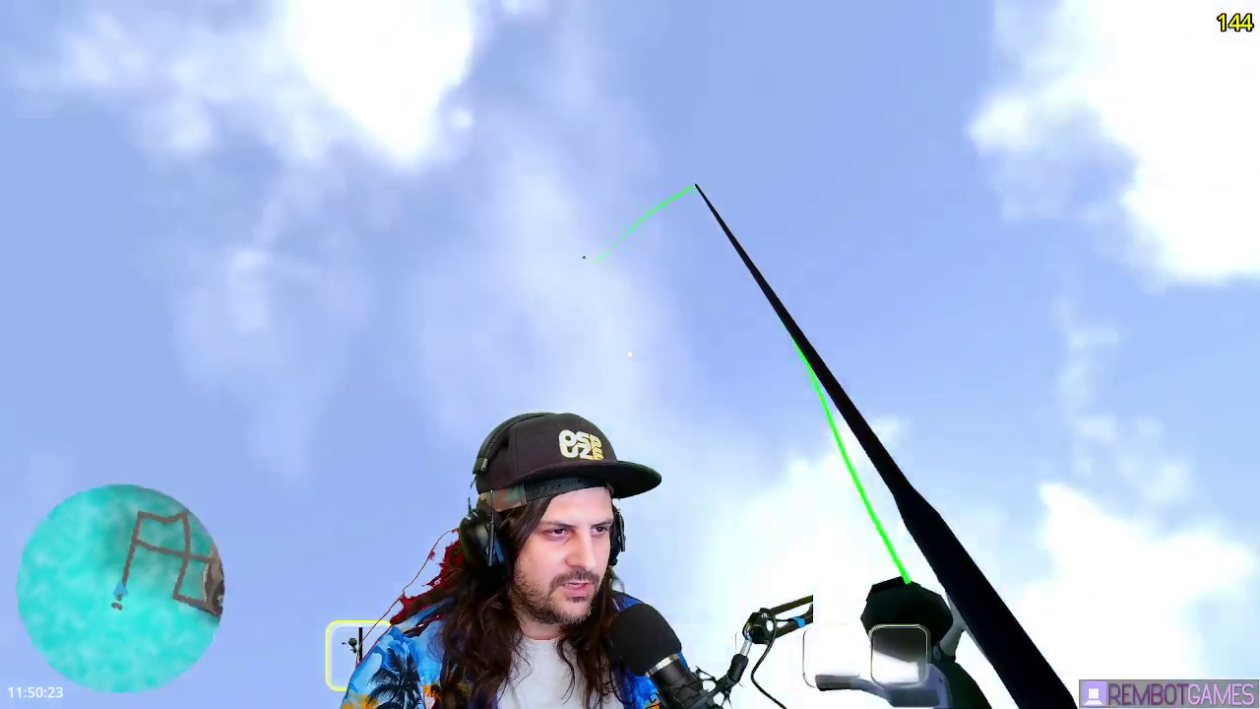
- Make more casts out to sea and toward the town, then stop the game at line 133
mouse_move(630, 353)
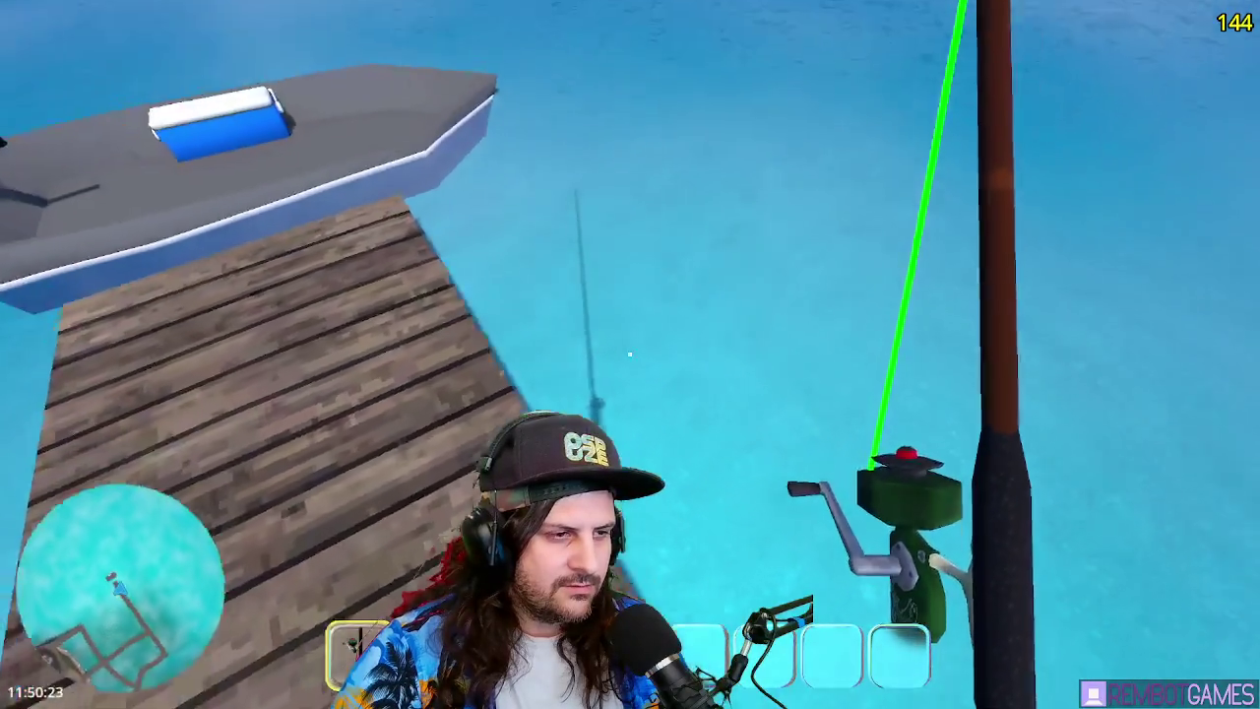
left_click_drag(630, 353, 630, 353)
mouse_move(629, 354)
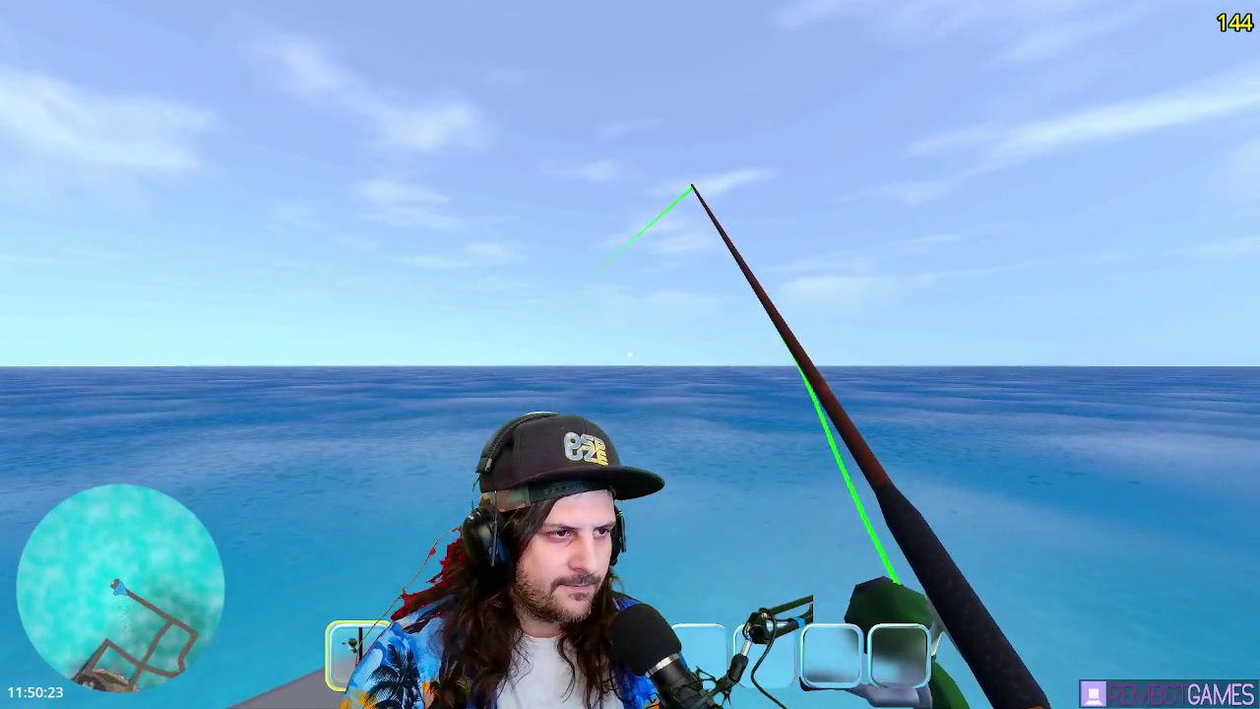
left_click_drag(630, 353, 630, 353)
mouse_move(629, 353)
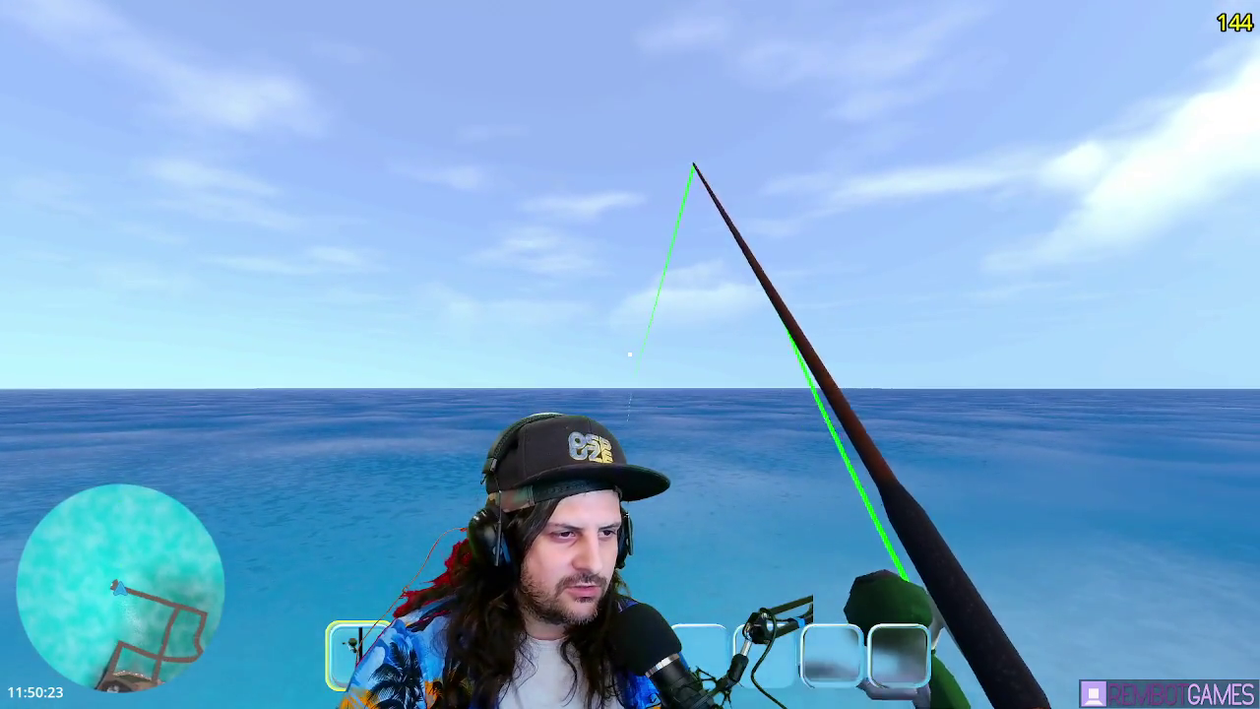
left_click_drag(630, 353, 630, 353)
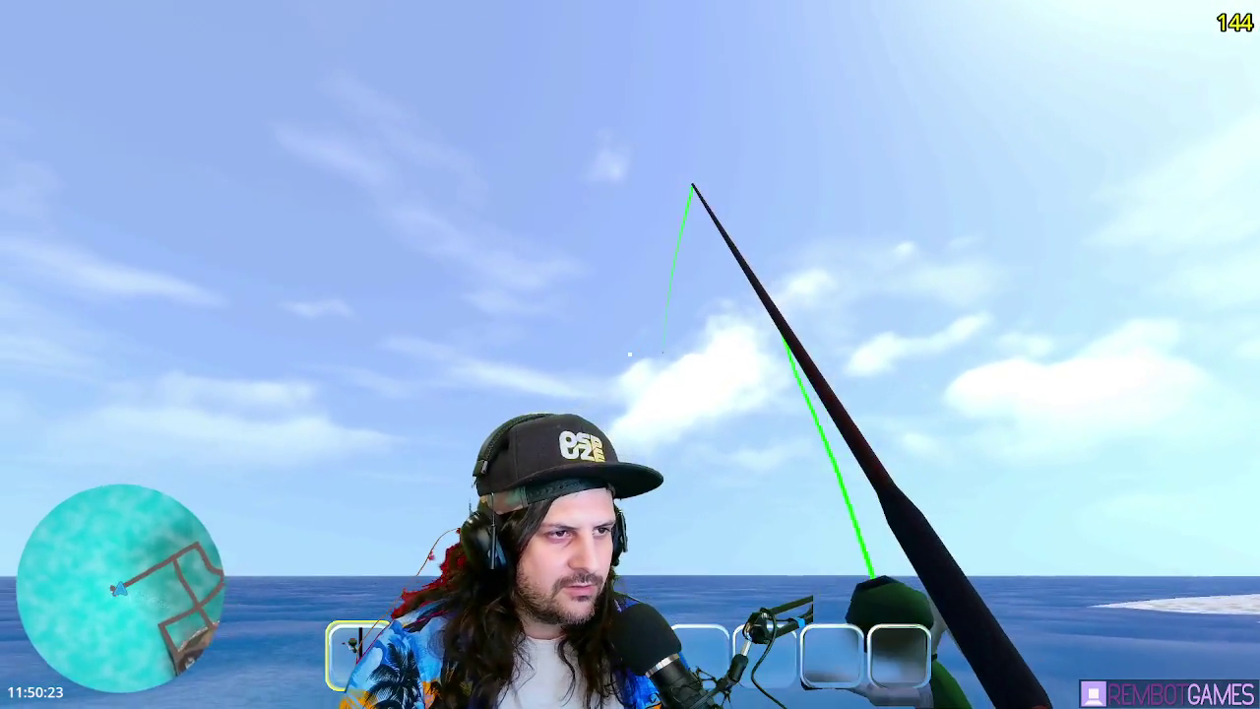
left_click_drag(630, 353, 630, 353)
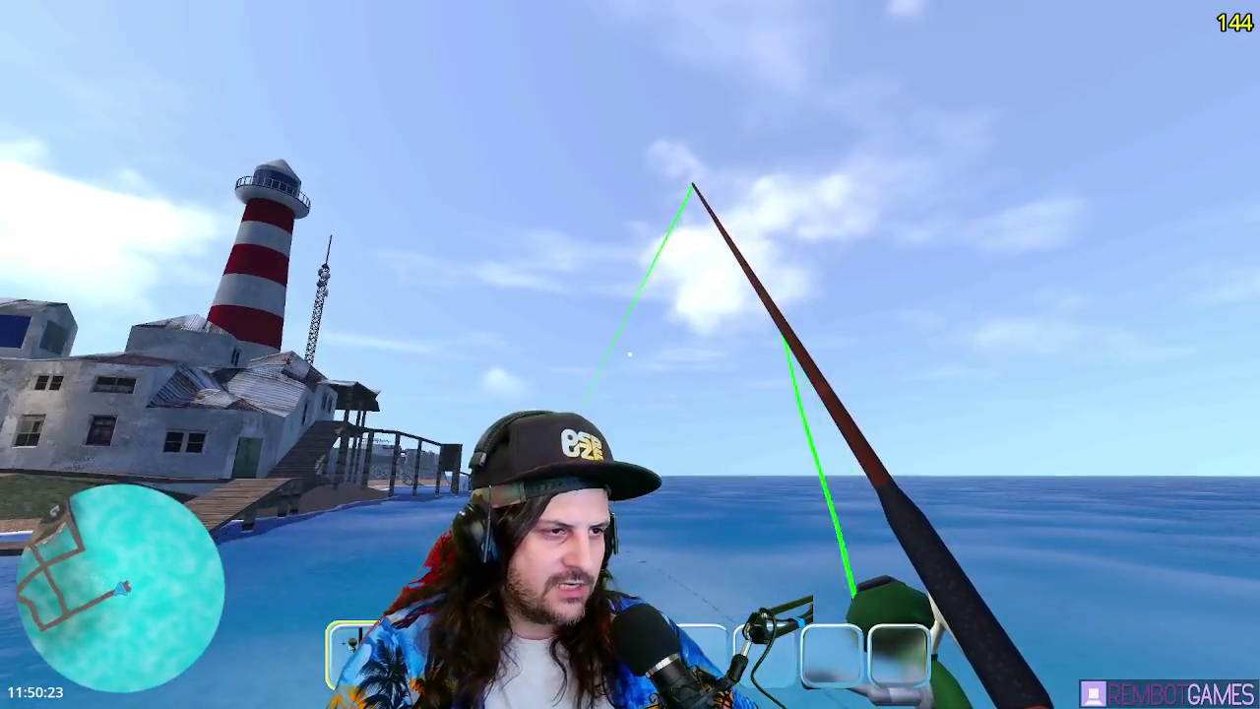
key("F8")
left_click(630, 244)
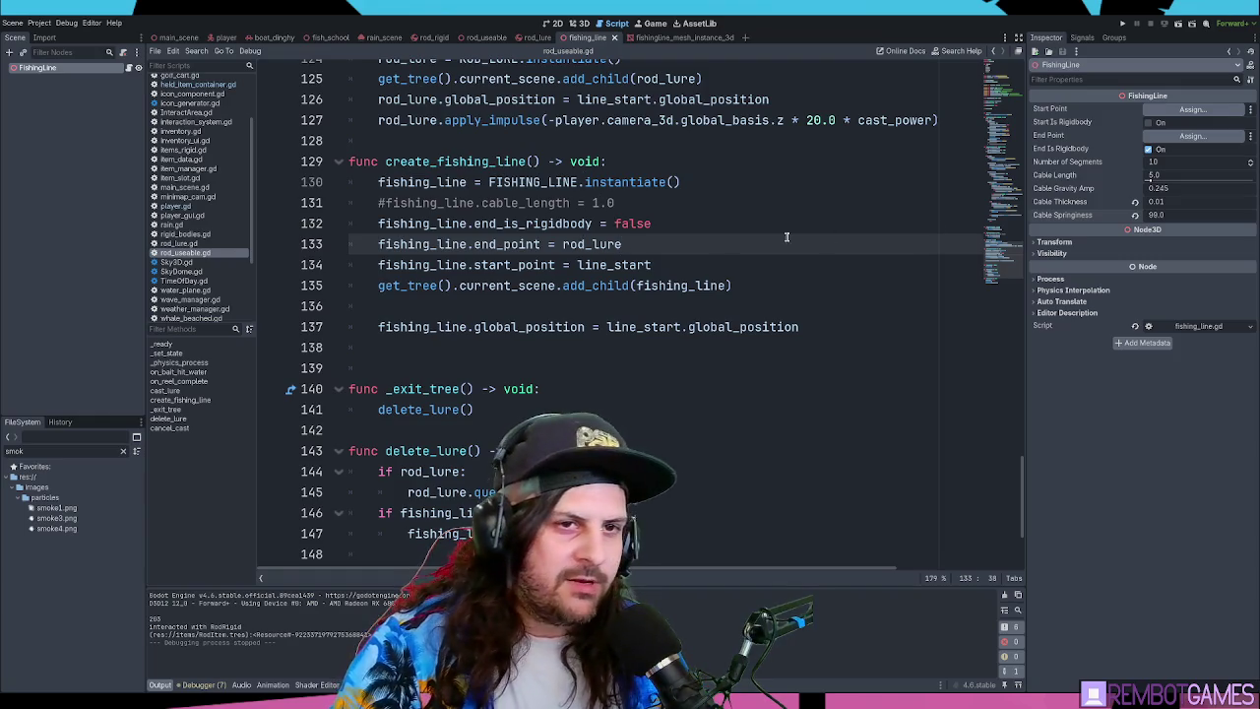
- Save the edited script with Ctrl+S and scroll back up through it
left_click(942, 224)
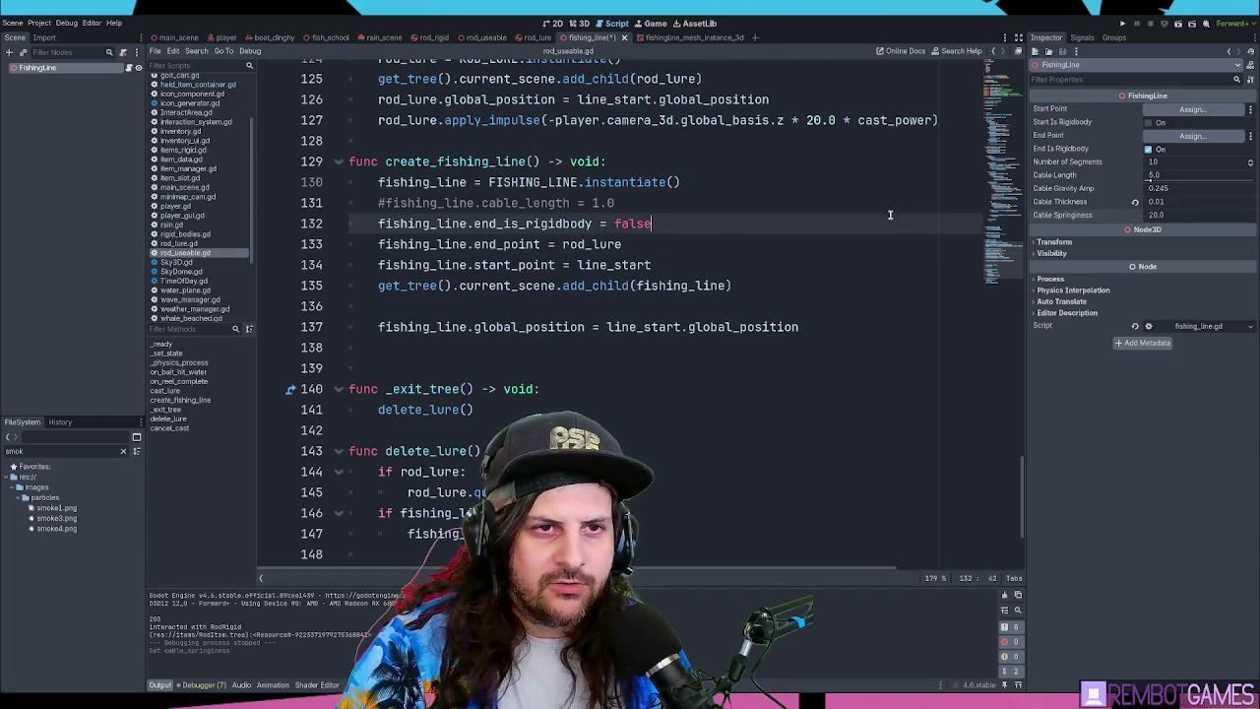
key("ctrl+s")
left_click(773, 161)
scroll(774, 258, "up", 6)
scroll(774, 257, "up", 4)
left_click(774, 285)
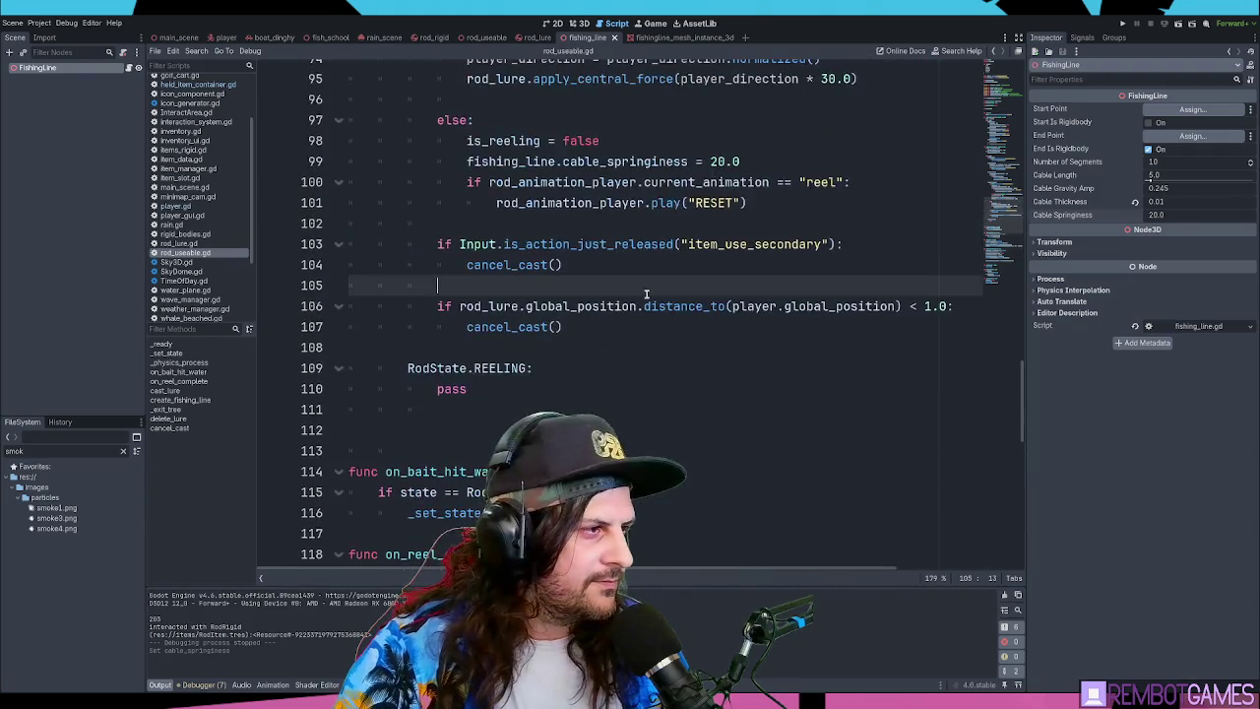
scroll(226, 136, "up", 3)
- Open fishing_line.gd, review its _ready() function, then run the game with F5
left_click(185, 118)
left_click(487, 174)
scroll(487, 175, "up", 4)
scroll(591, 202, "down", 4)
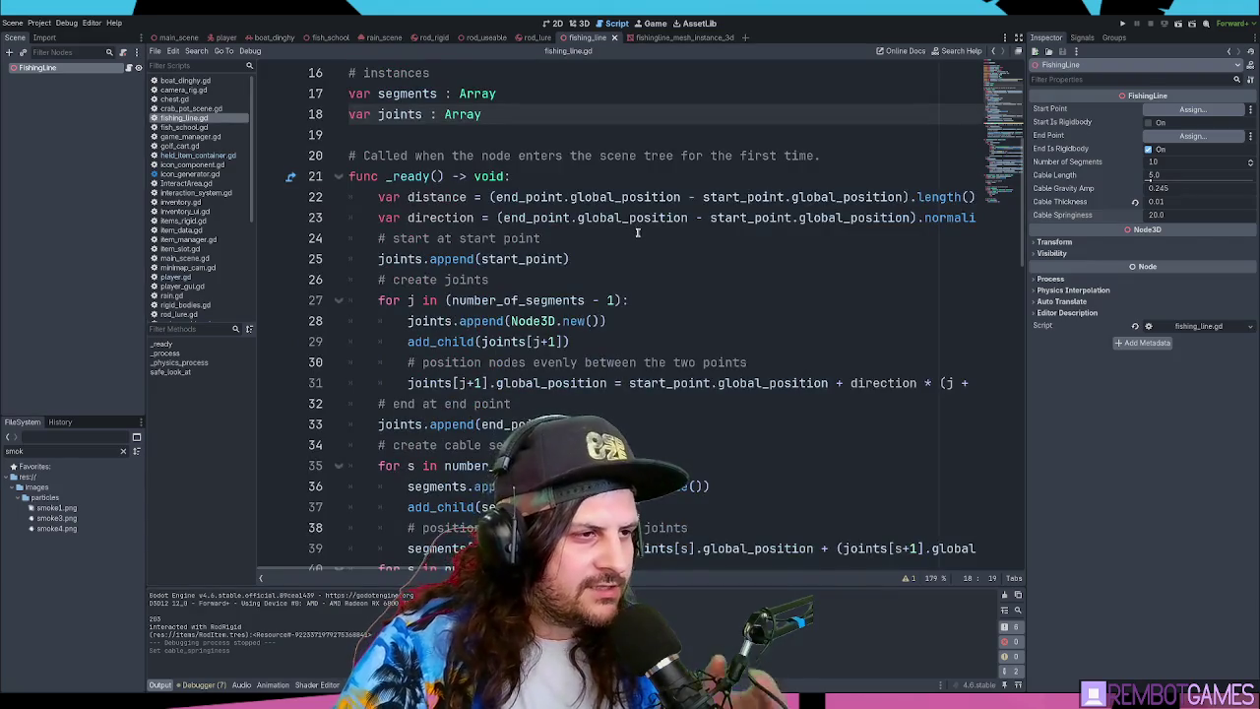
scroll(636, 230, "down", 1)
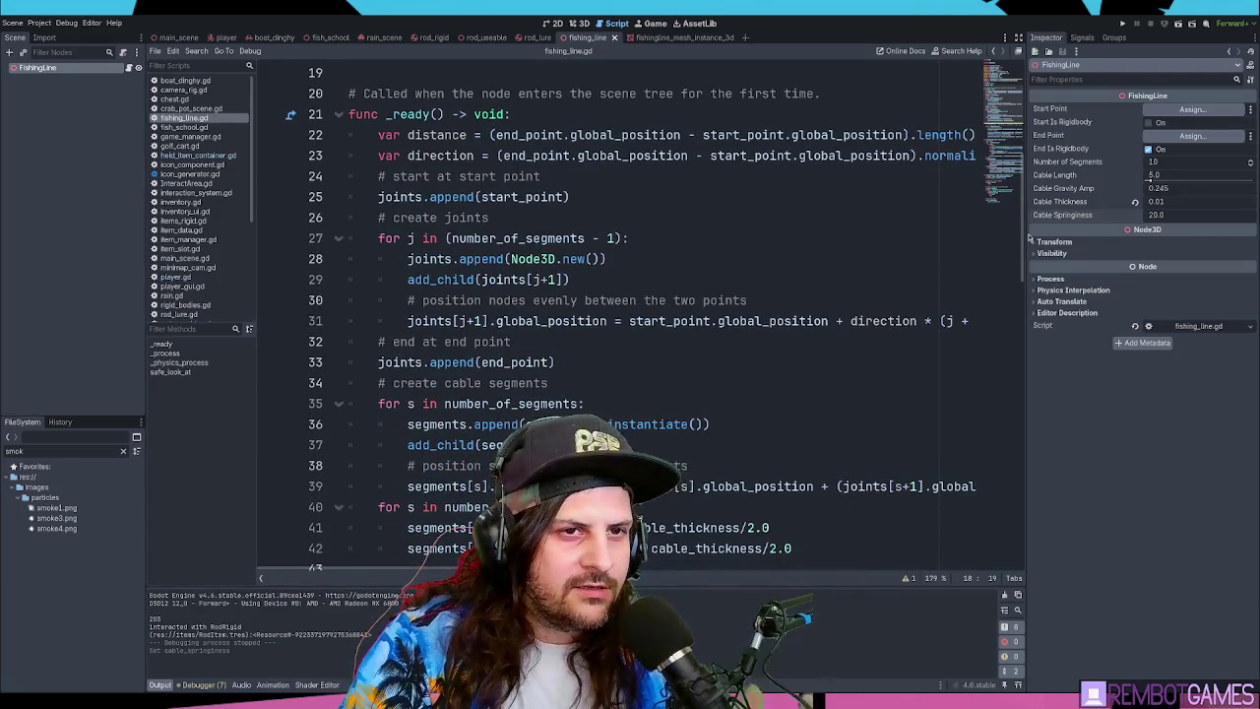
scroll(880, 252, "down", 2, "ctrl")
scroll(608, 281, "down", 4)
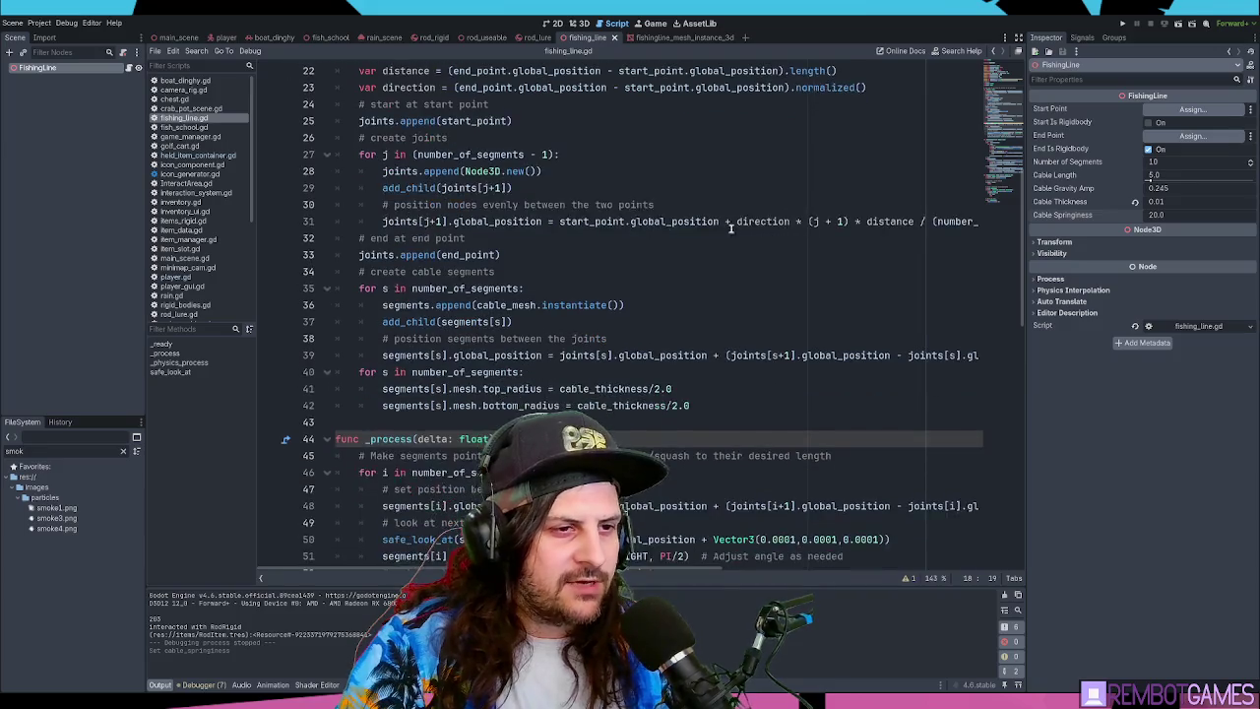
scroll(608, 281, "down", 1)
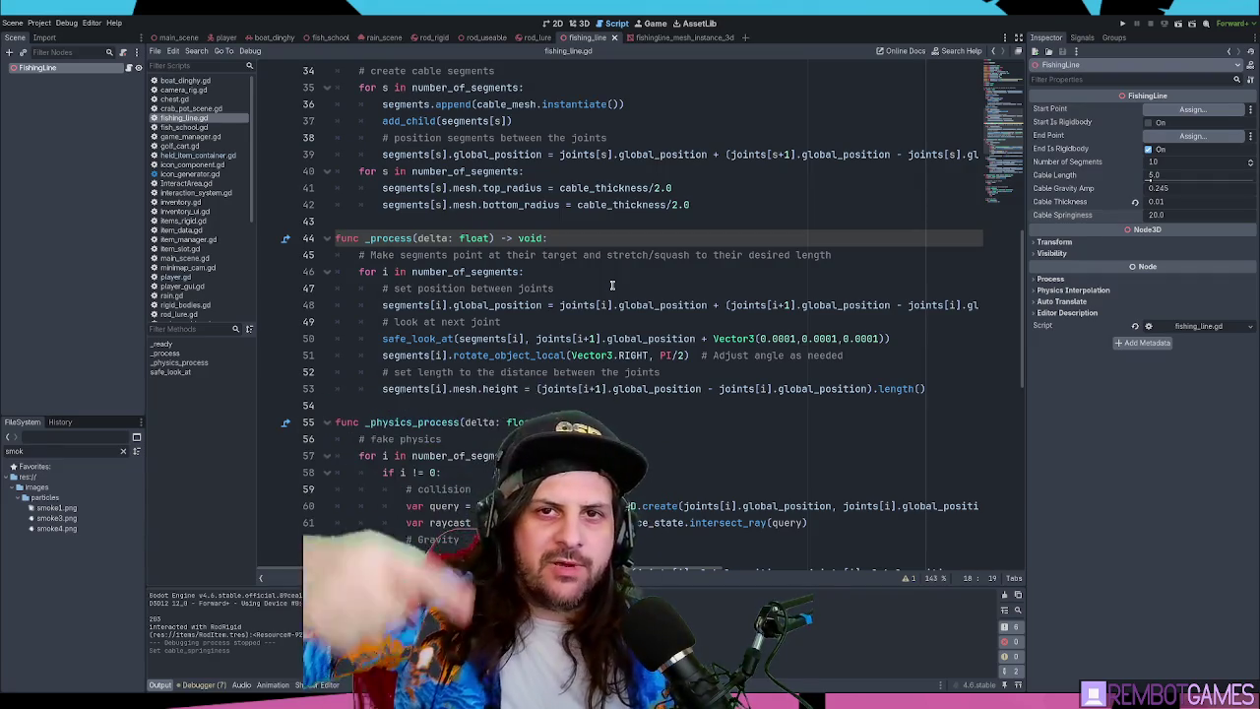
scroll(693, 202, "up", 6)
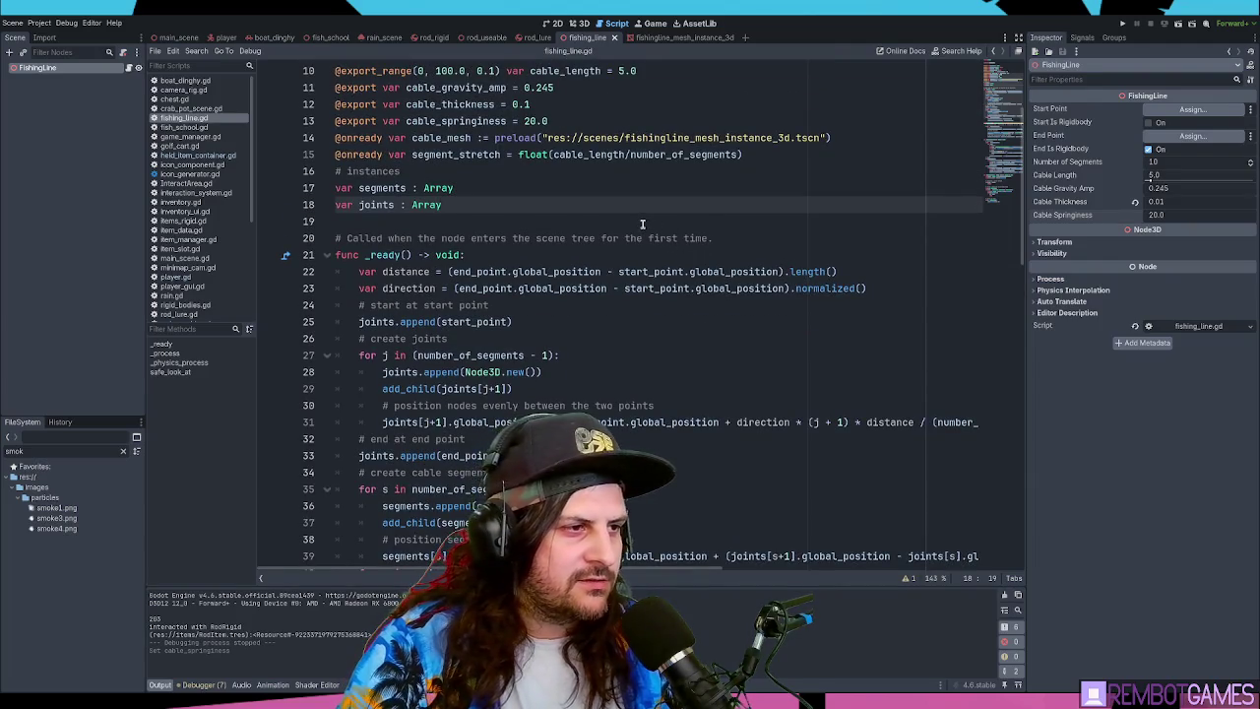
scroll(642, 223, "down", 1)
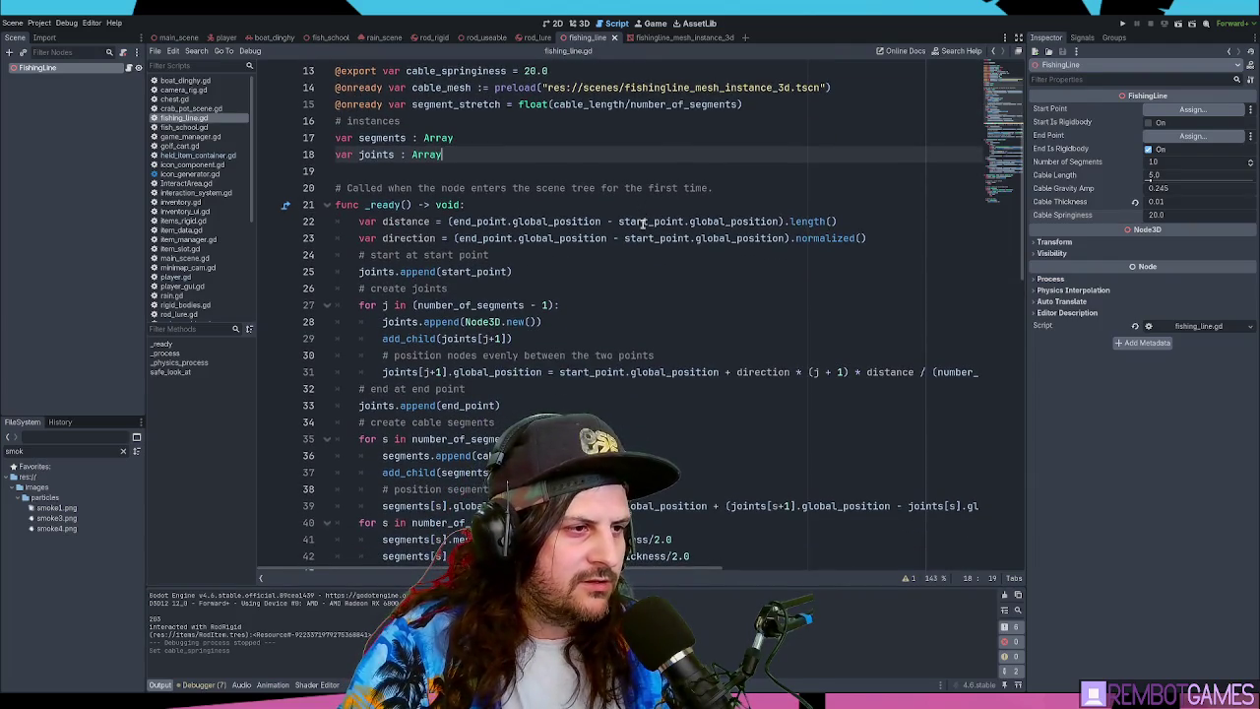
left_click(537, 204)
key("F5")
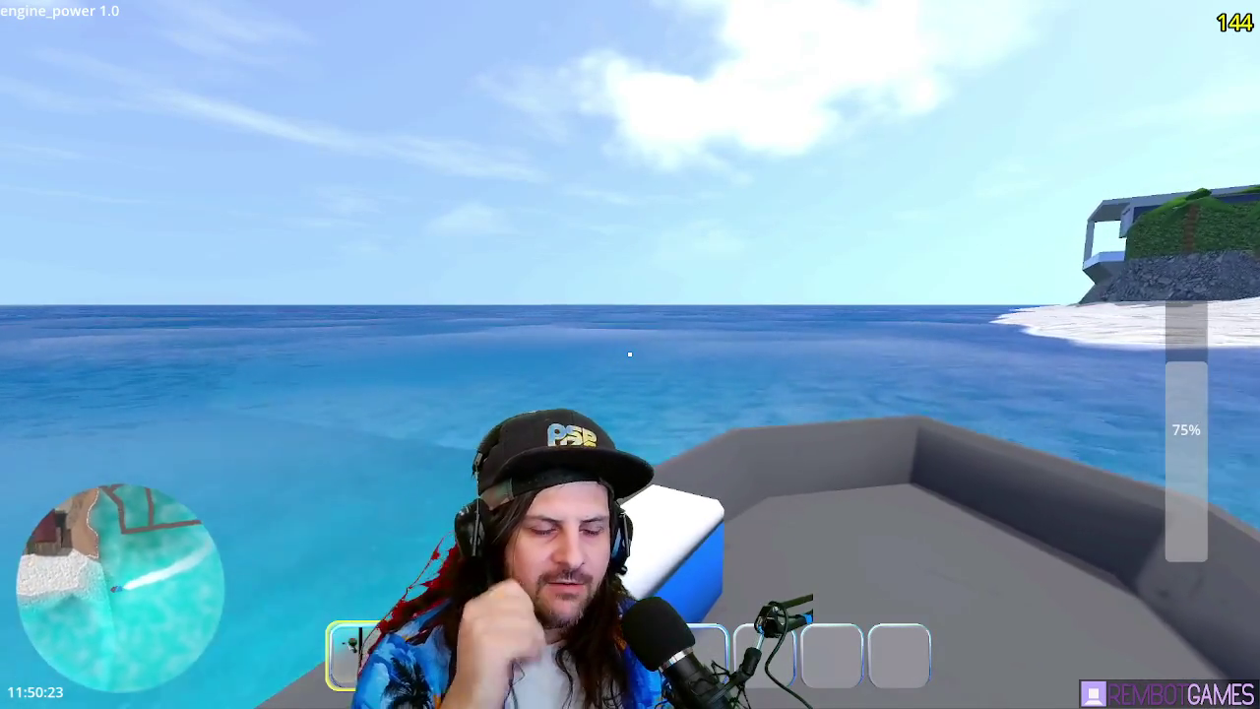
- Drive the boat out to sea and back toward the lighthouse shore with WASD
key("w")
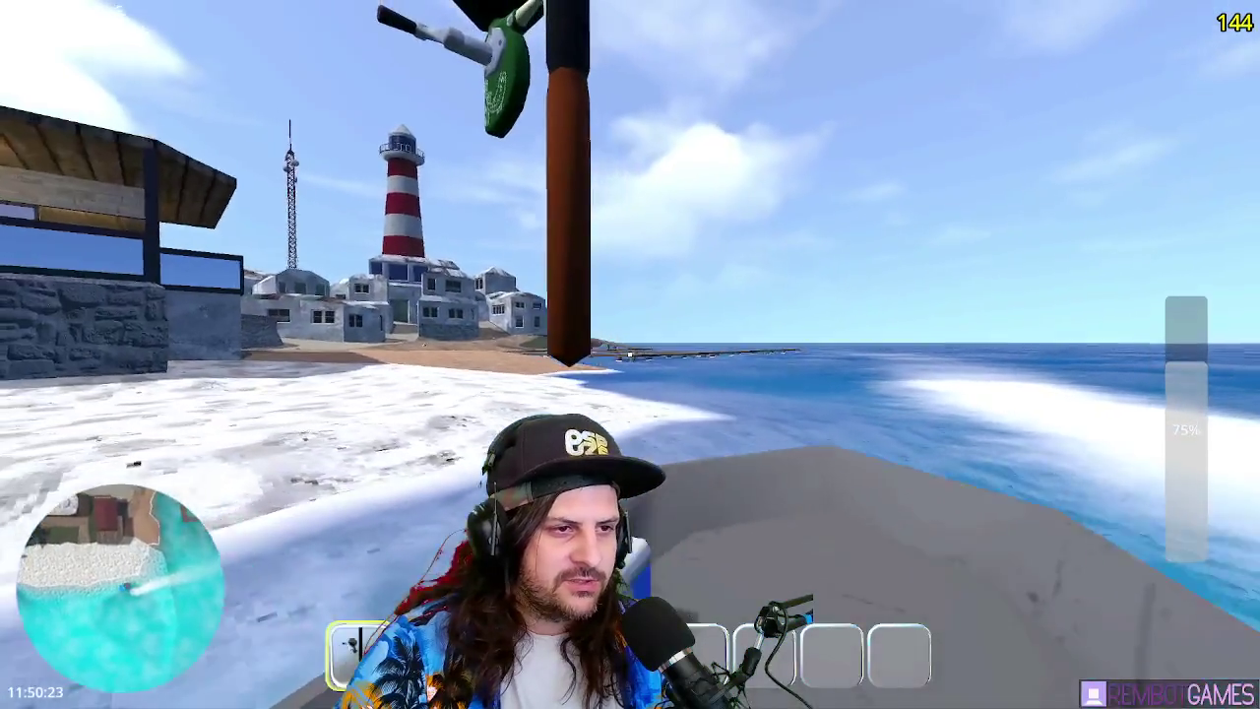
key("w")
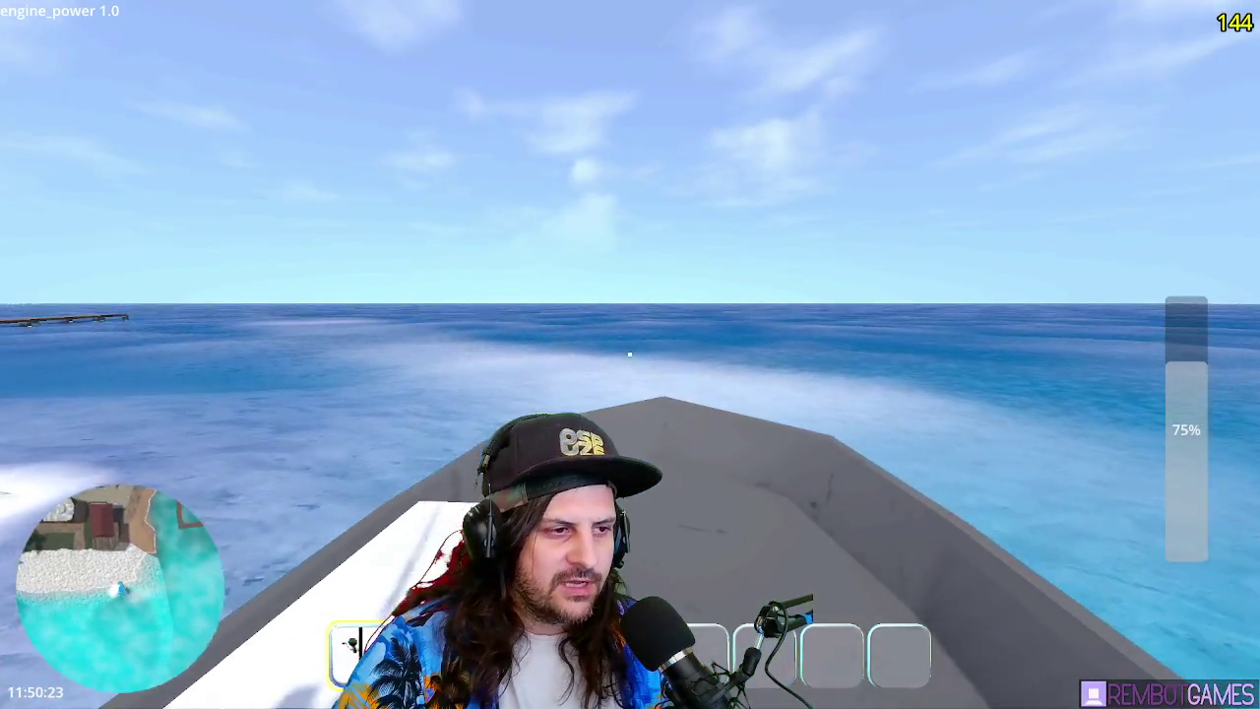
key("a")
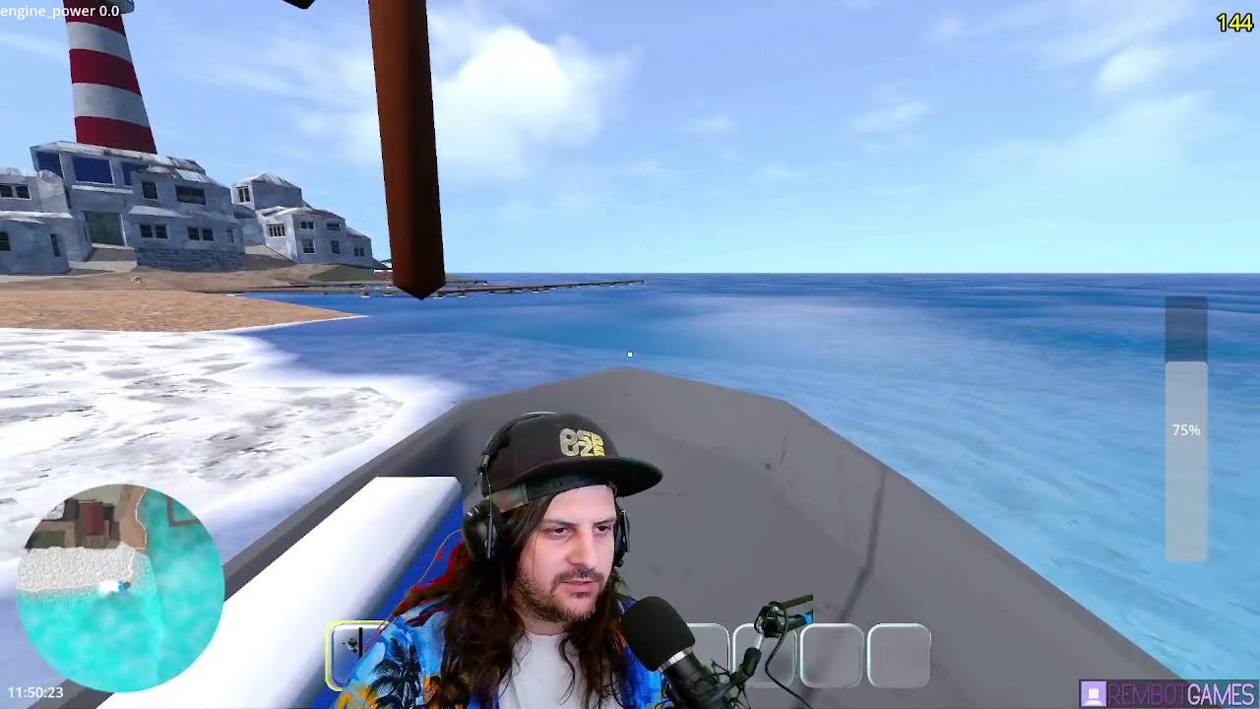
key("w")
key("d")
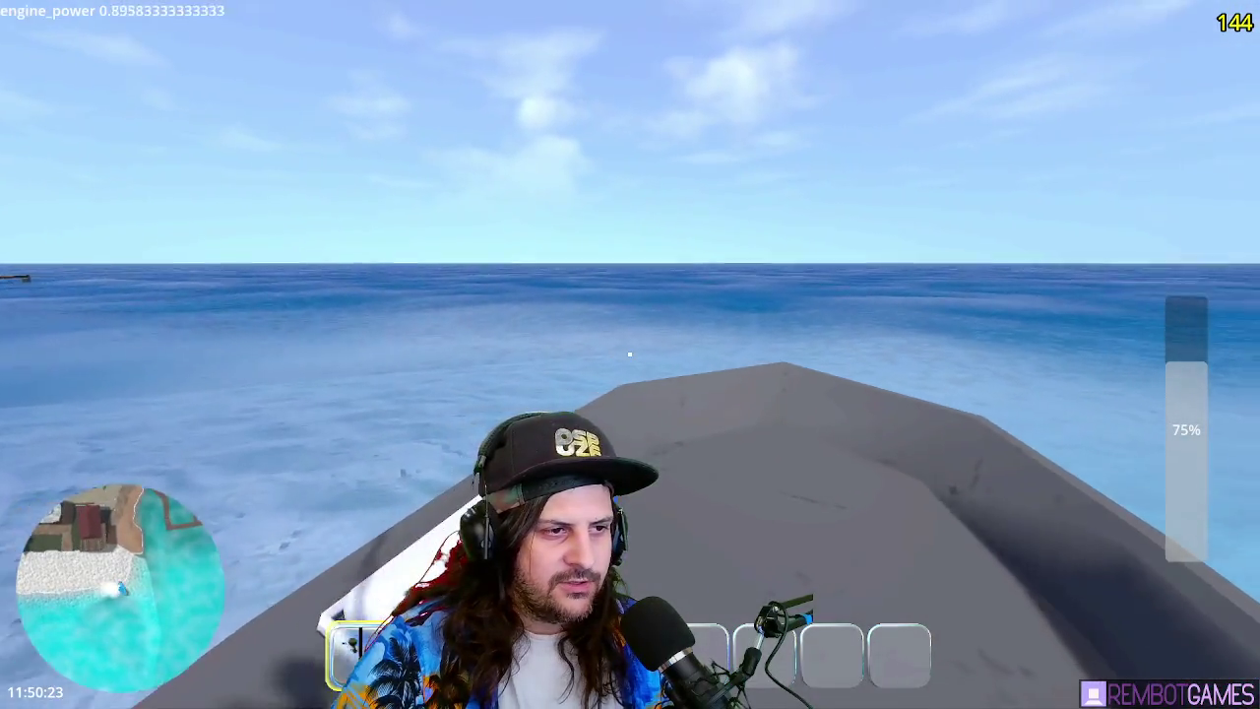
key("a")
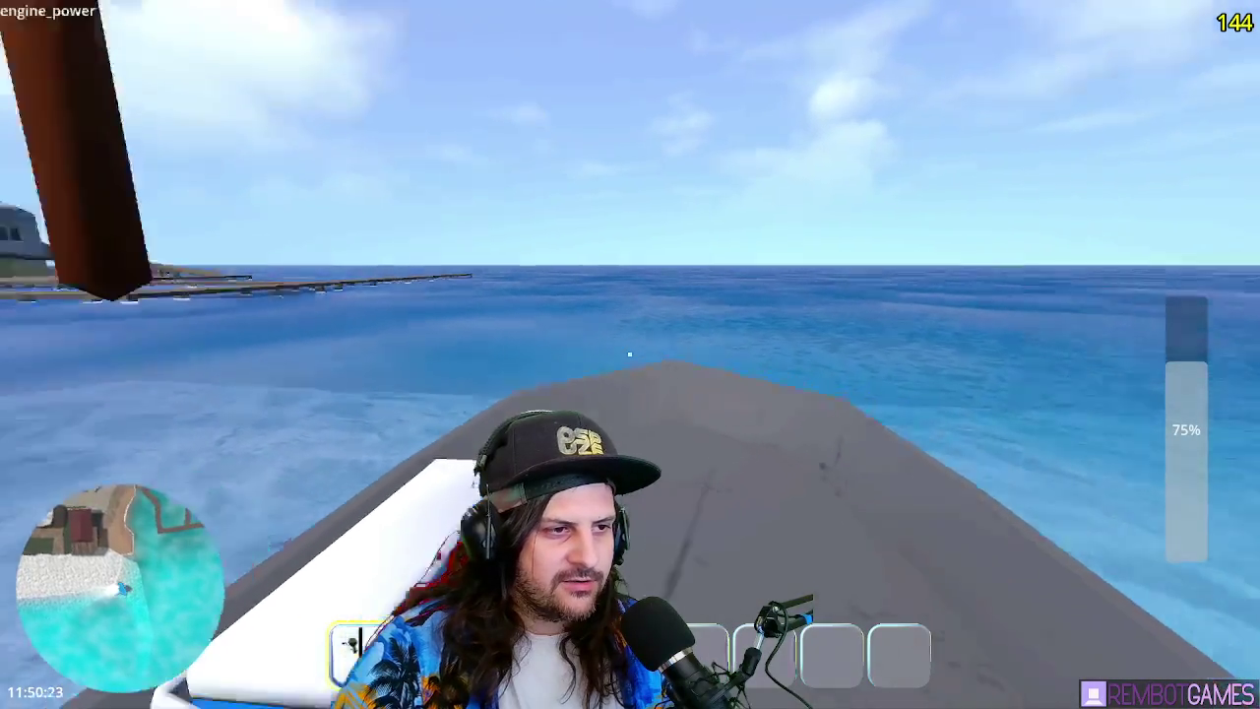
key("s")
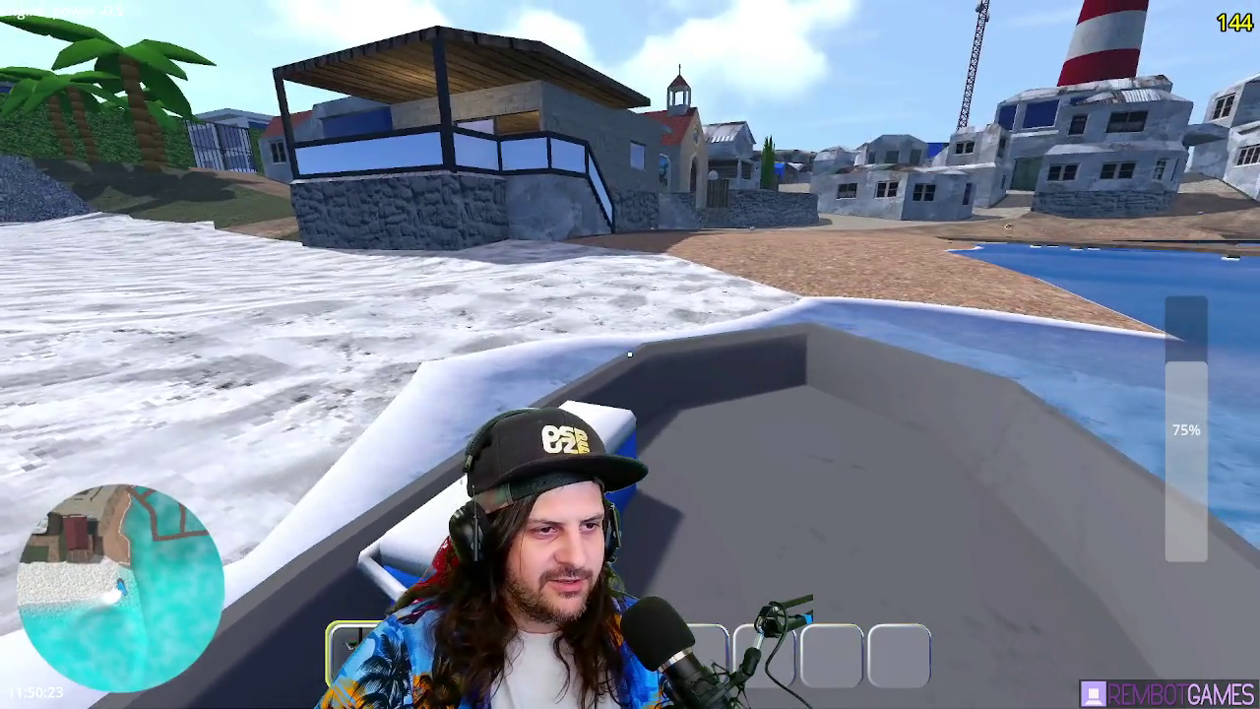
key("d")
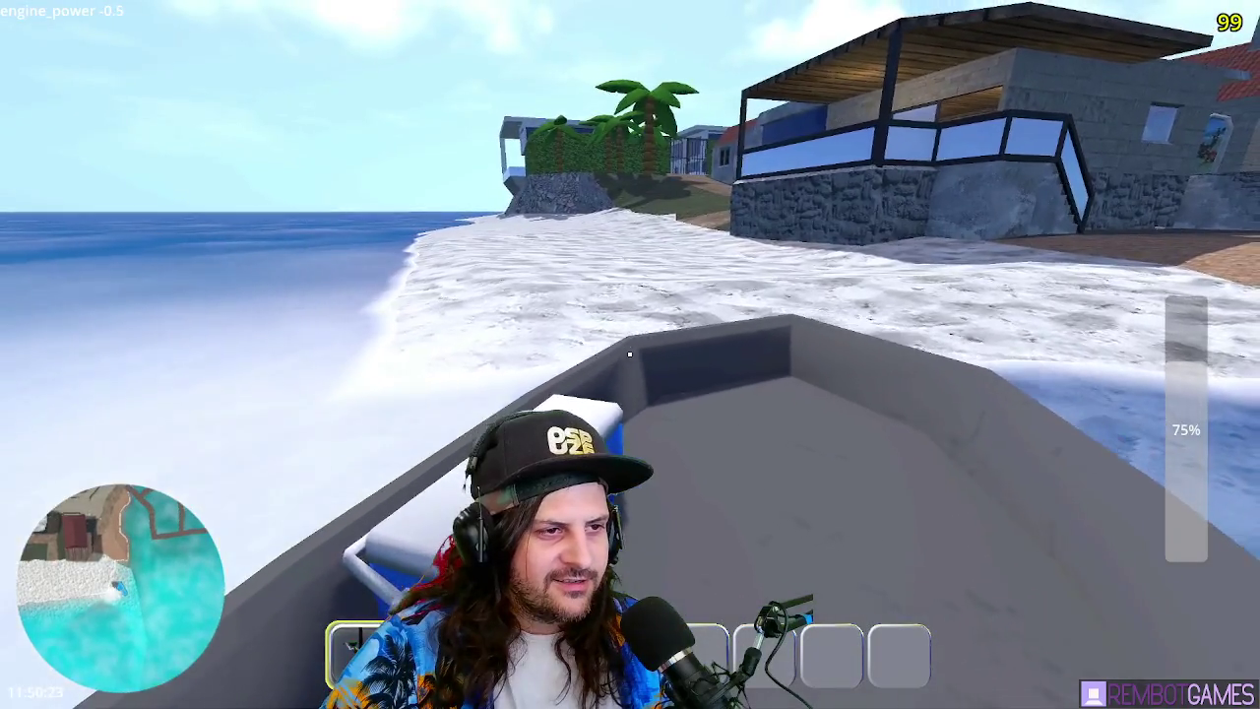
- Steer along the beach, then stop the test run with F8
key("a")
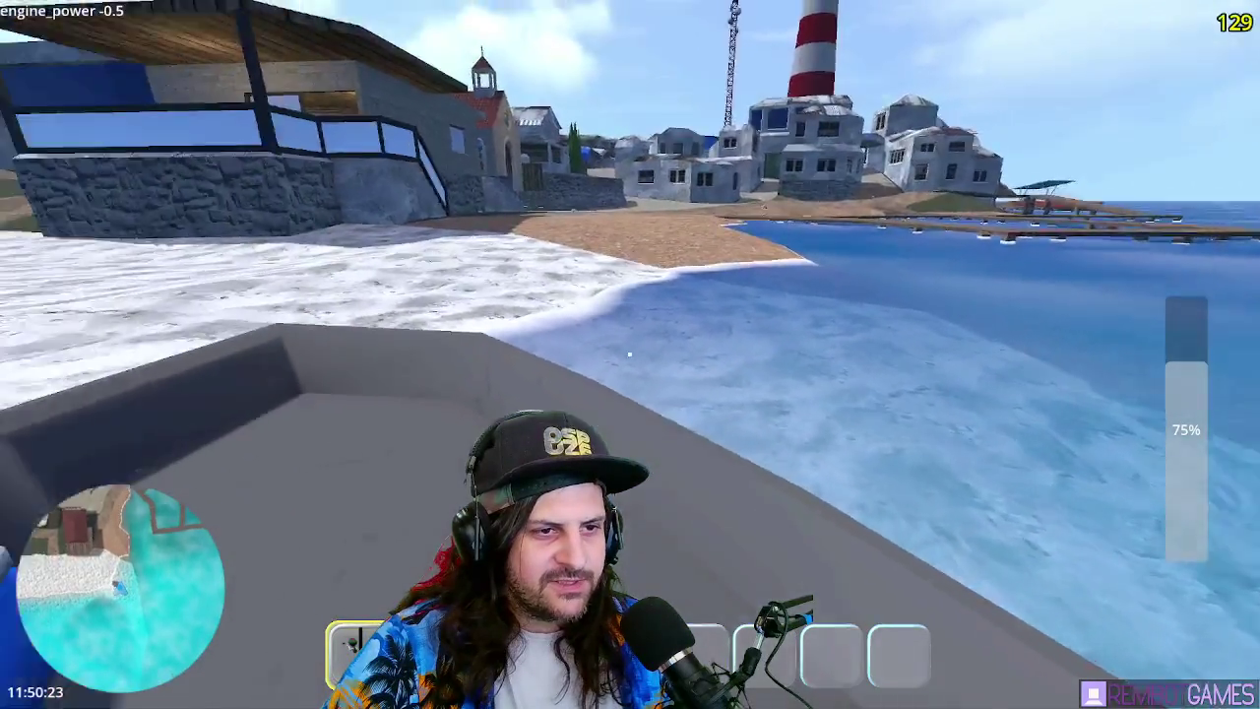
key("d")
key("a")
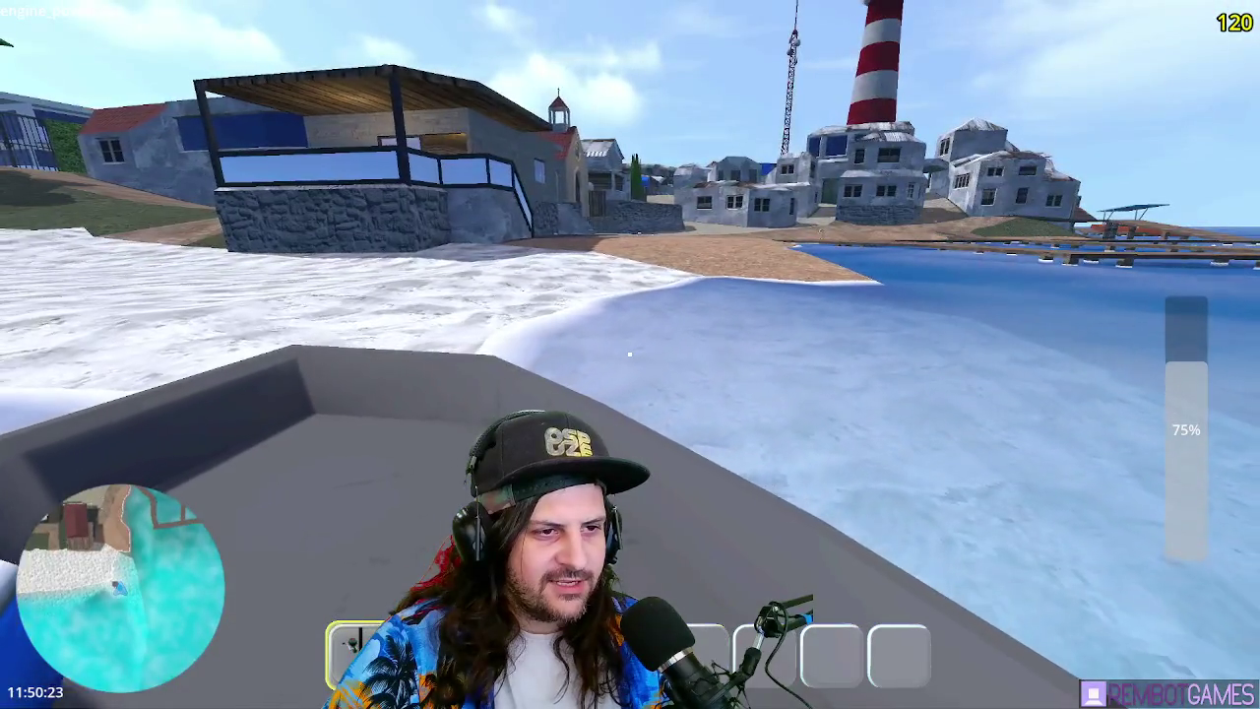
key("w")
key("w")
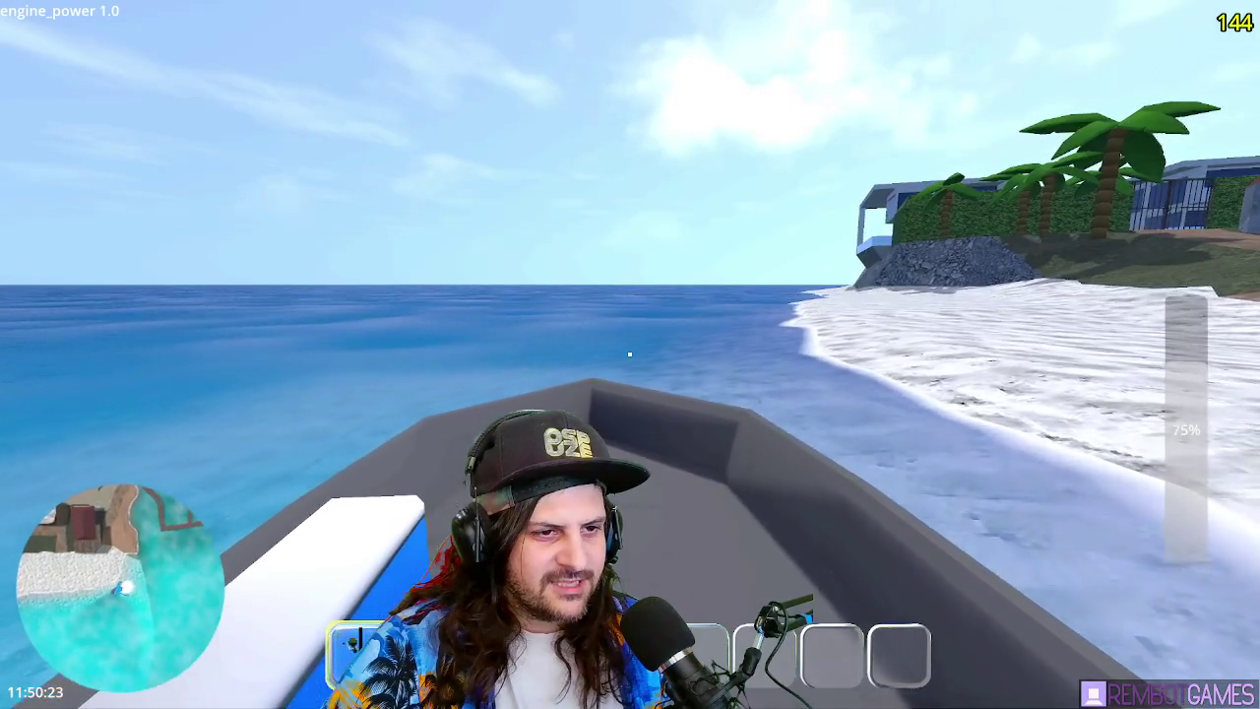
key("a")
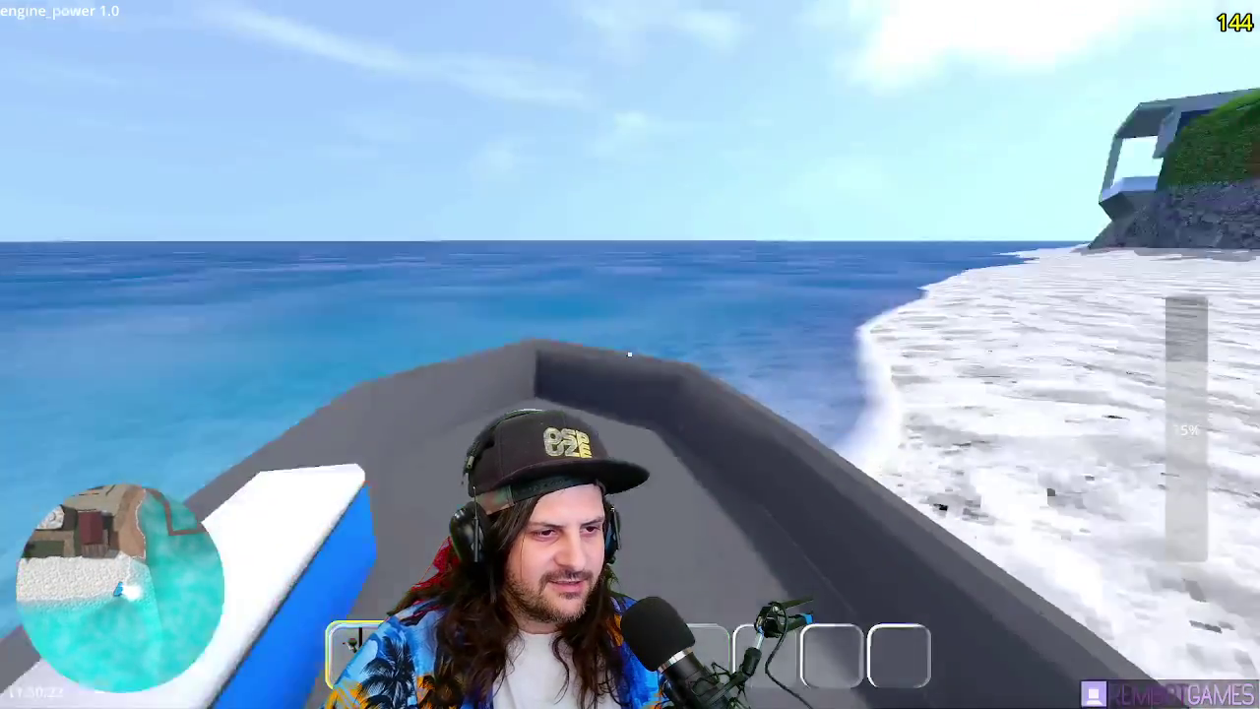
key("F8")
left_click(487, 188)
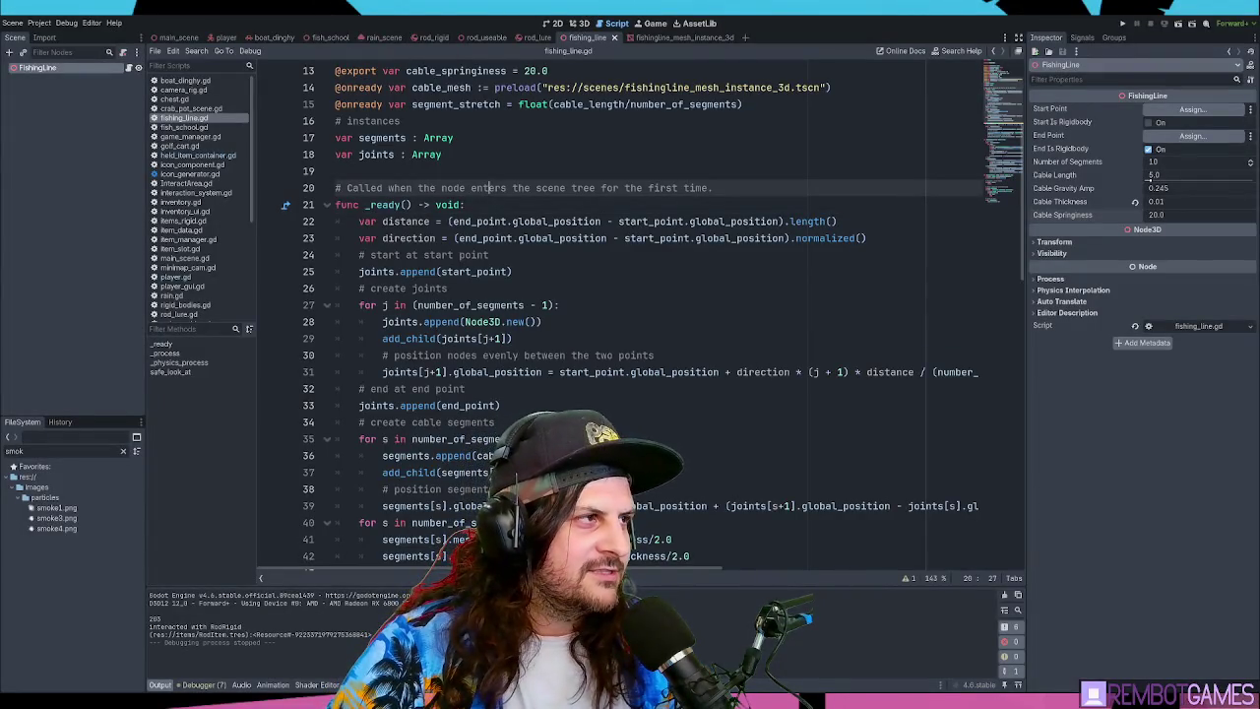
- Flatten the boat_dinghy CollisionShape3D to 0.3 m tall at y 0.1, then run the game
left_click(266, 38)
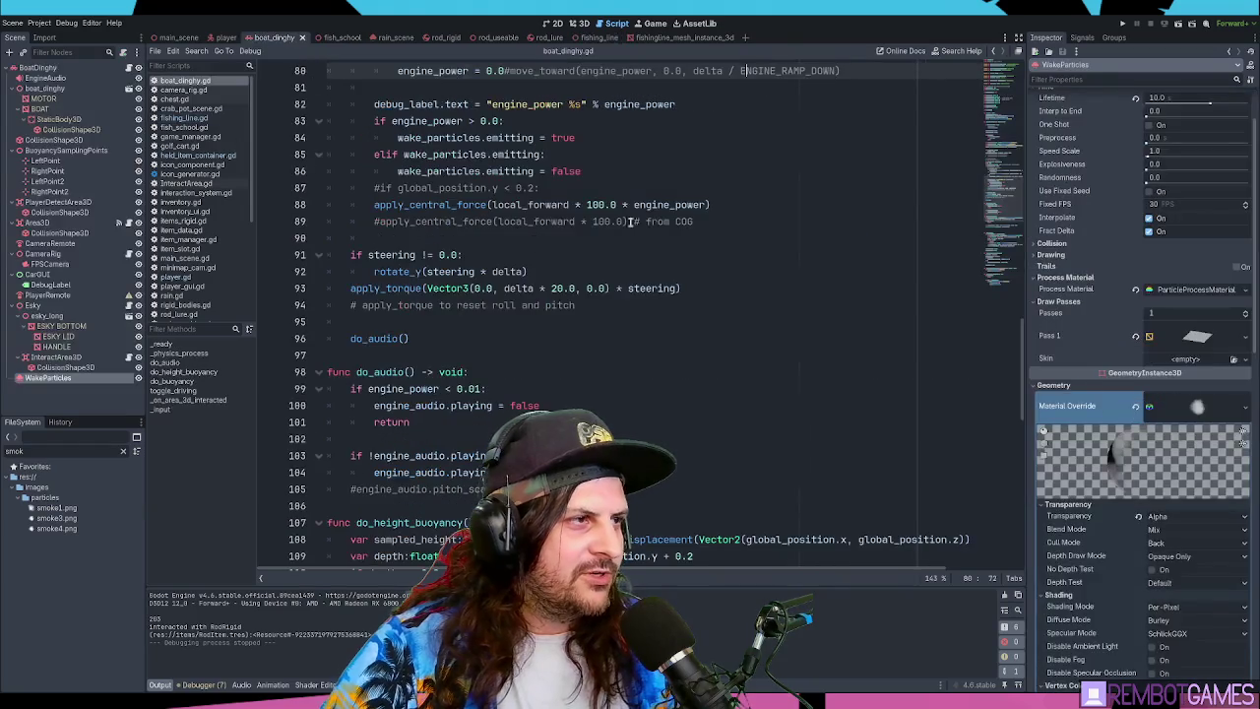
left_click(576, 22)
scroll(586, 315, "up", 3)
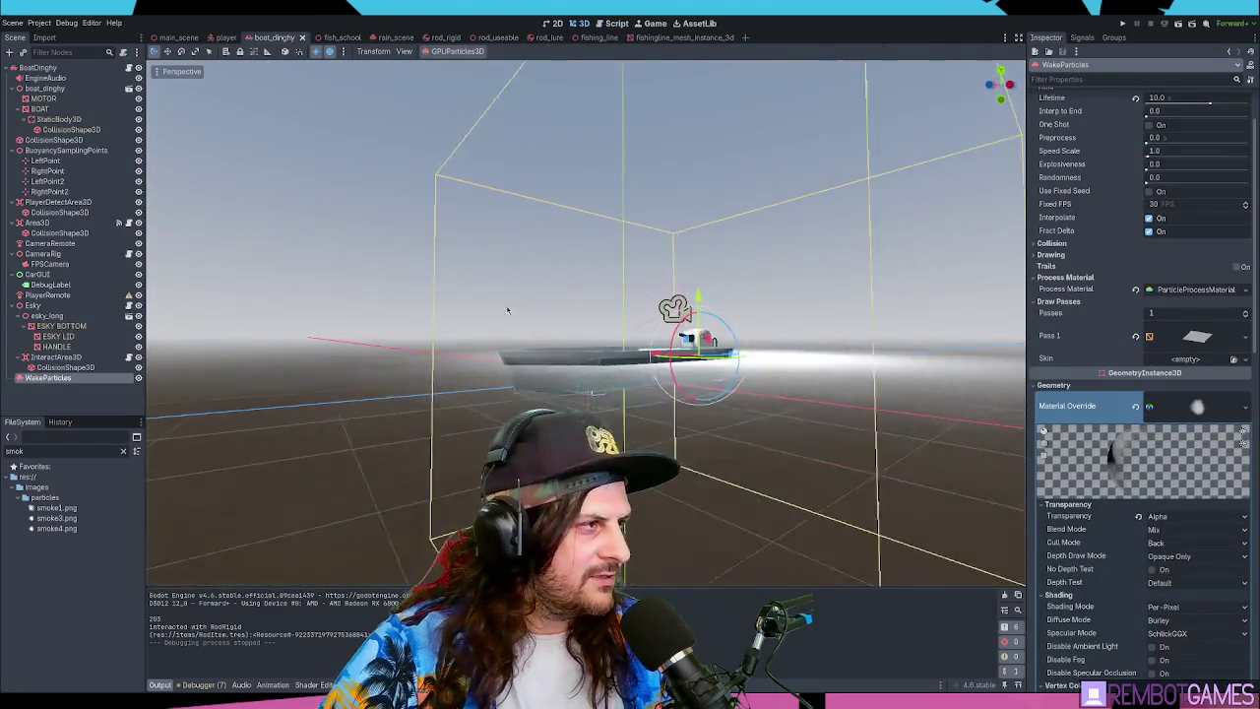
left_click(673, 429)
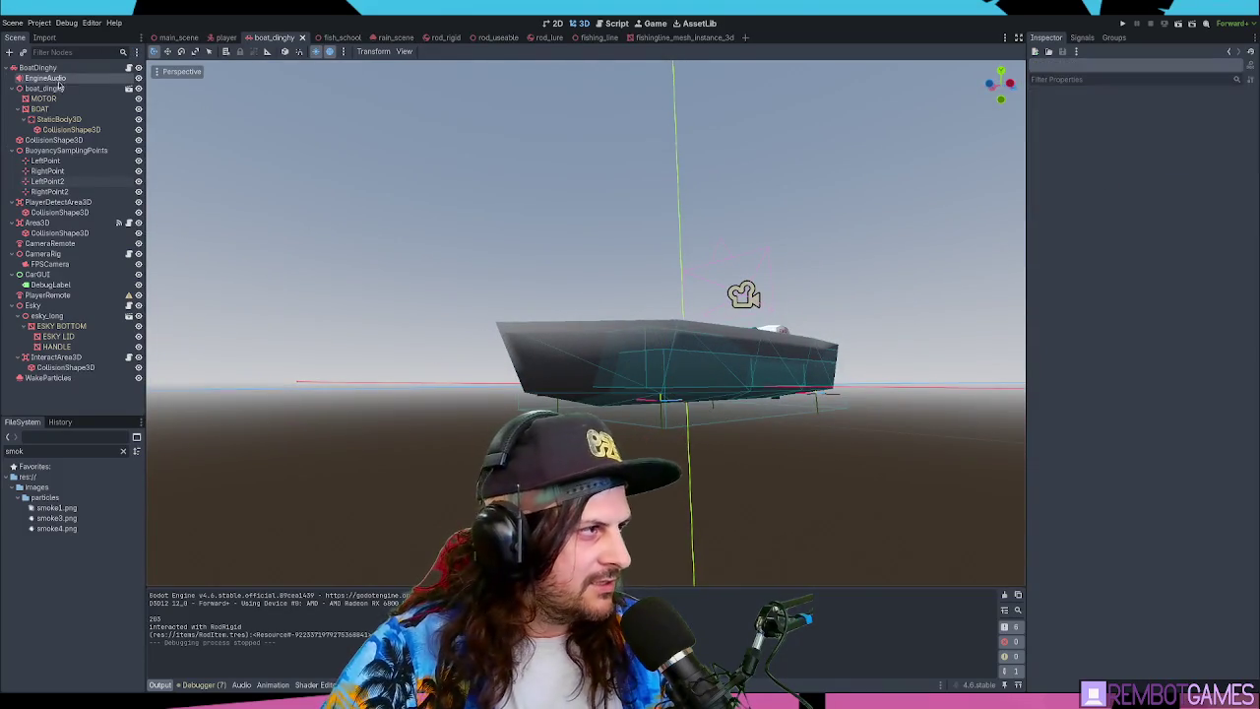
left_click(57, 141)
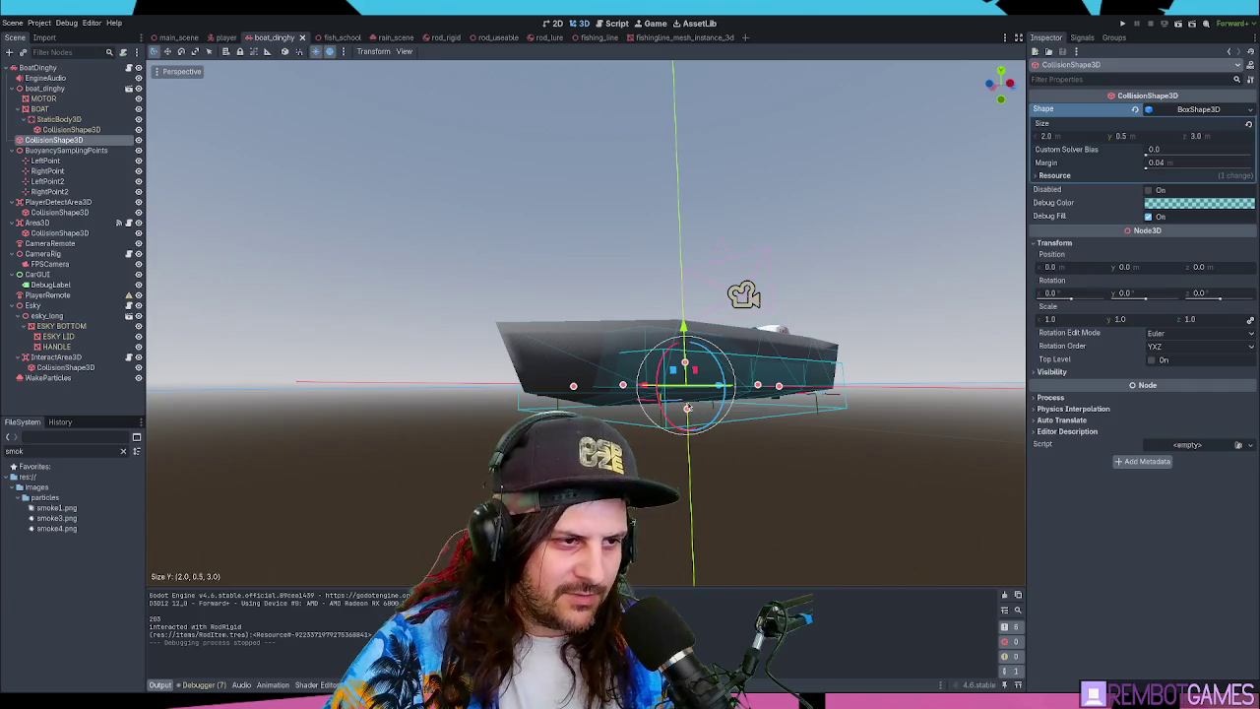
mouse_move(753, 409)
left_mouse_down()
mouse_move(863, 413)
mouse_move(837, 442)
mouse_move(767, 452)
left_mouse_up()
key("F5")
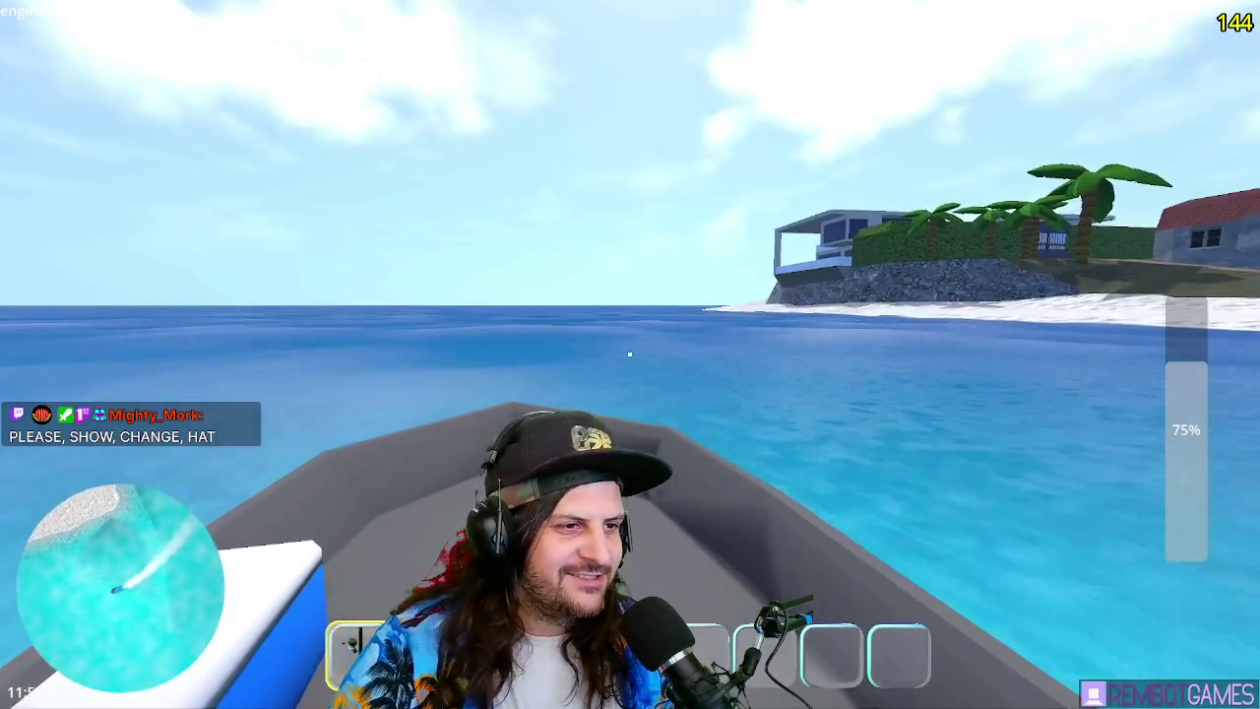
- Drive the dinghy, take out and stow the rod, then head toward the lighthouse island
key("w")
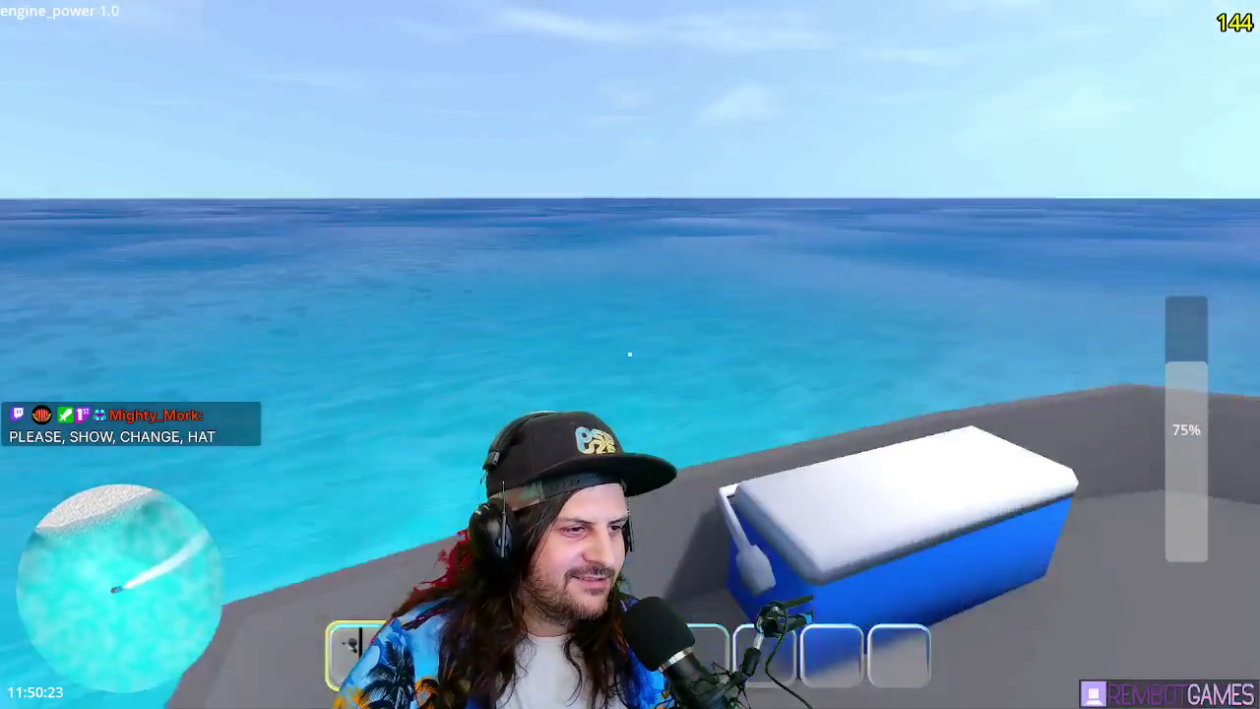
key("s")
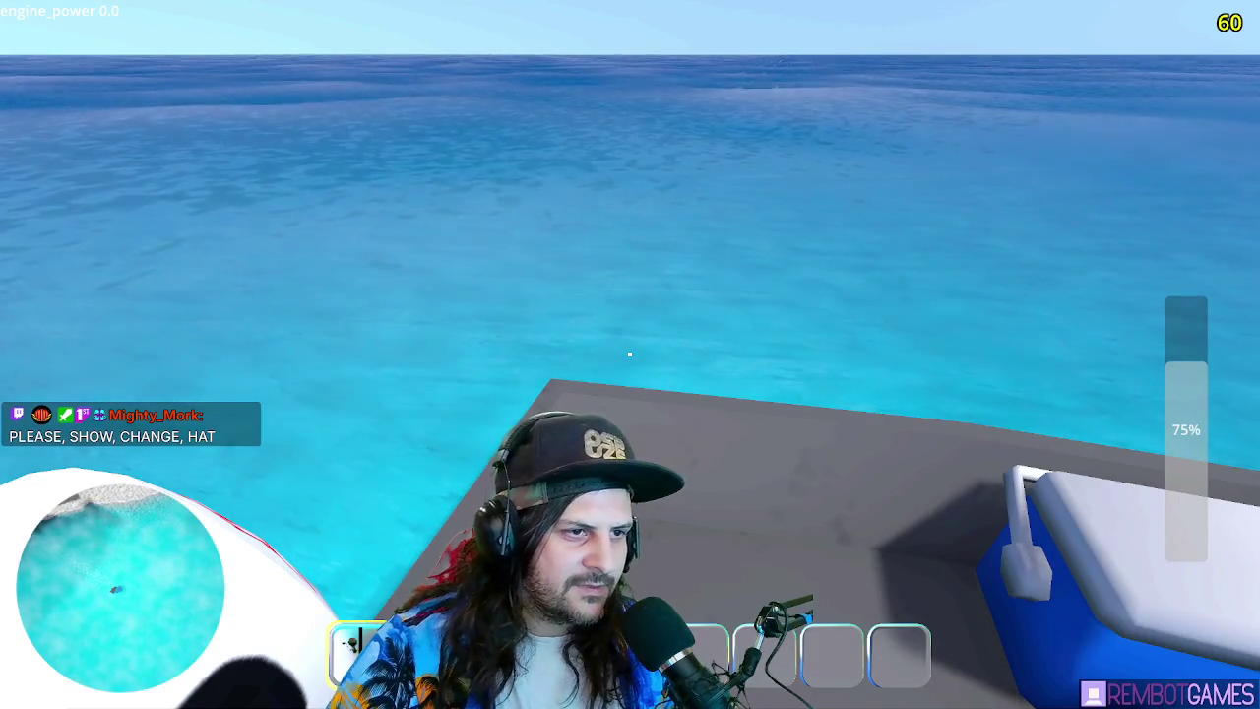
key("w")
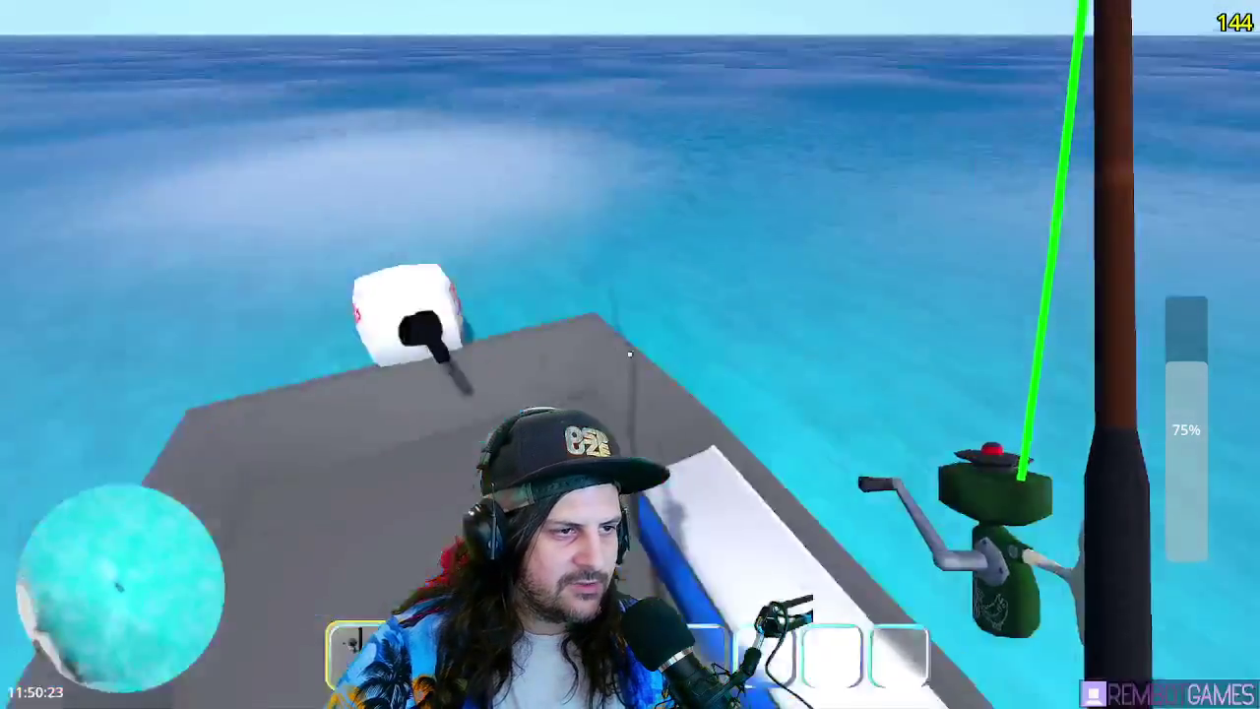
key("e")
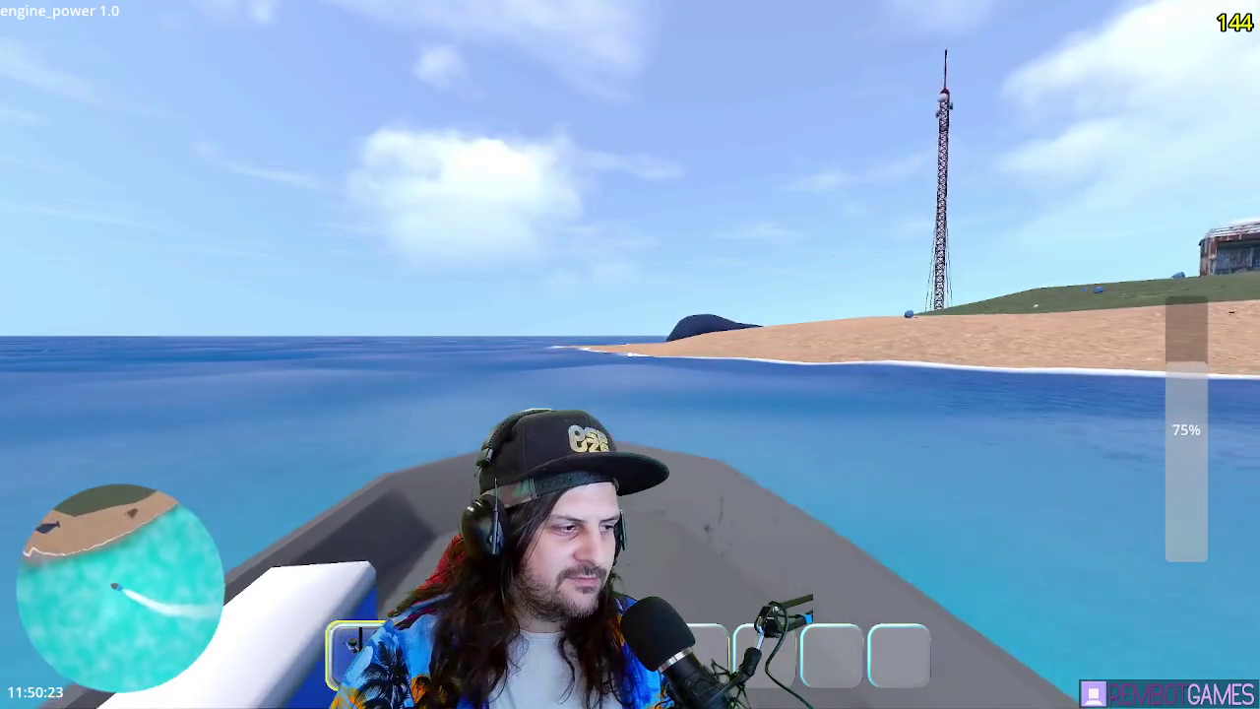
- Throttle the engine up, then ease it back to zero along the beach
key("w")
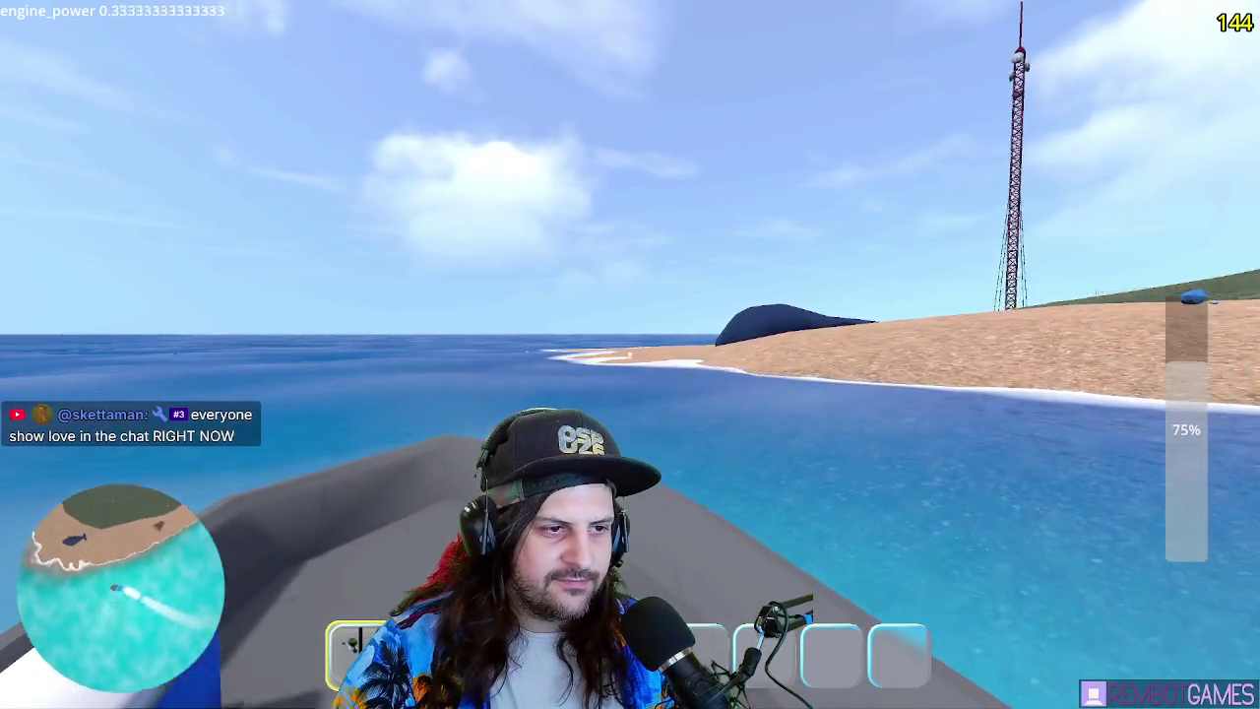
key("s")
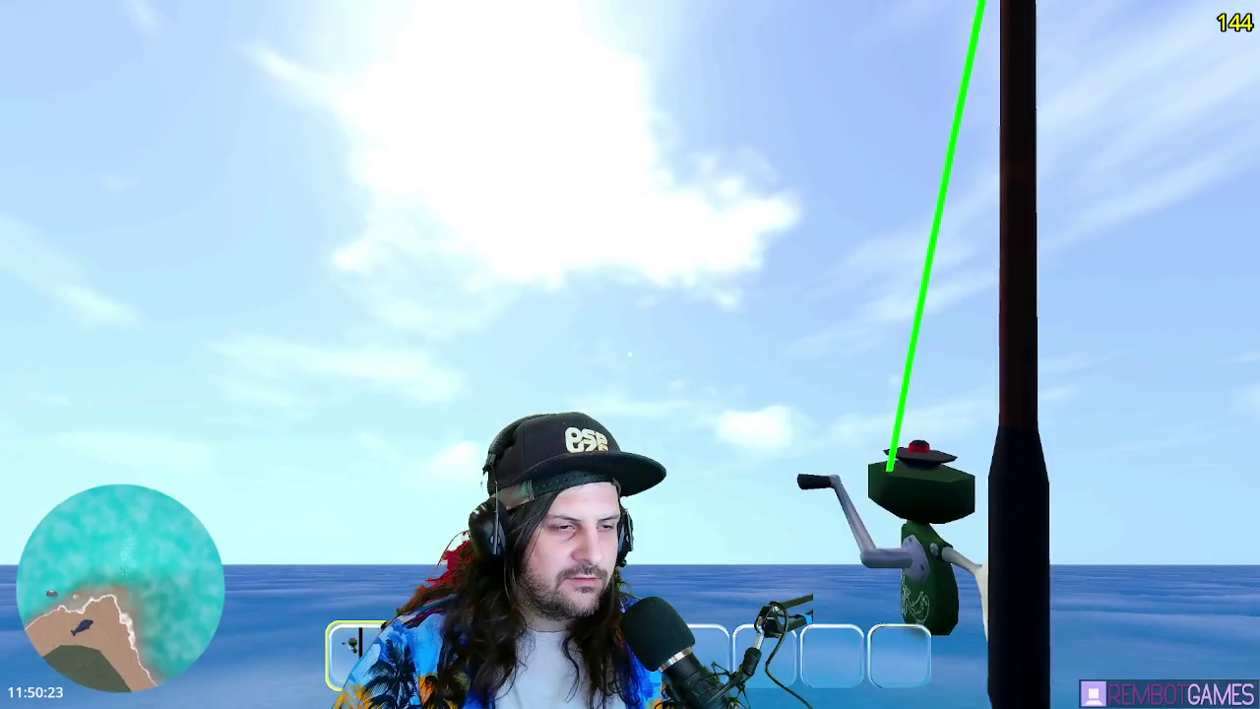
- Charge and release several casts at varying power, including one at full power
left_click(630, 354)
left_click(630, 354)
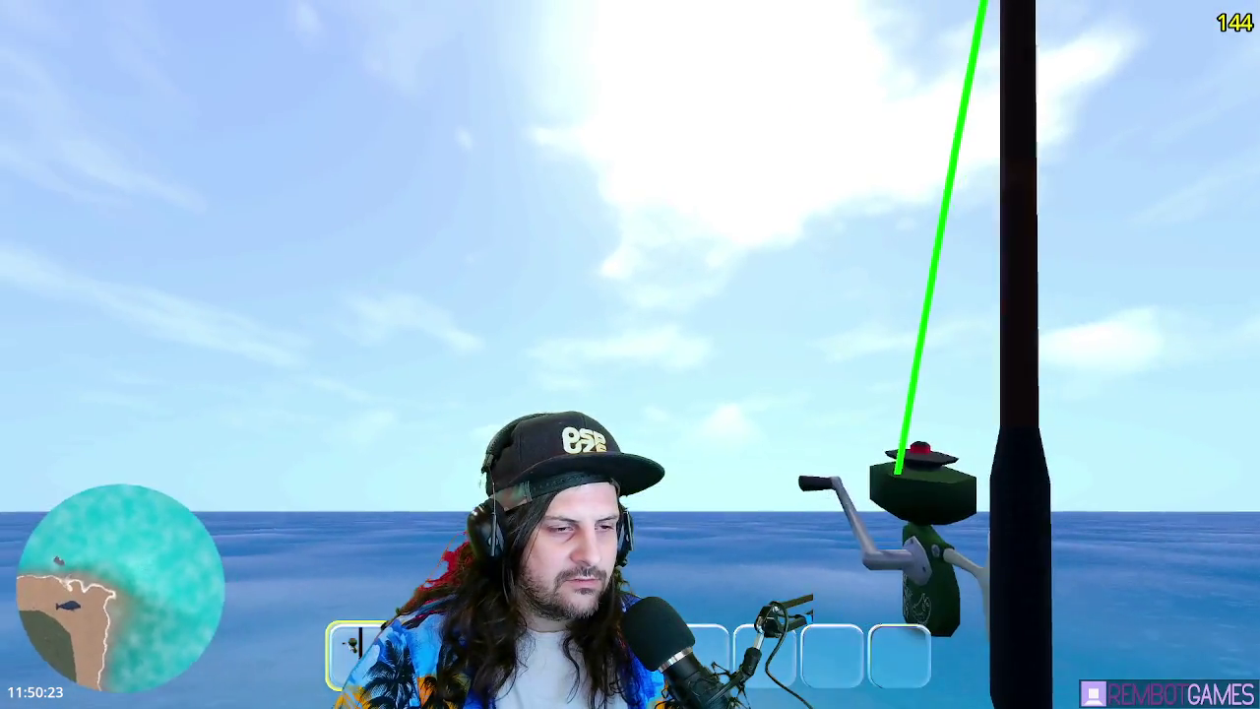
left_click(630, 354)
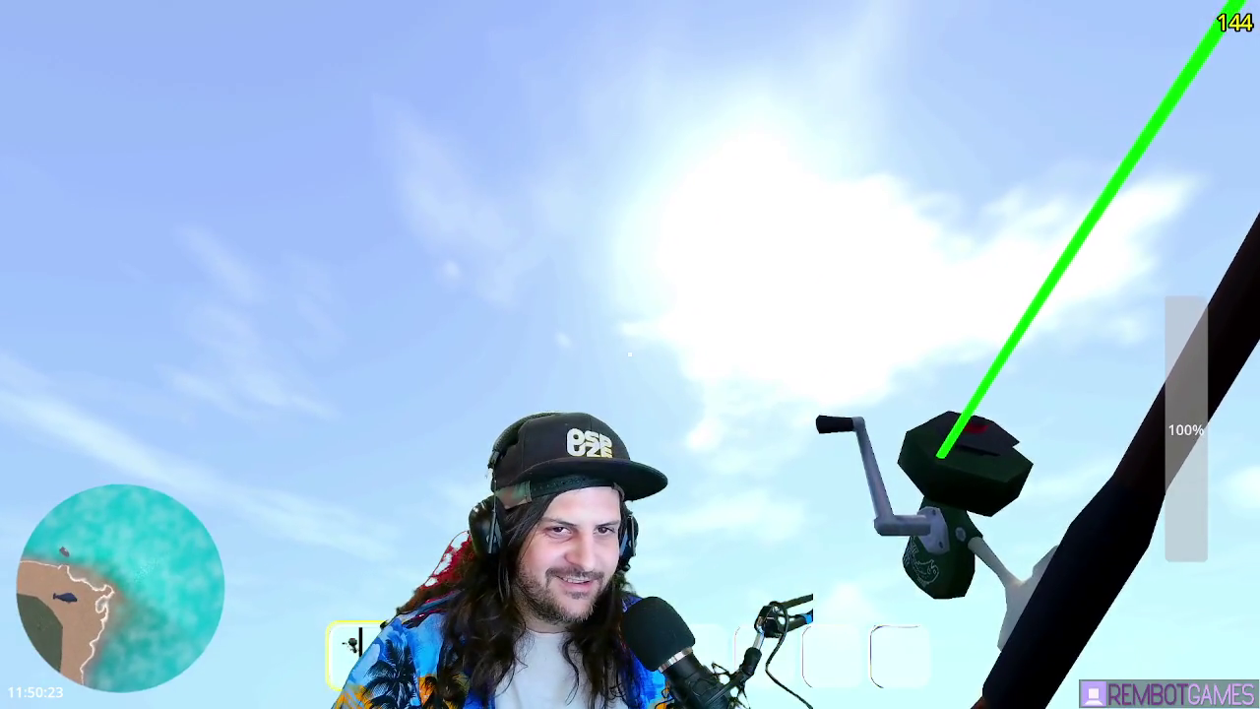
left_click(630, 354)
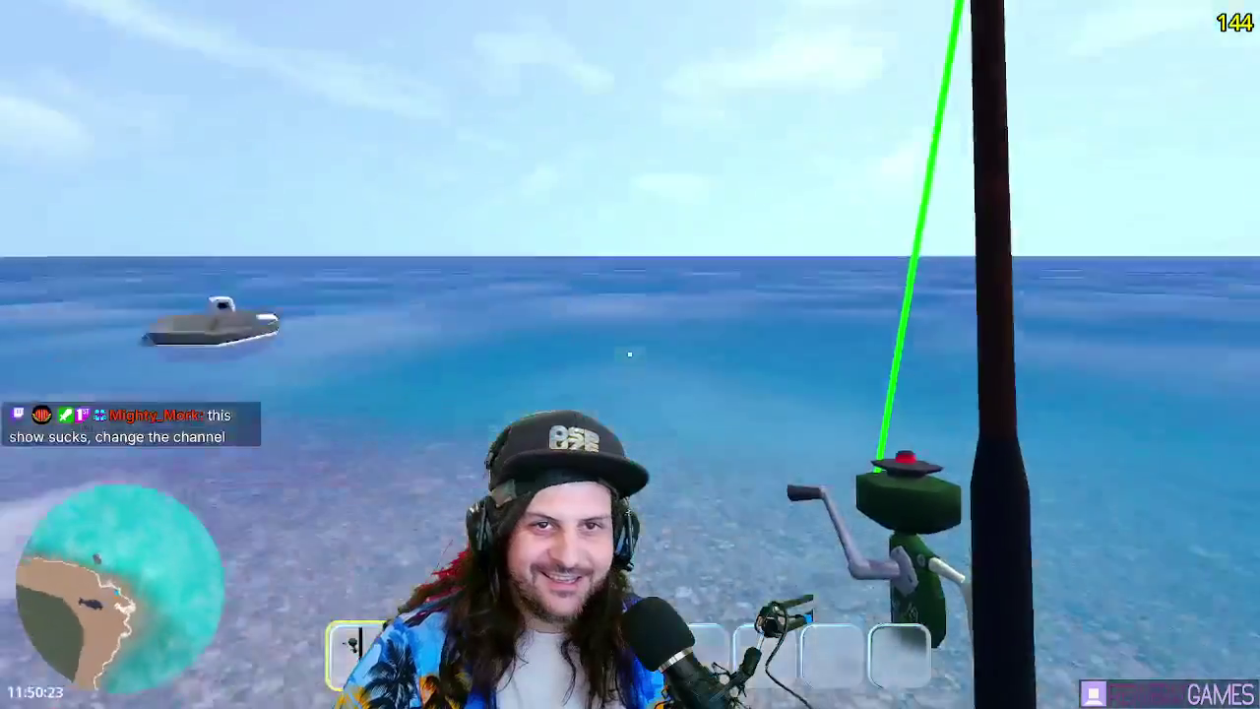
left_click(630, 354)
left_click_drag(630, 354, 630, 355)
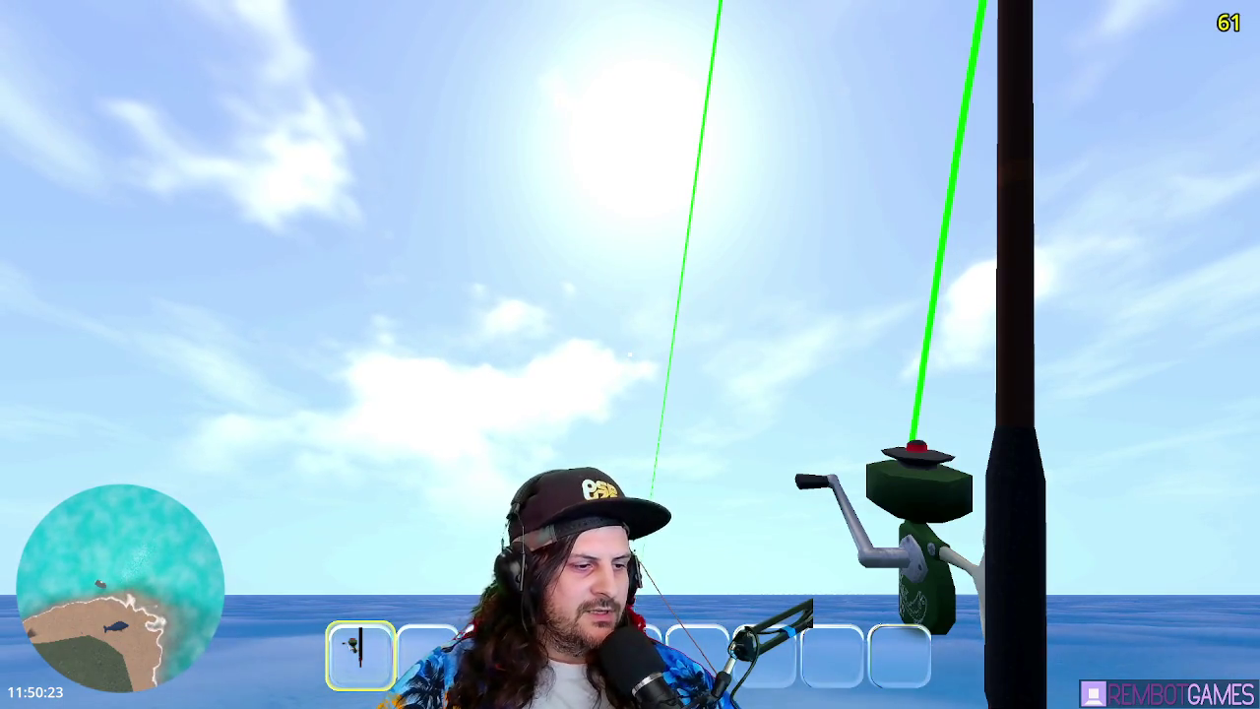
mouse_move(630, 354)
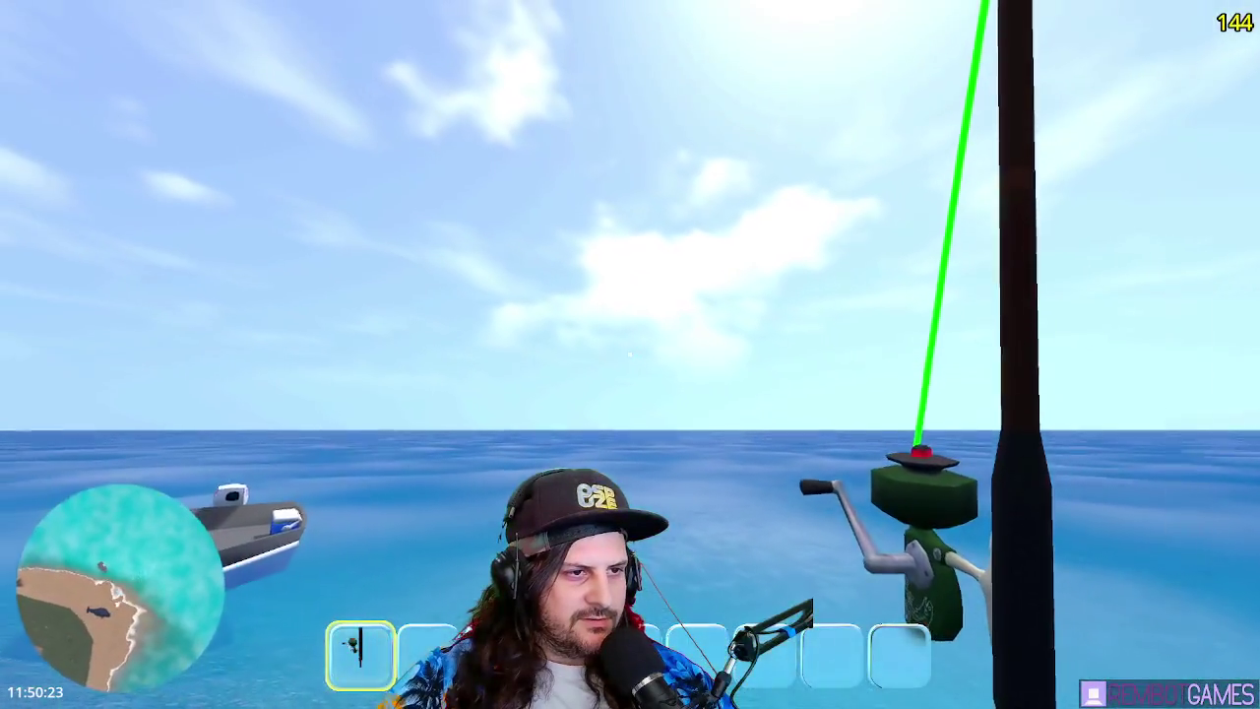
- Cast the line four times toward the open sea and the beach
left_click(629, 354)
left_click_drag(630, 354, 630, 354)
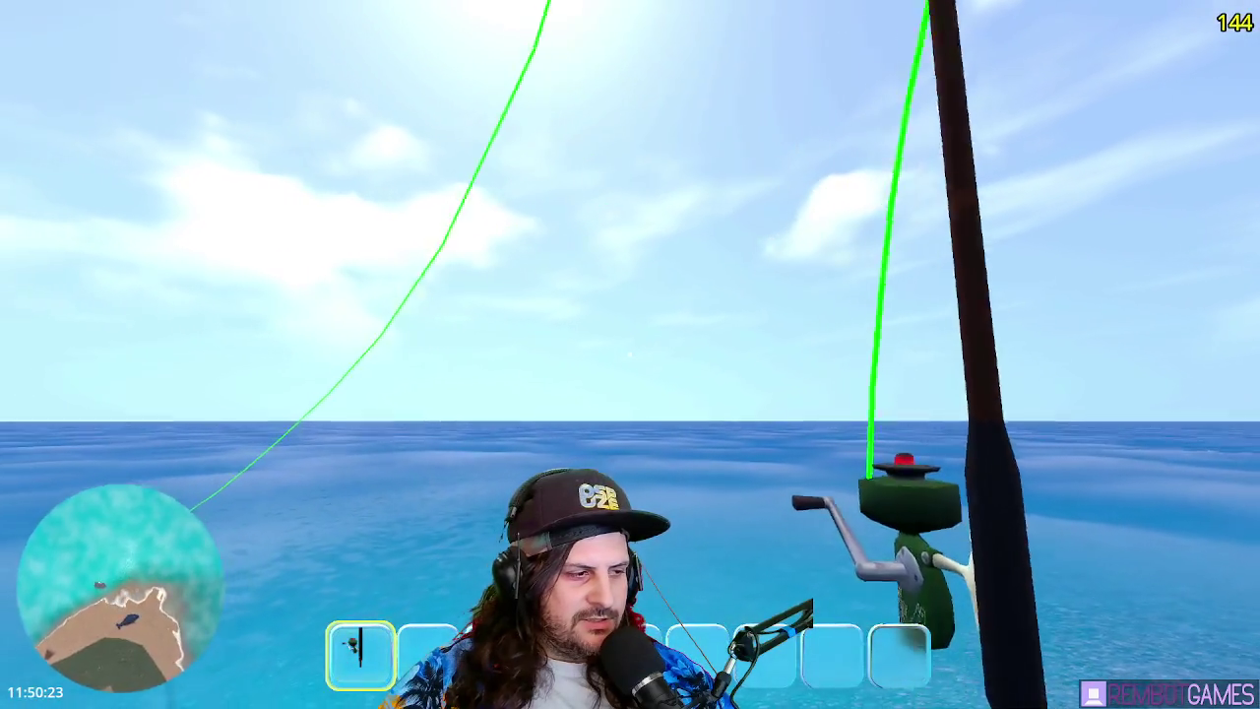
mouse_move(630, 354)
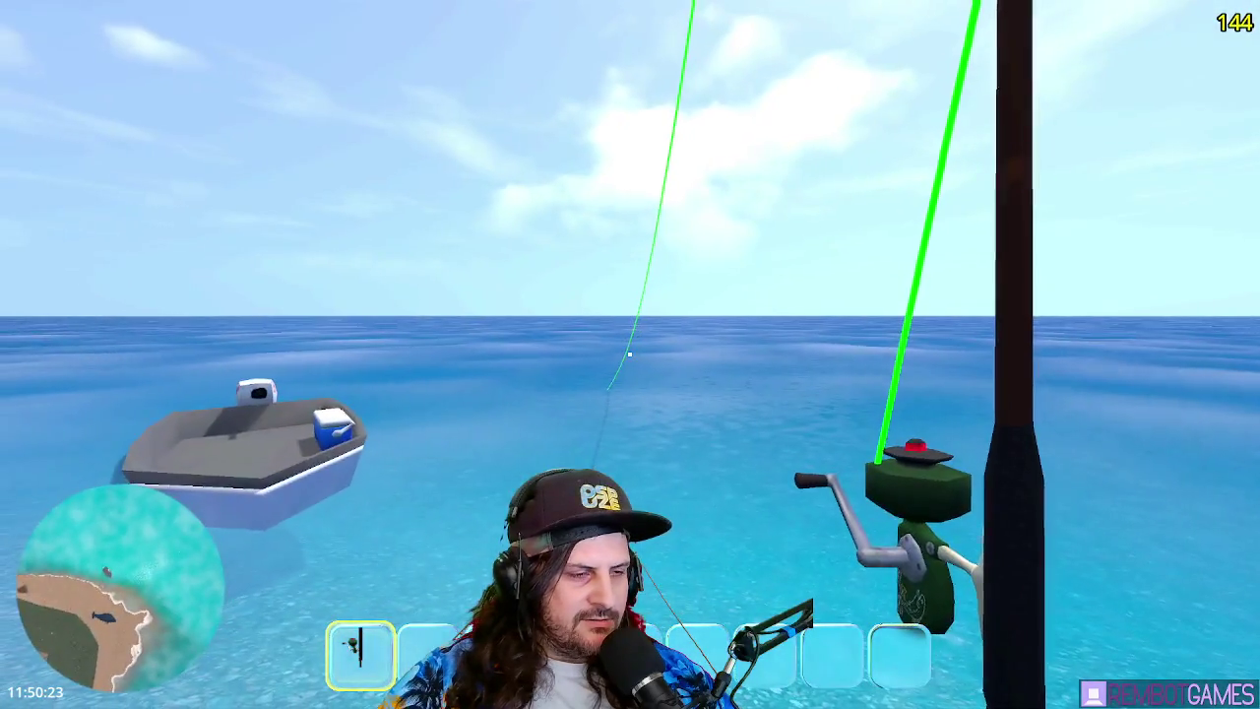
left_click_drag(630, 354, 630, 354)
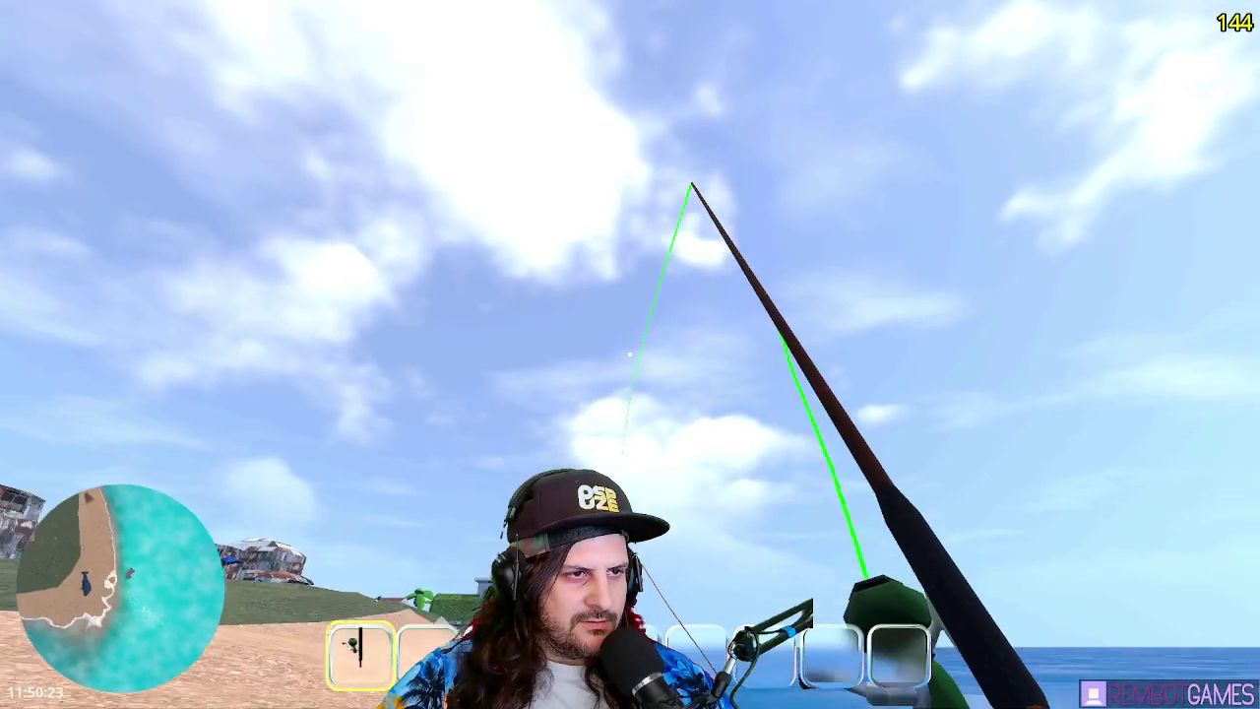
mouse_move(630, 354)
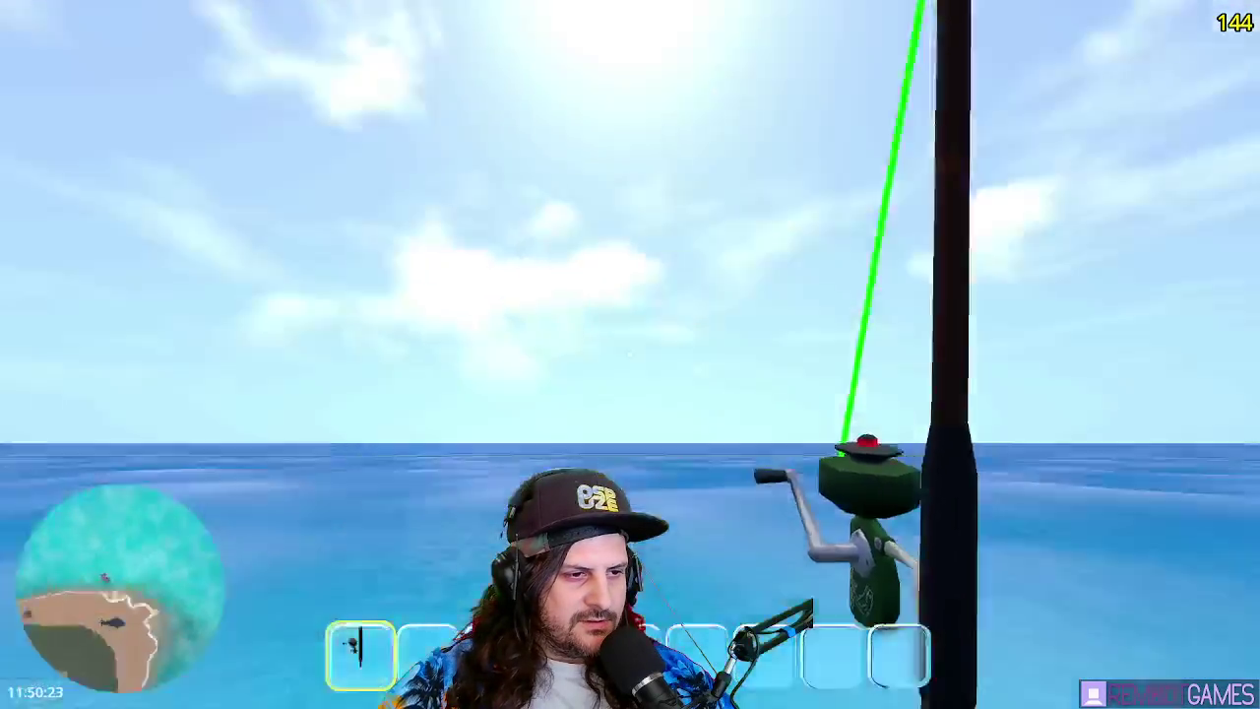
left_click_drag(630, 354, 630, 354)
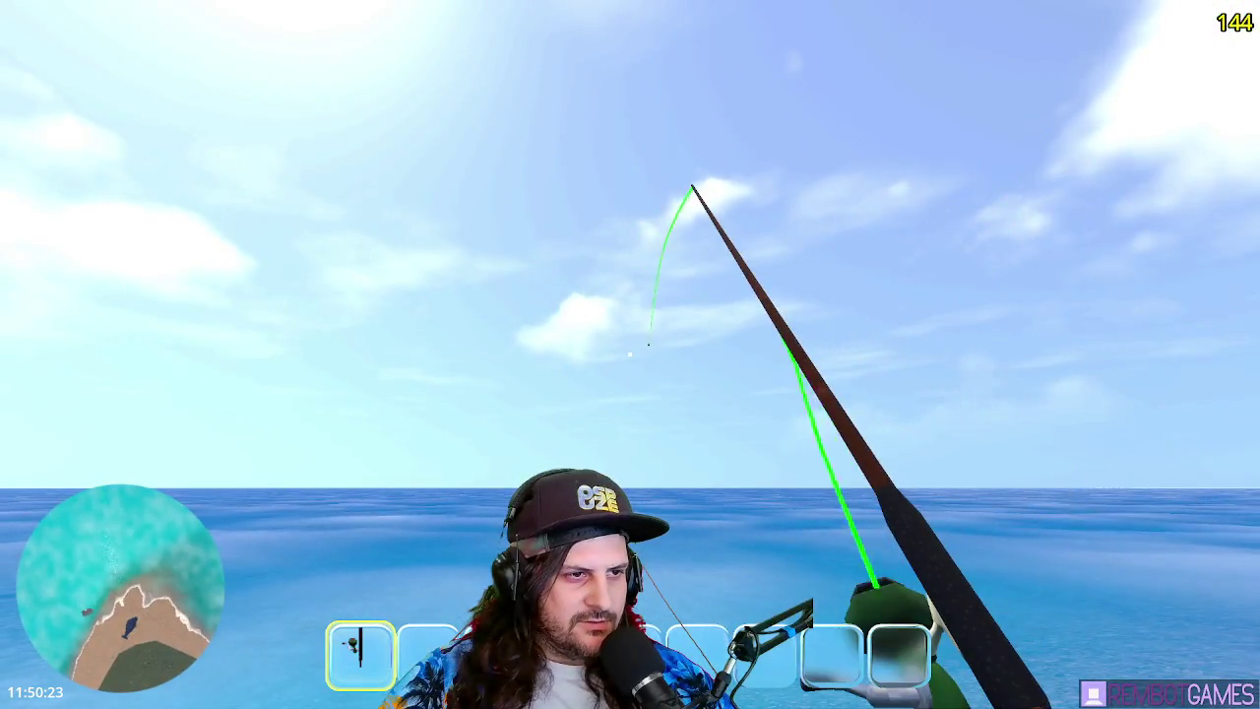
mouse_move(630, 354)
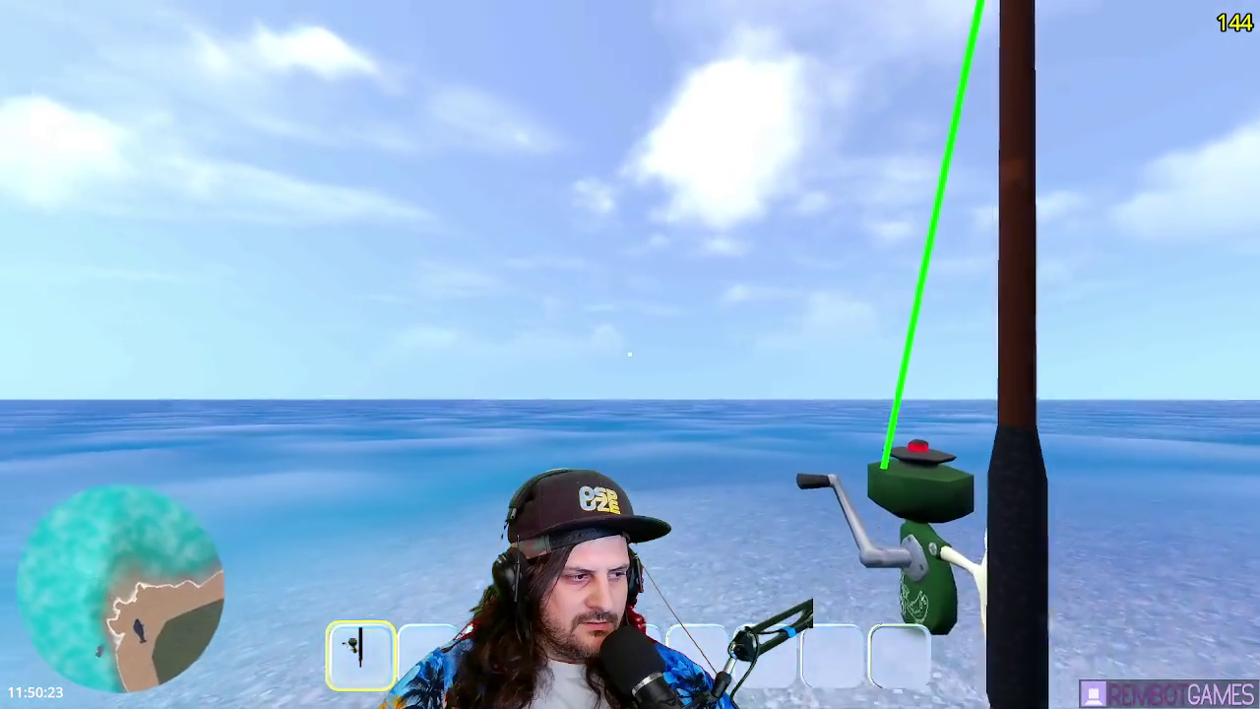
left_click_drag(630, 354, 629, 355)
- Walk along the beach toward the lighthouse buildings and over the hill crest
key("w")
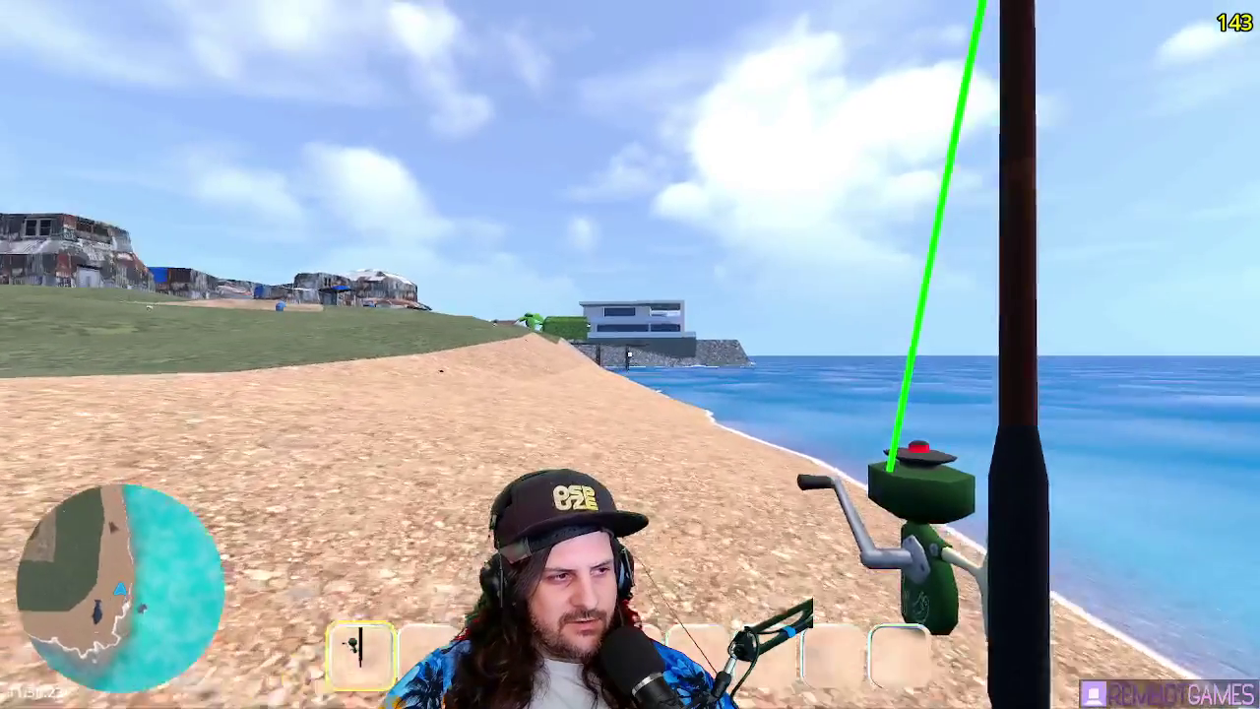
key("w")
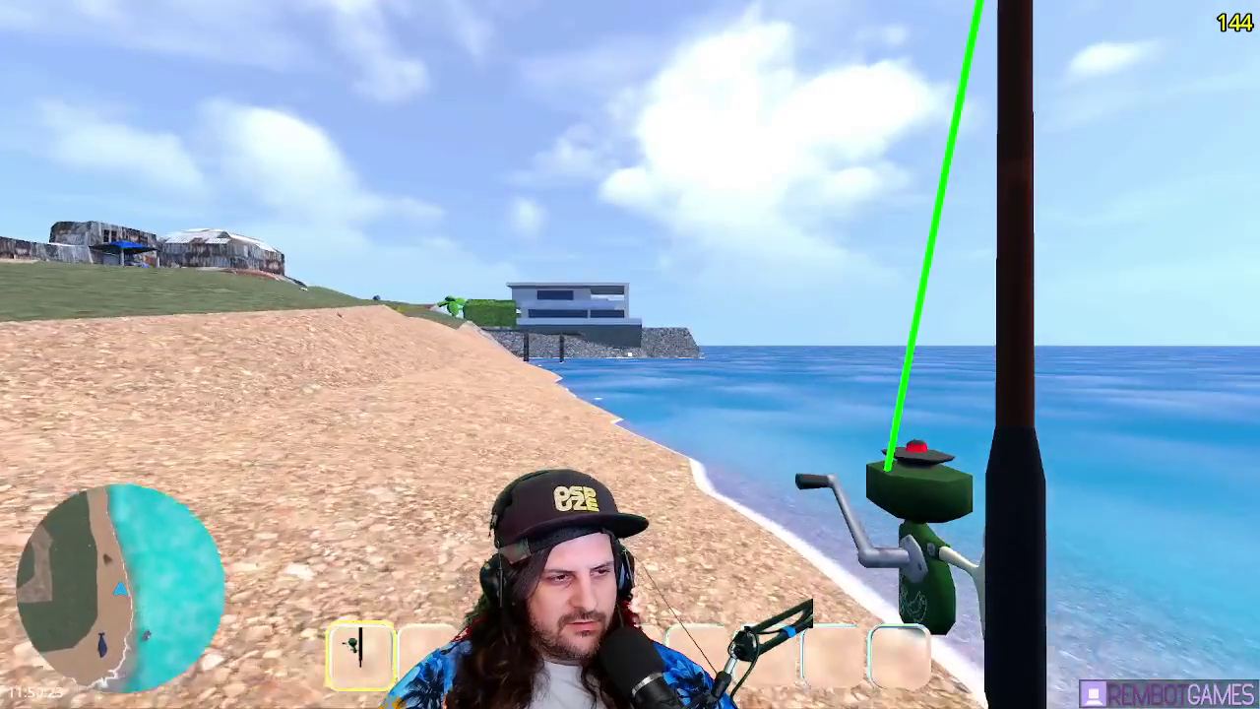
left_click_drag(630, 354, 630, 355)
key("w")
key("w")
key("w")
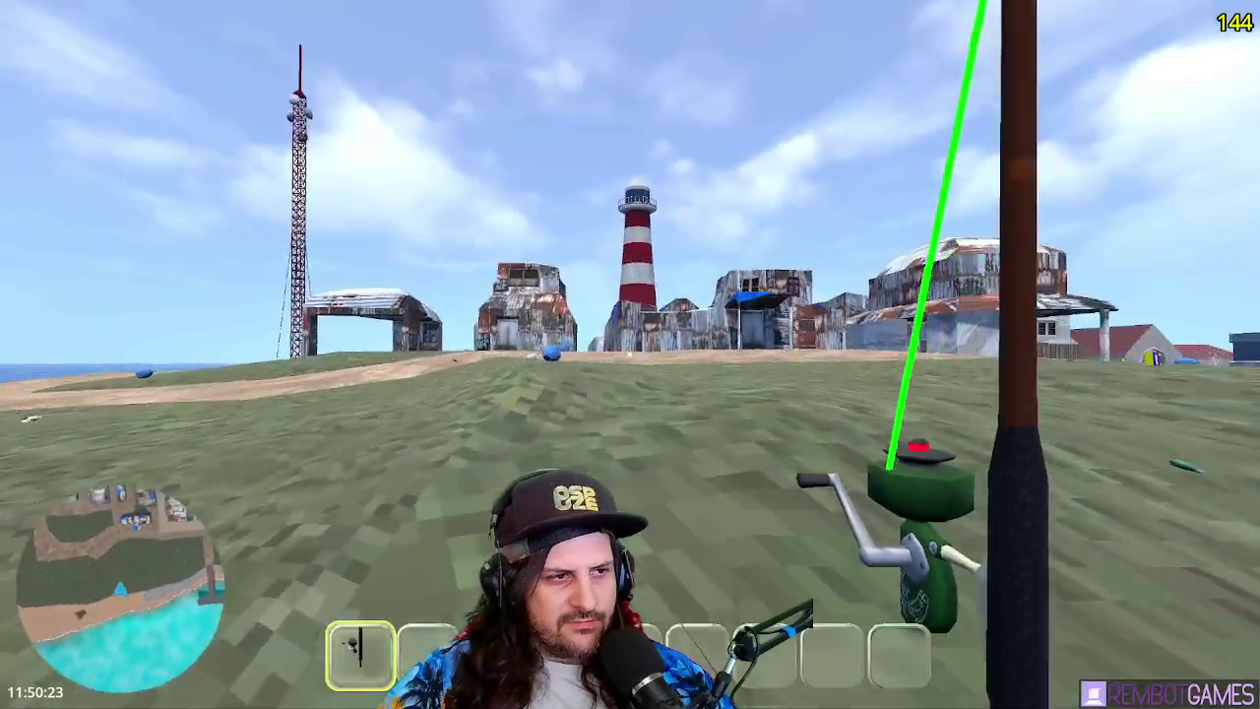
key("w")
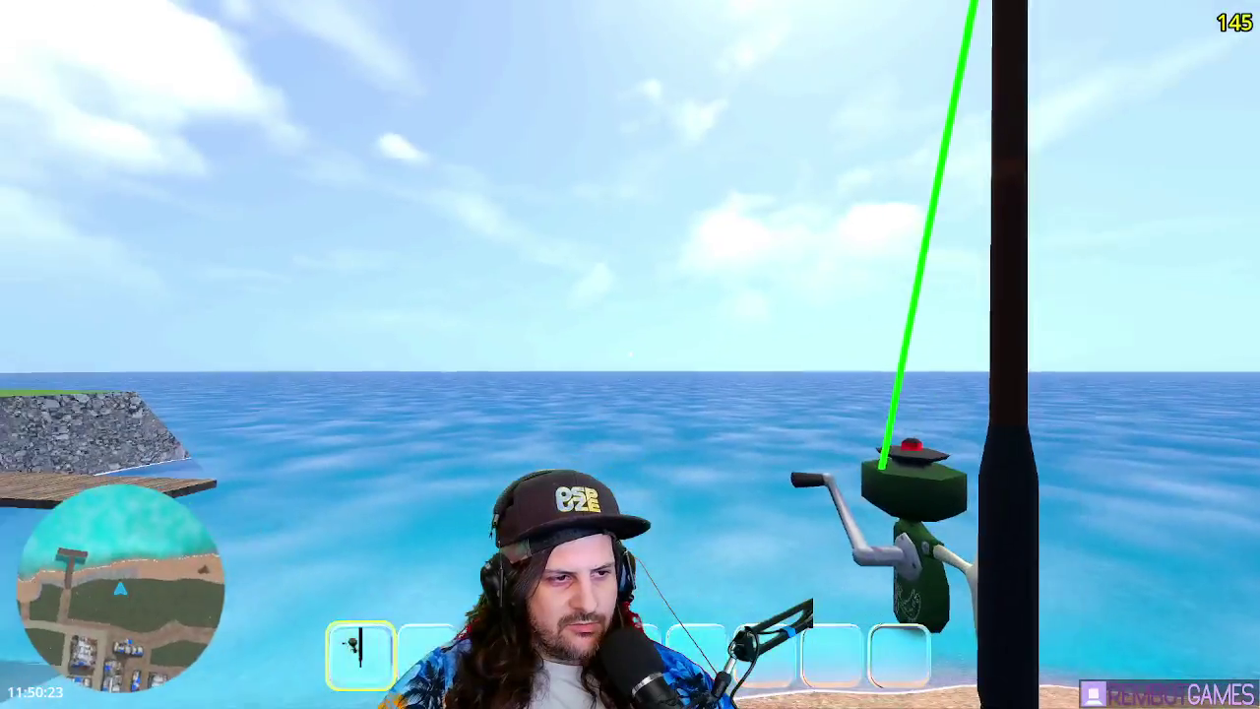
- Cast several more times from the hill and from the pier
left_click_drag(630, 355, 630, 354)
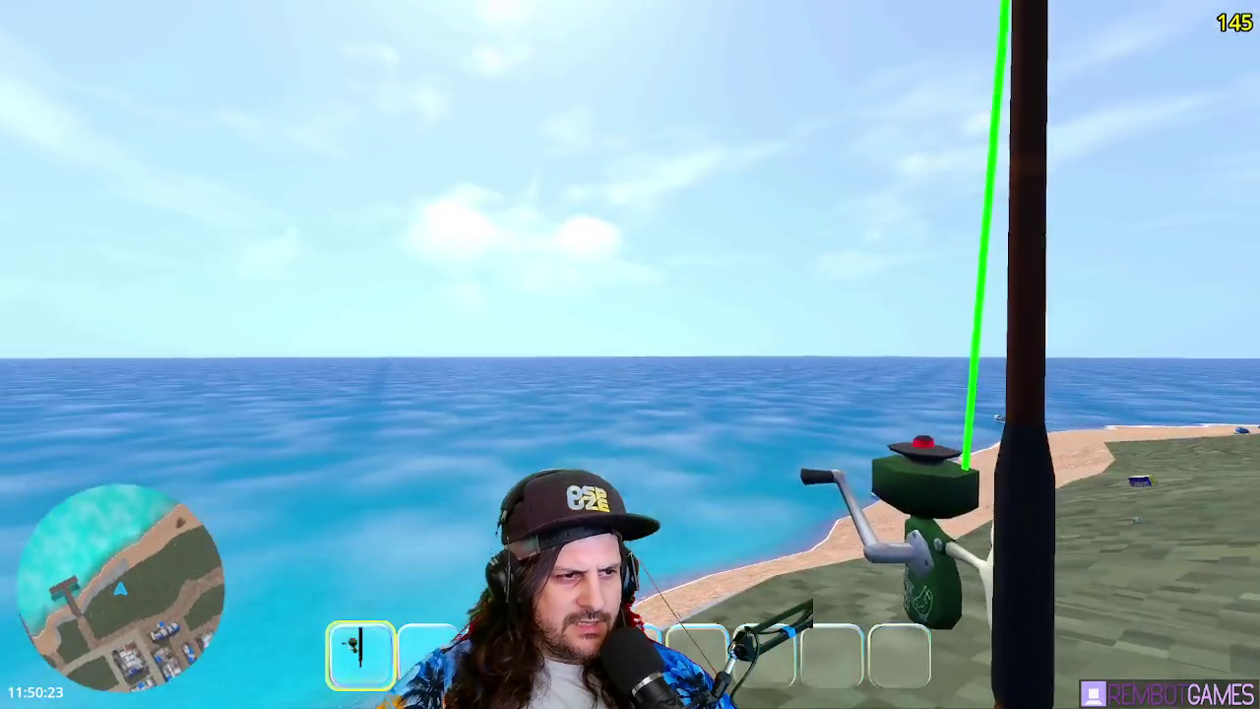
left_click_drag(630, 354, 630, 354)
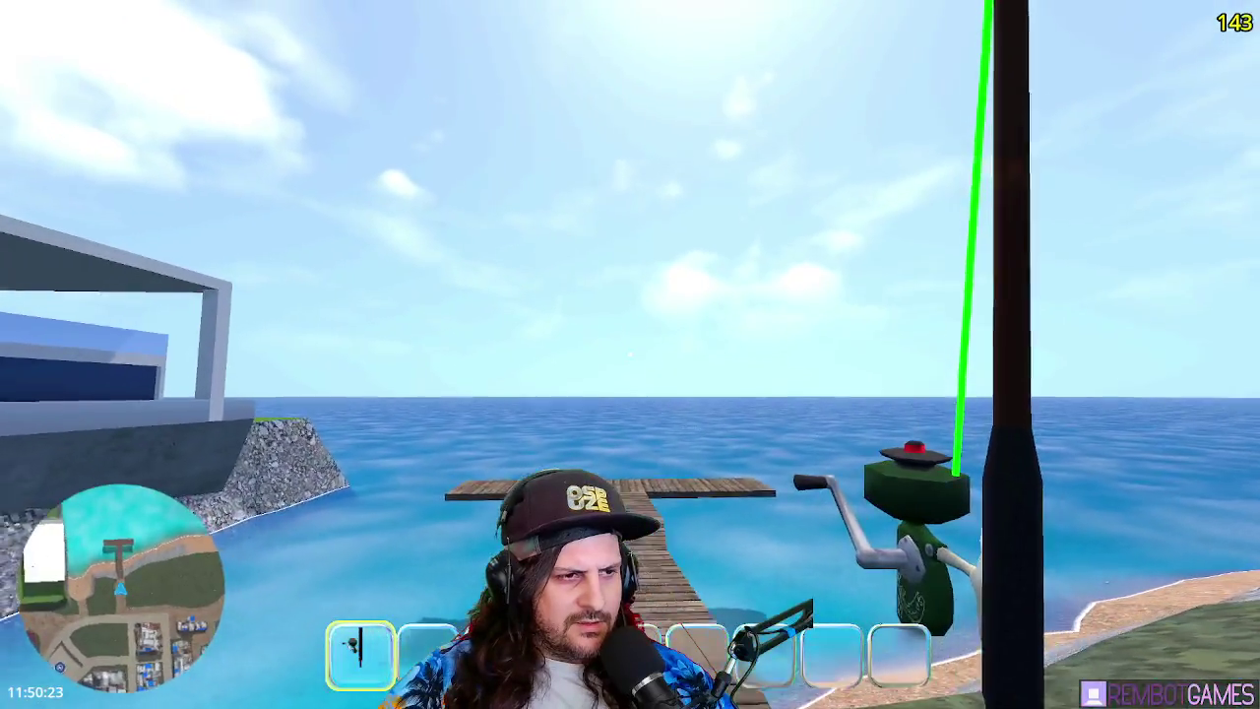
left_click_drag(630, 354, 630, 355)
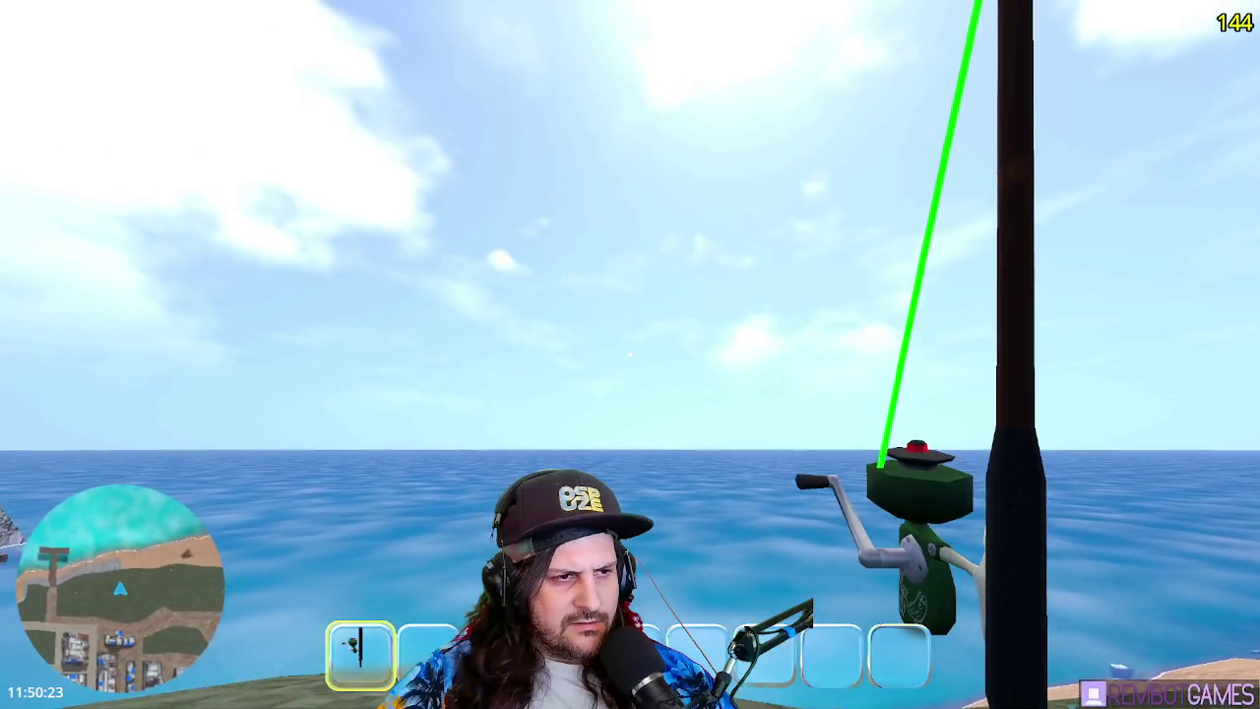
left_click(630, 354)
left_click_drag(630, 354, 629, 354)
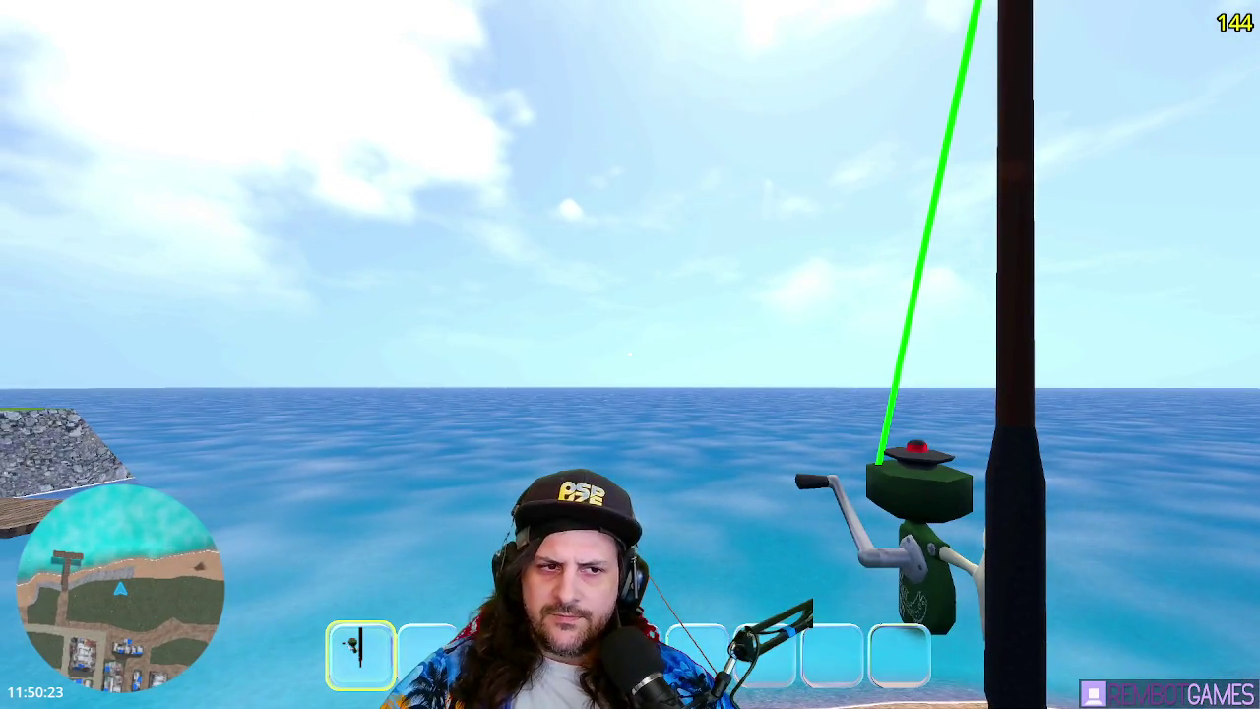
- Stop the running game with F8 and switch to the Paint diagram
key("F8")
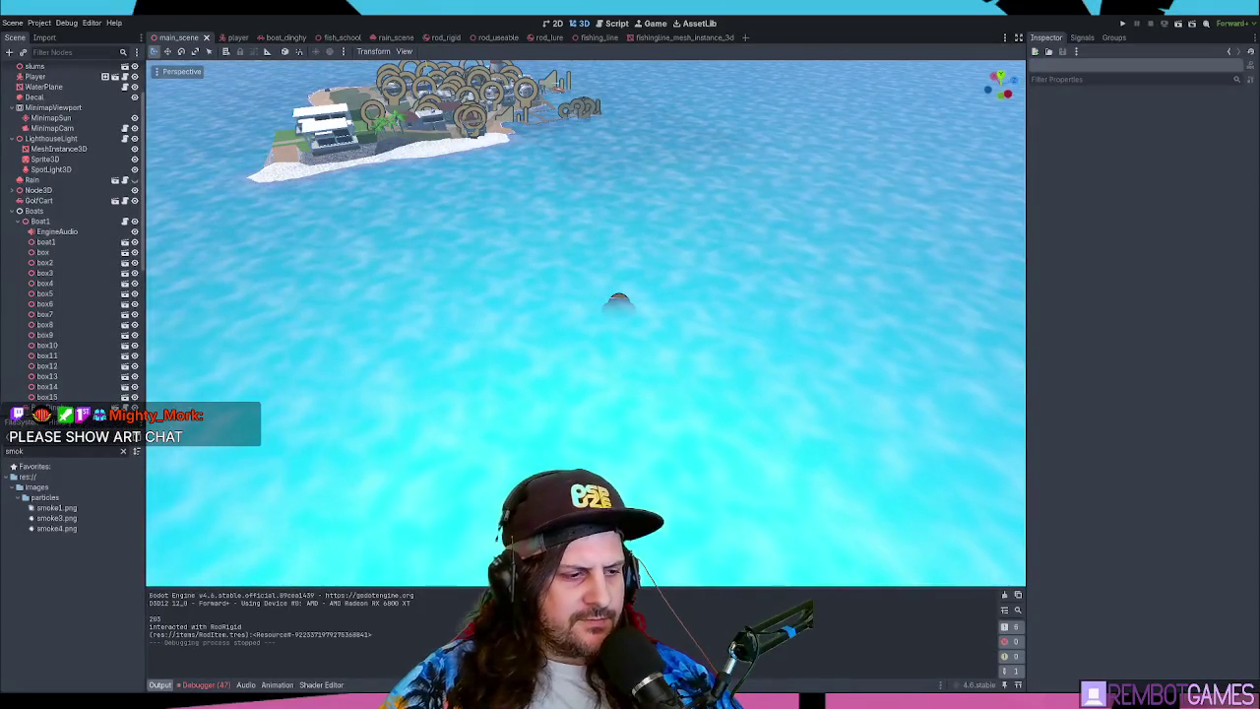
key("alt+Tab")
scroll(817, 260, "up", 1)
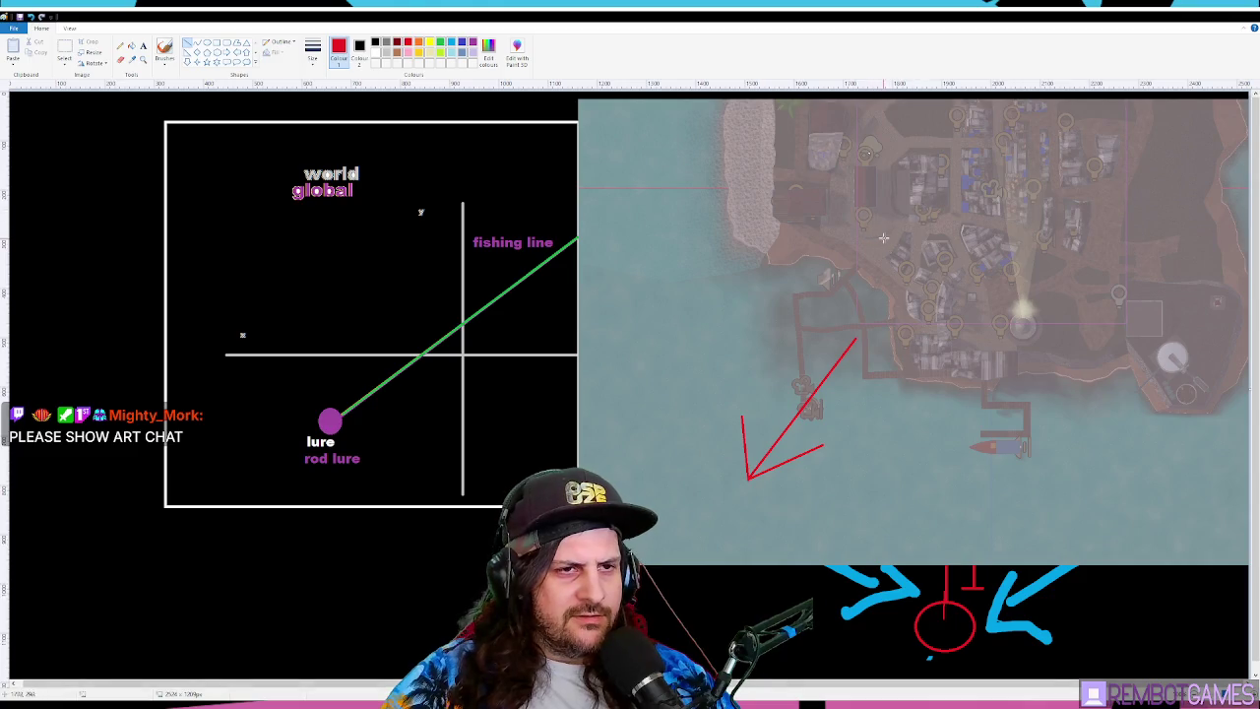
- Undo the old arrows, then paste the island map and place it right of the diagram
key("ctrl+z")
key("ctrl+z")
key("ctrl+z")
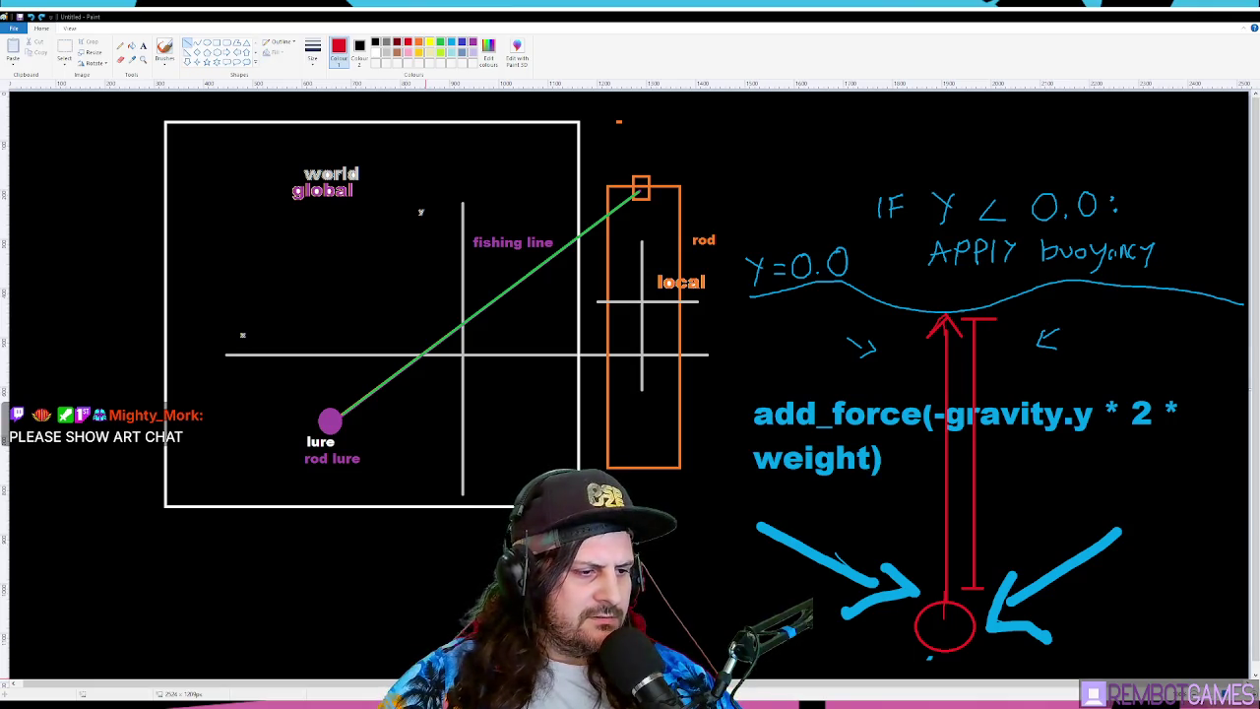
key("ctrl+v")
mouse_move(220, 230)
left_mouse_down()
mouse_move(765, 344)
mouse_move(742, 325)
left_mouse_up()
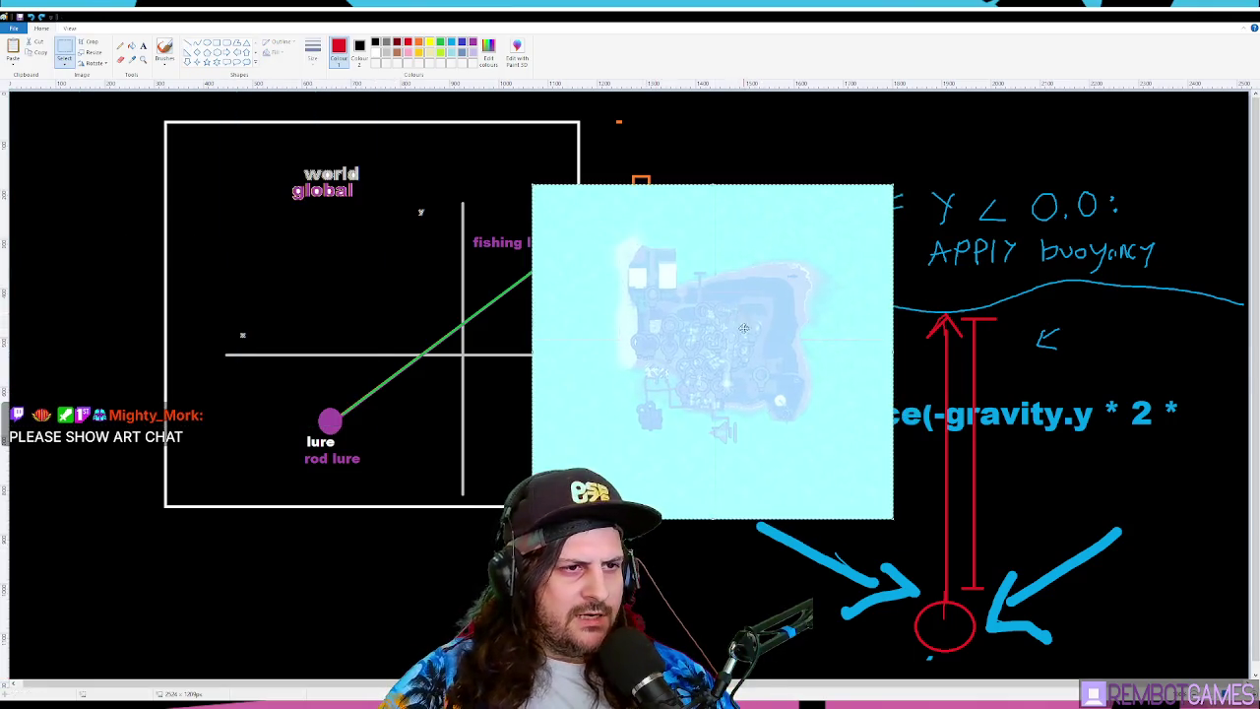
scroll(748, 325, "up", 2, "ctrl")
scroll(703, 391, "down", 5)
scroll(702, 391, "up", 2)
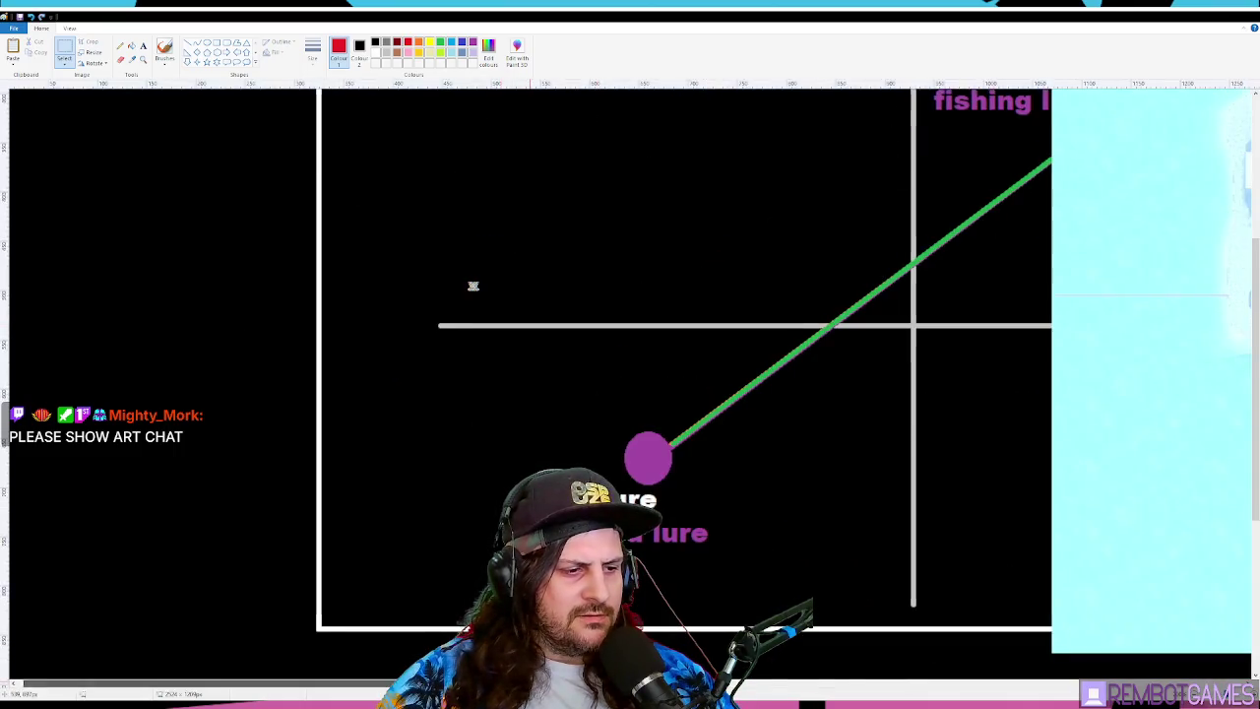
scroll(473, 285, "right", 5)
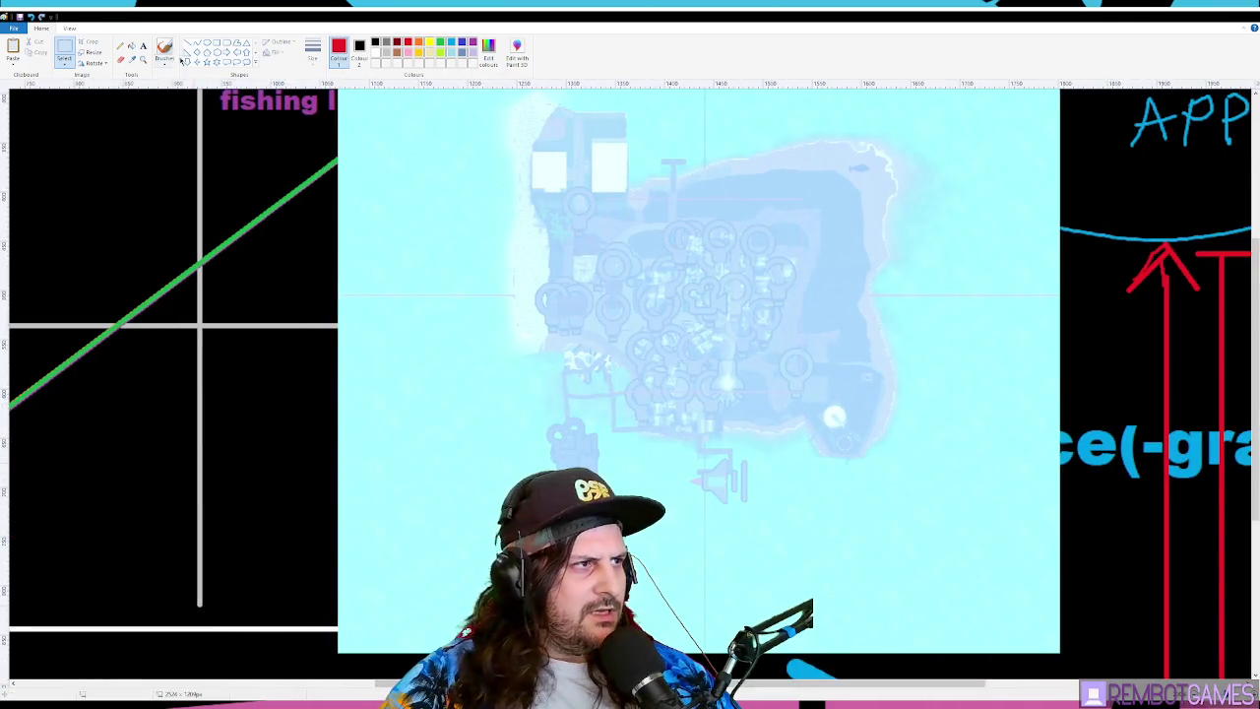
- Draw three red arrows outward from the map's corners, then relaunch the game with F5
left_click(187, 44)
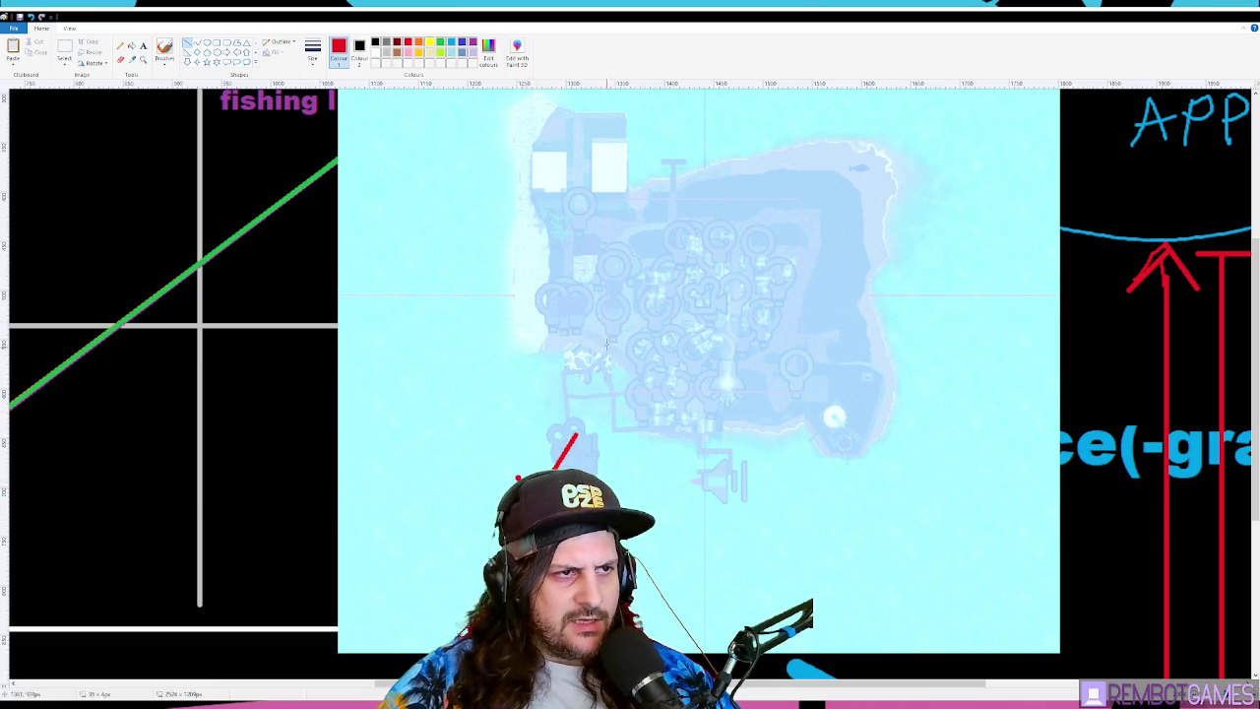
scroll(612, 350, "up", 3)
left_click_drag(565, 280, 473, 193)
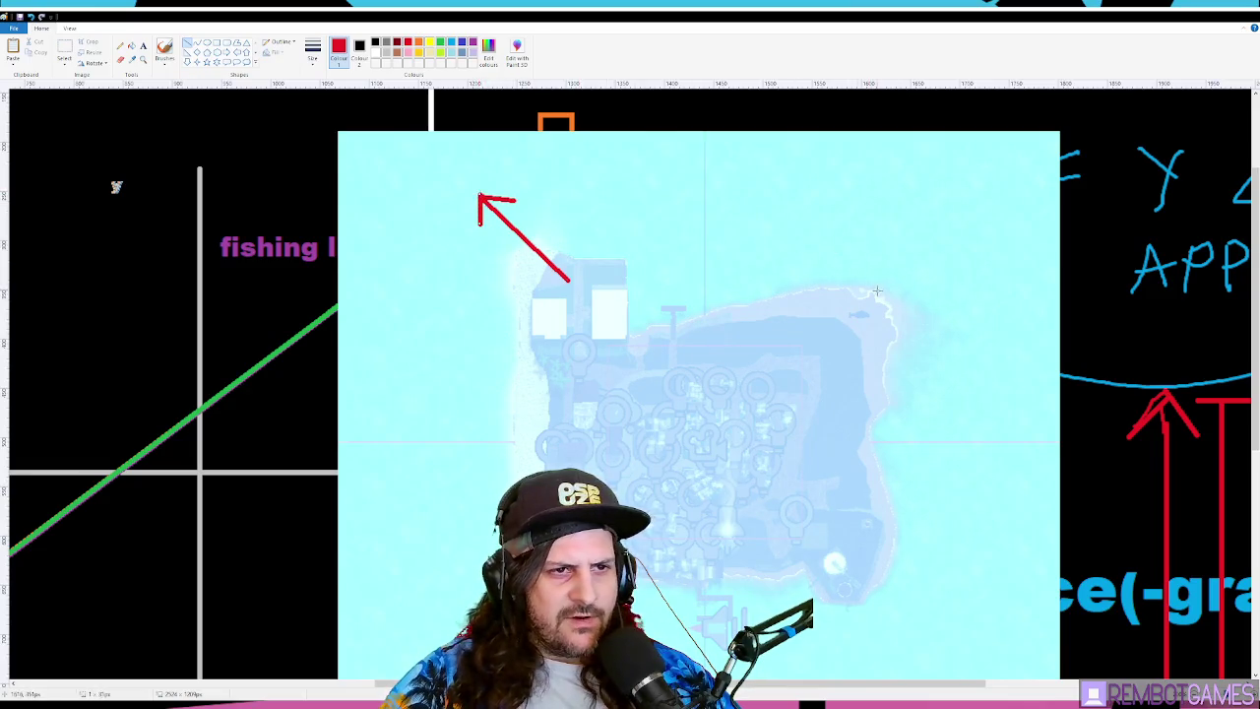
left_click_drag(890, 270, 932, 218)
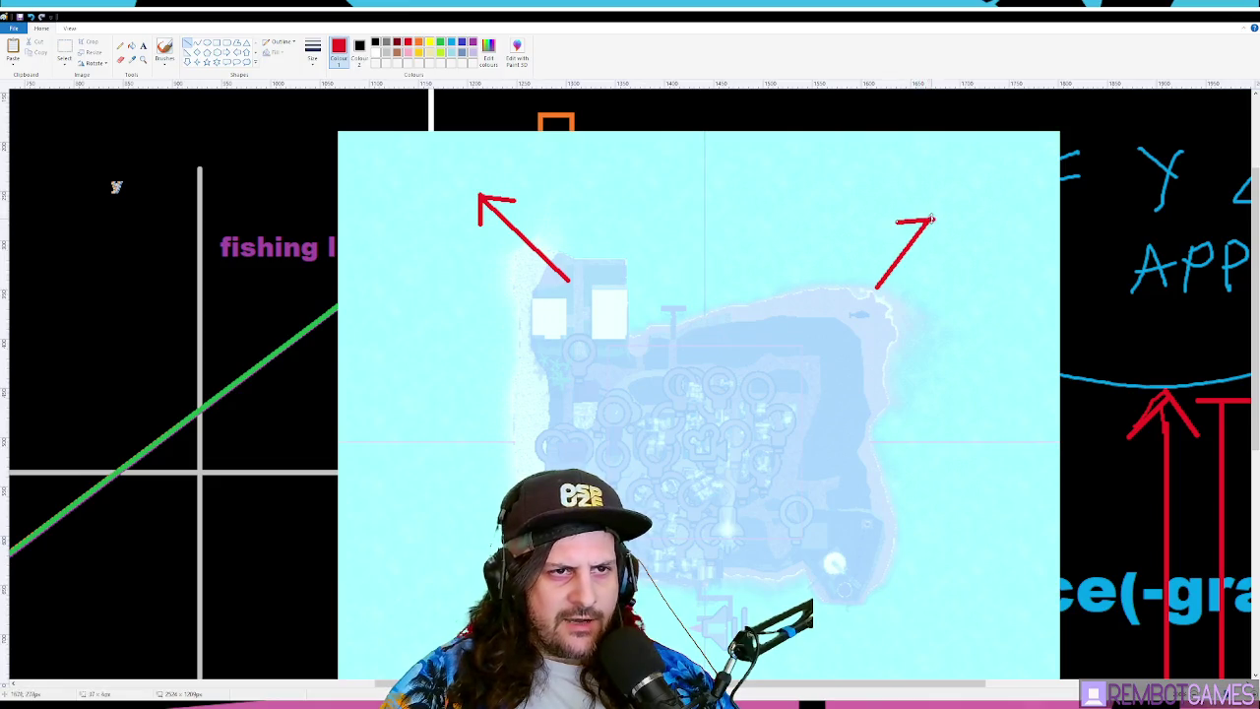
scroll(891, 493, "down", 3)
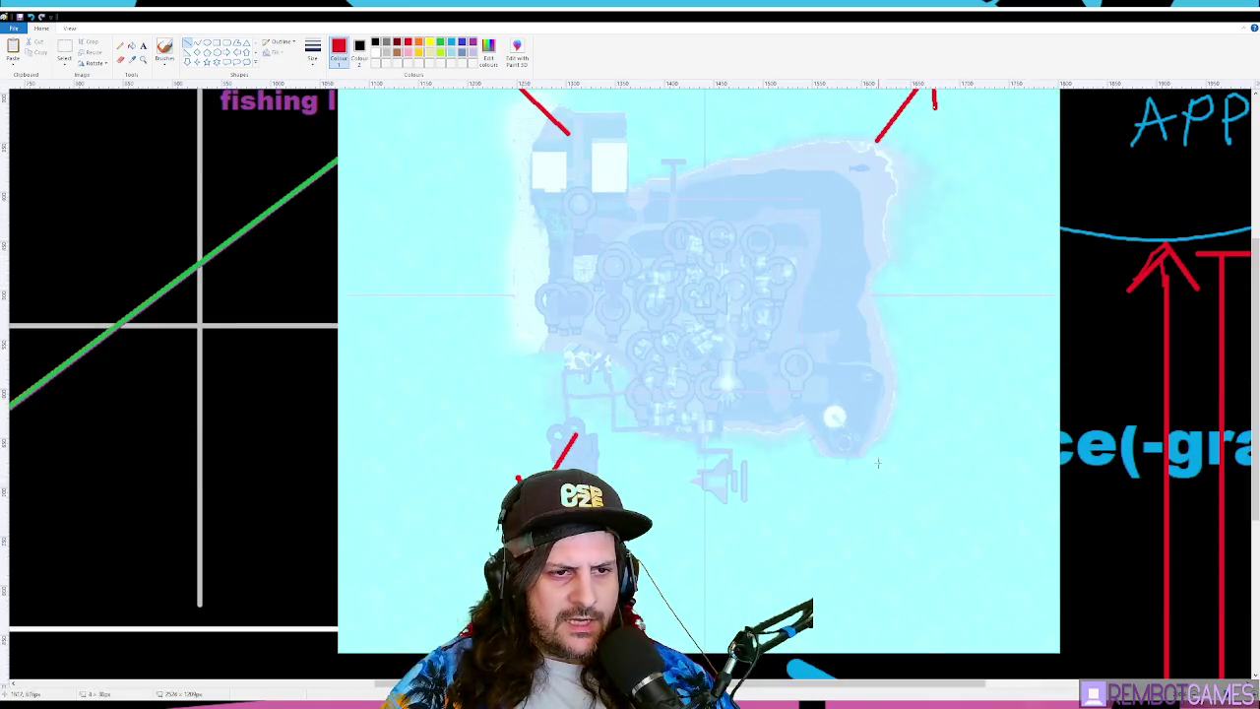
left_click_drag(854, 436, 917, 497)
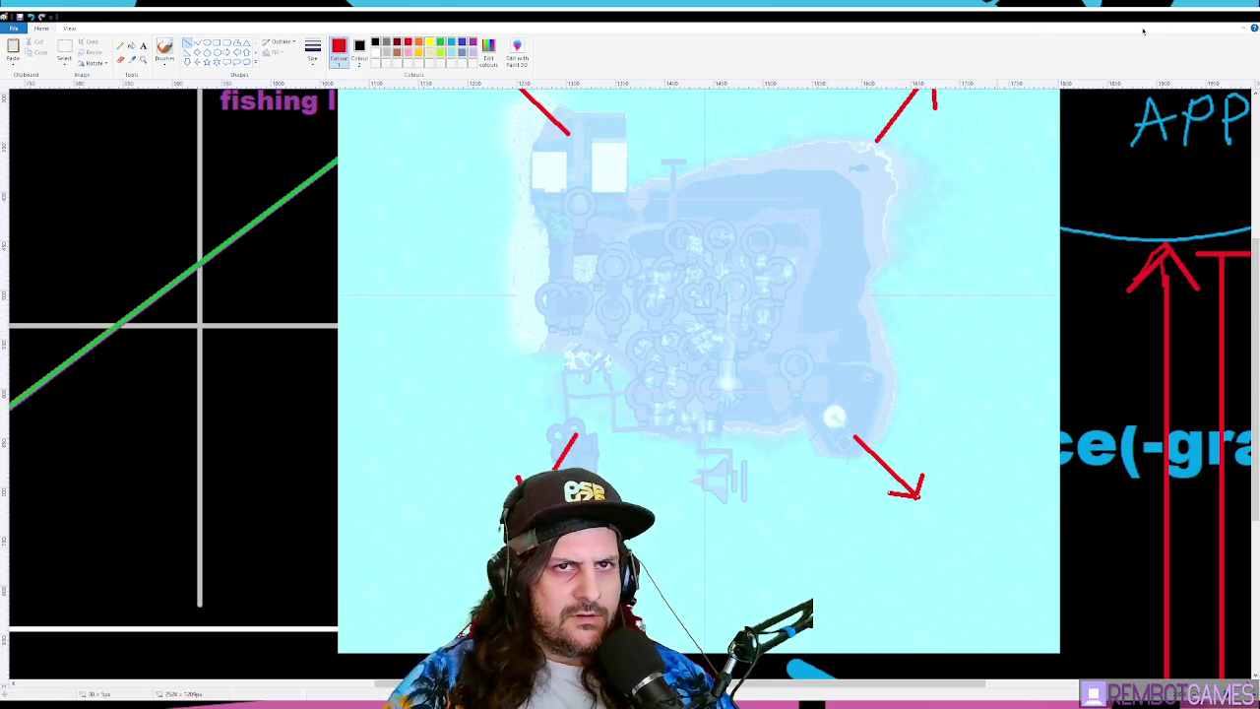
left_click(1202, 15)
key("F5")
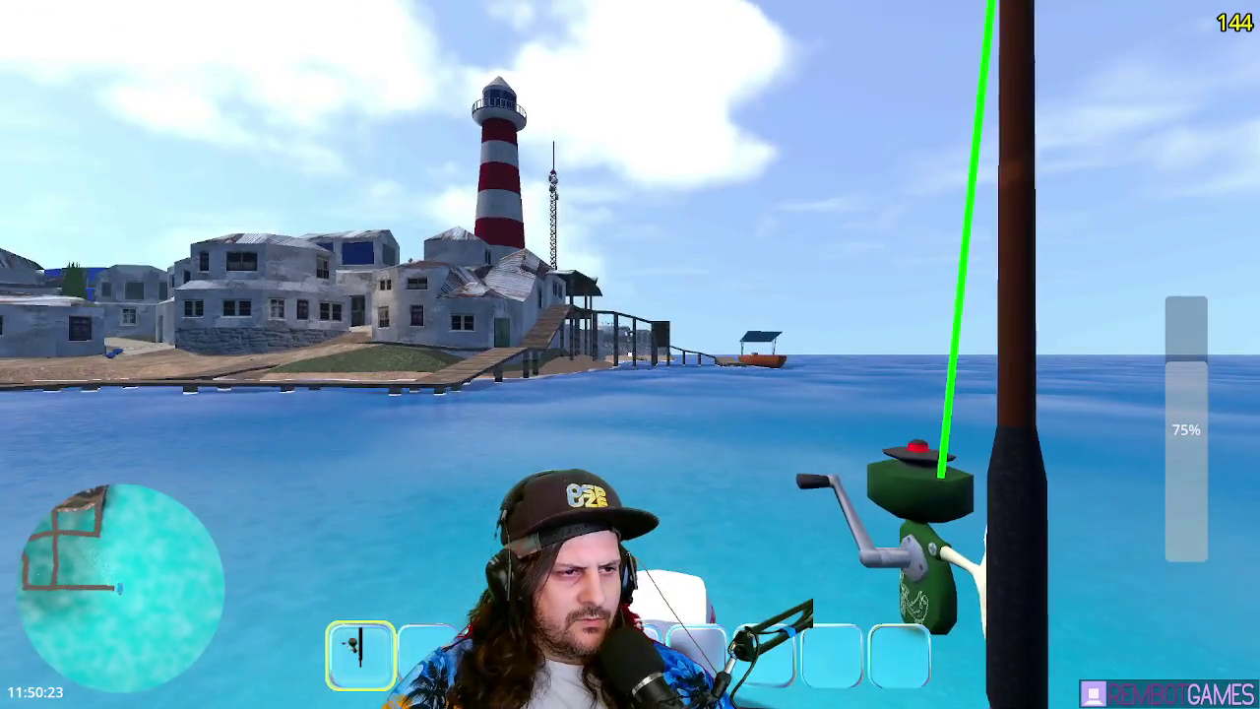
- Drive the boat past the orange boat to the island's rocky shore and cut the engine
key("w")
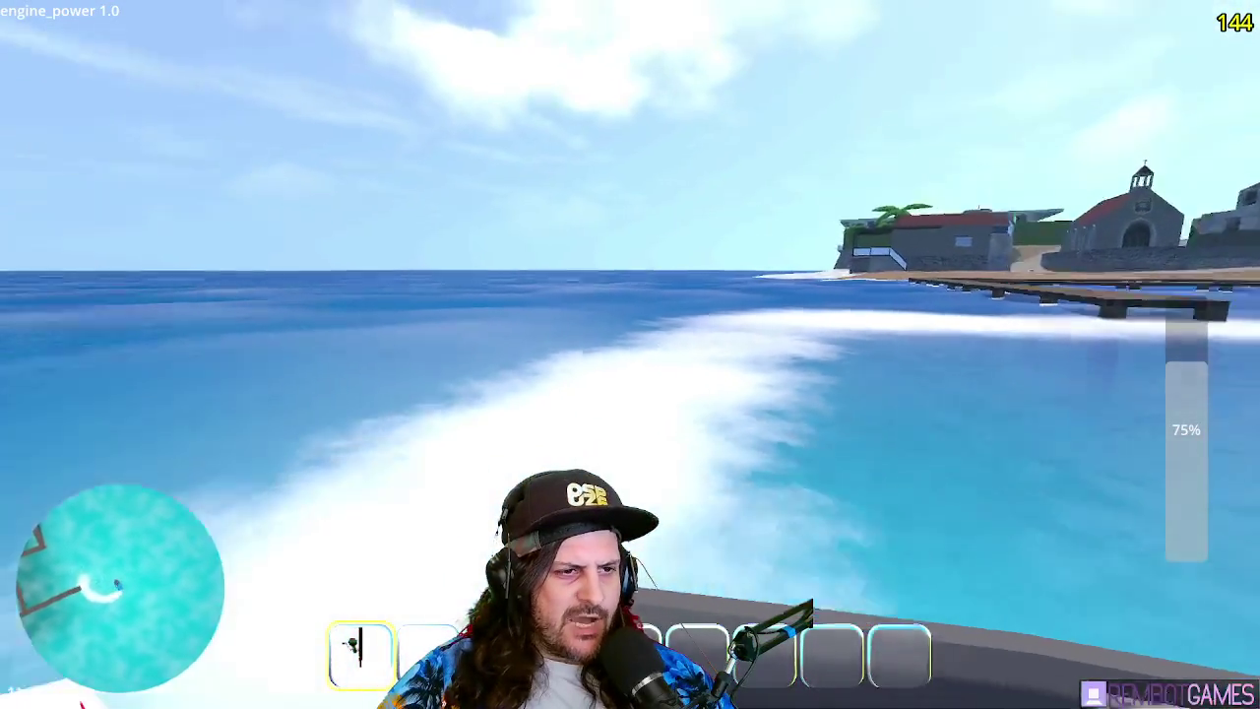
key("w")
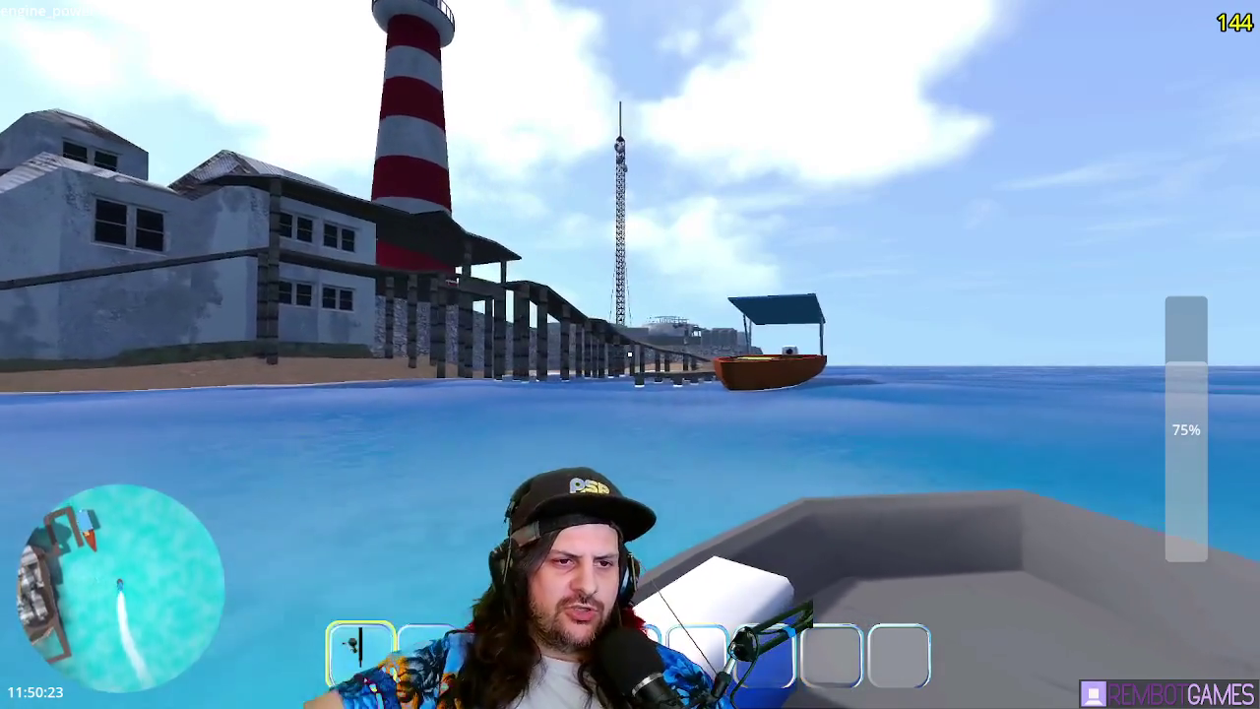
key("w")
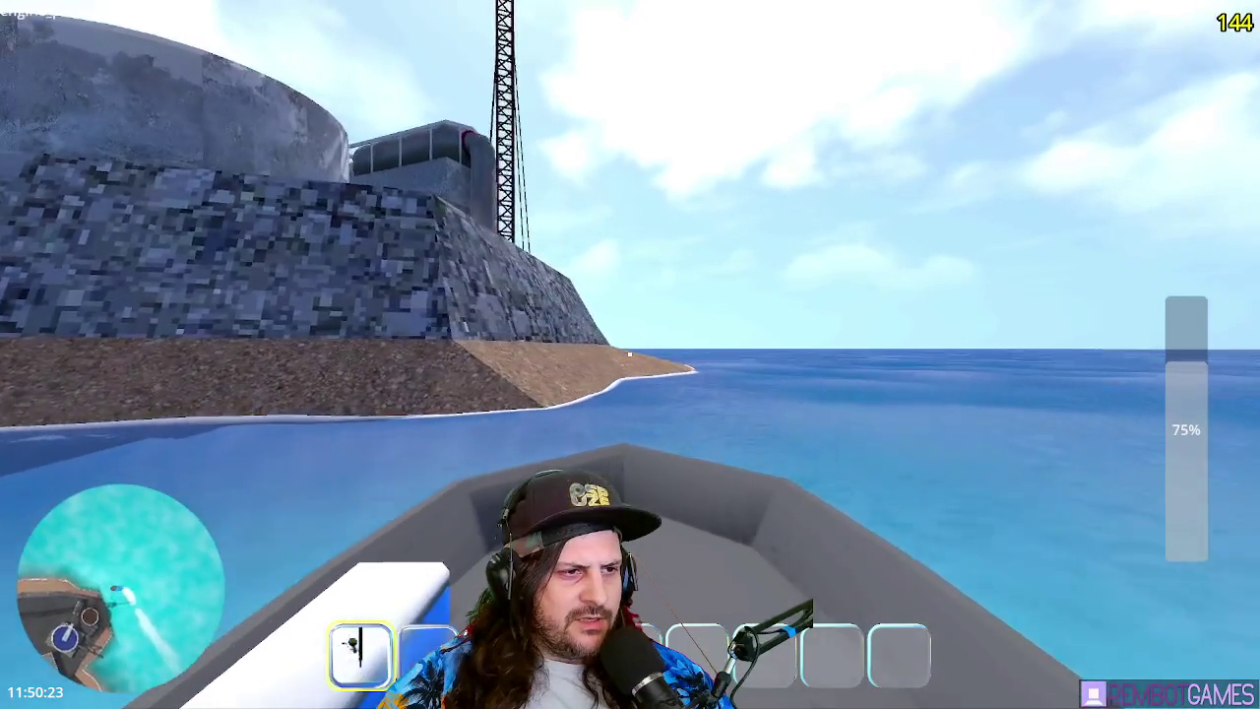
key("s")
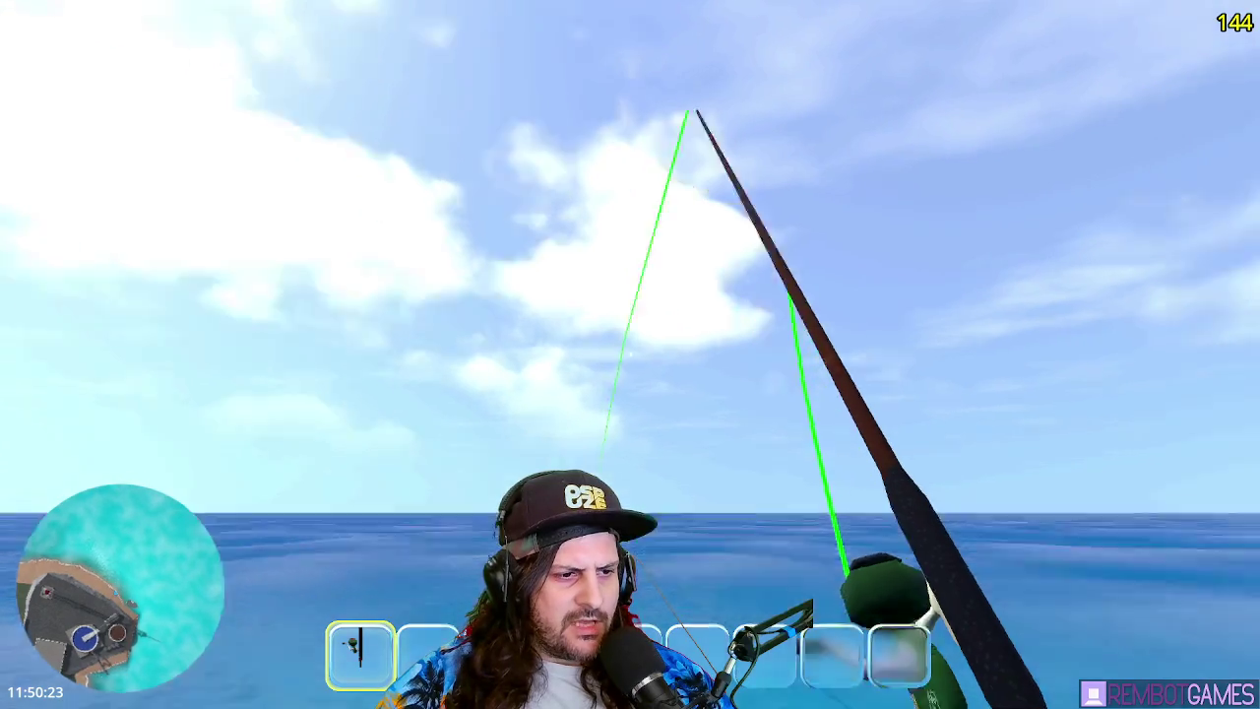
- Walk the cliff ridge, cast at about 73% power, then walk toward the buildings and stow the rod
key("w")
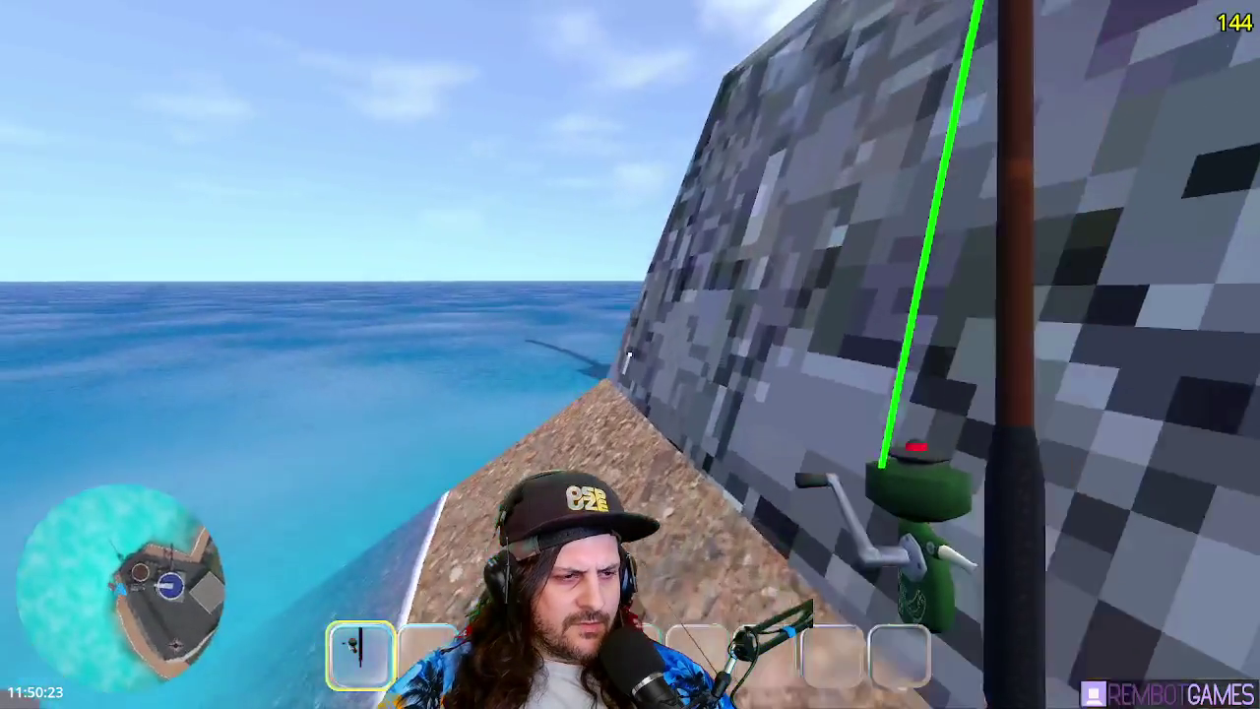
key("w")
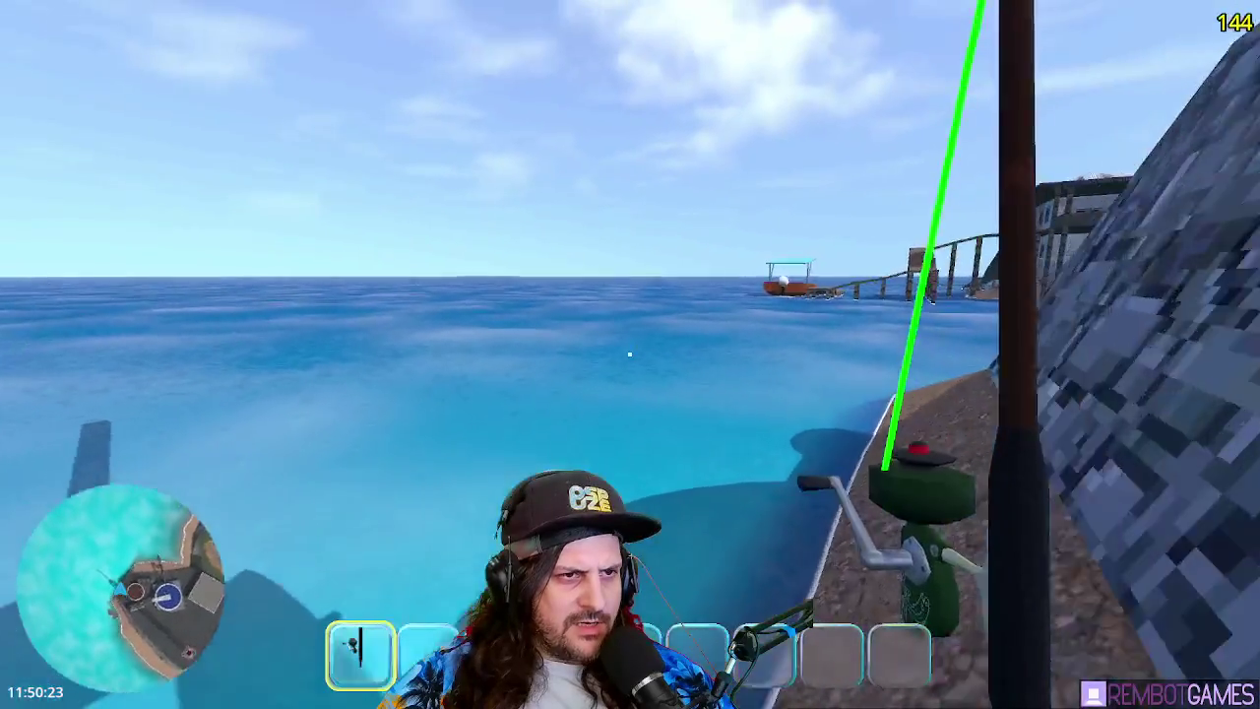
left_click_drag(630, 355, 630, 355)
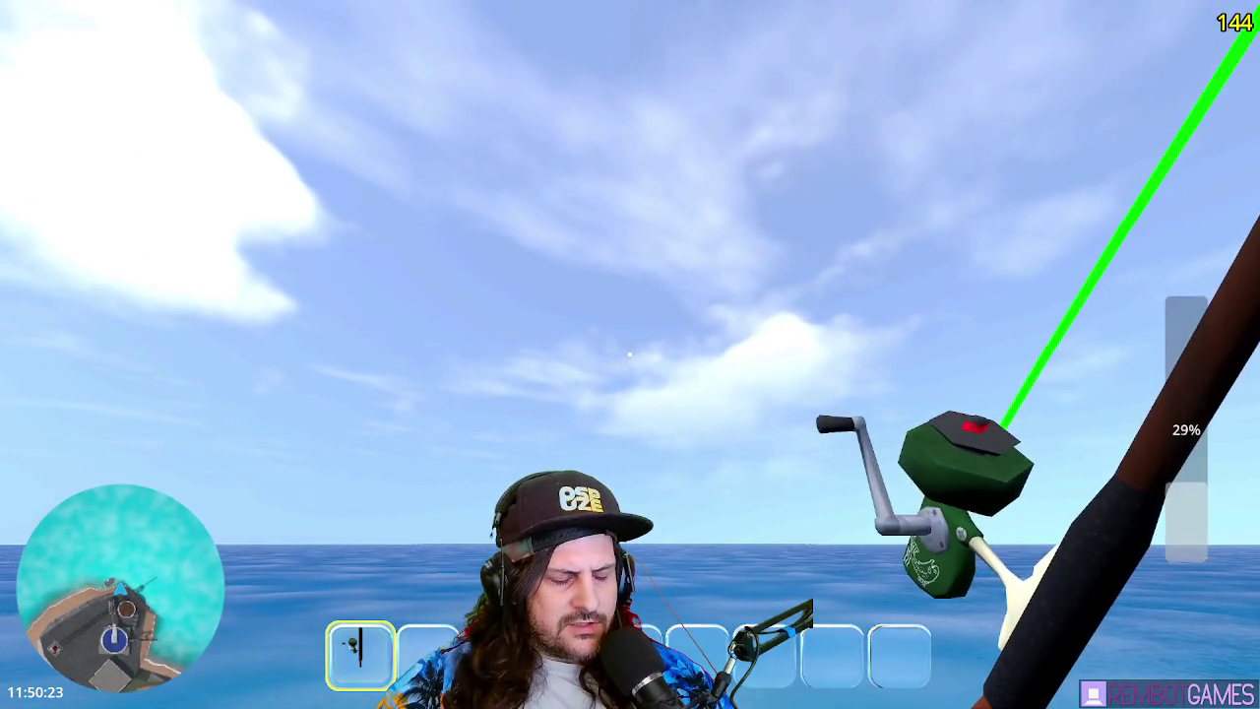
mouse_move(630, 354)
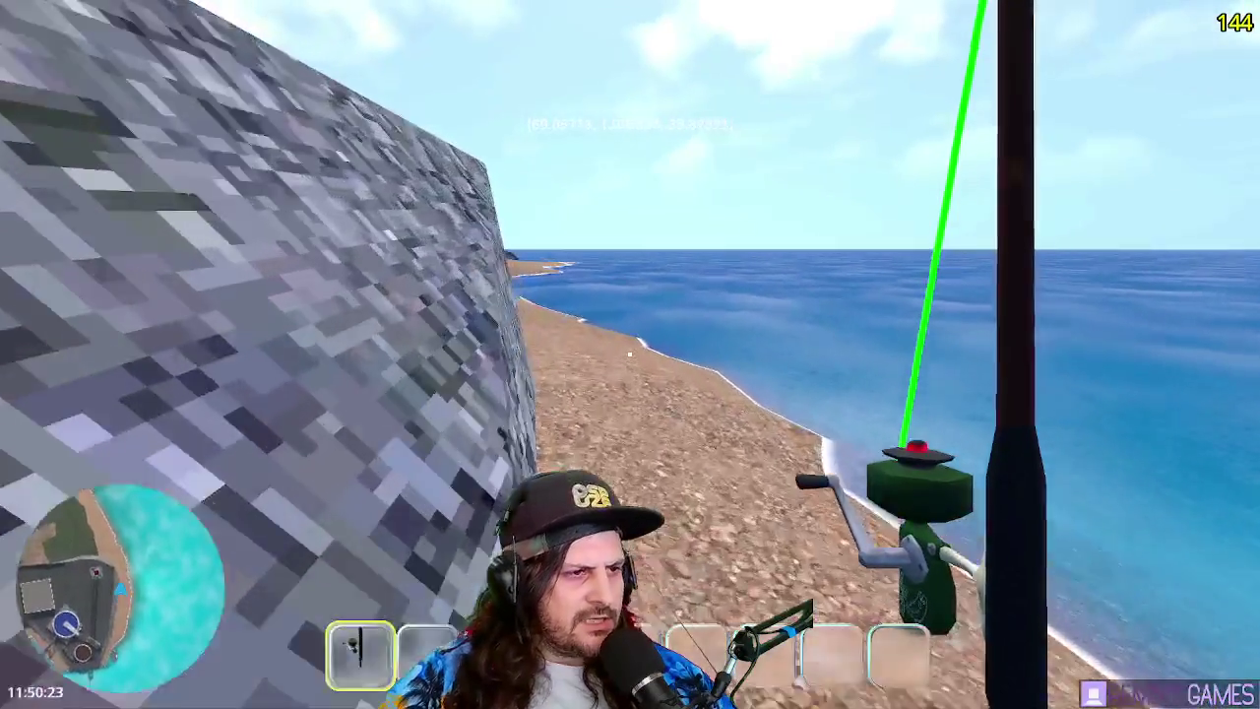
key("w")
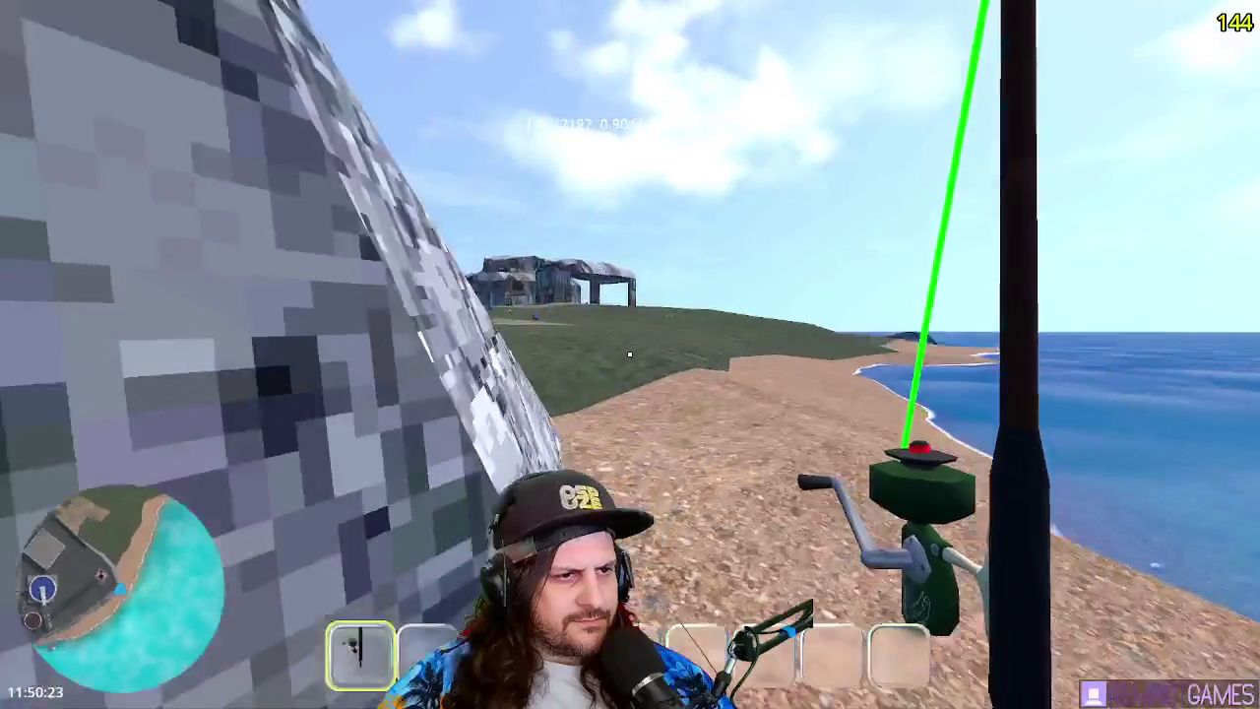
key("2")
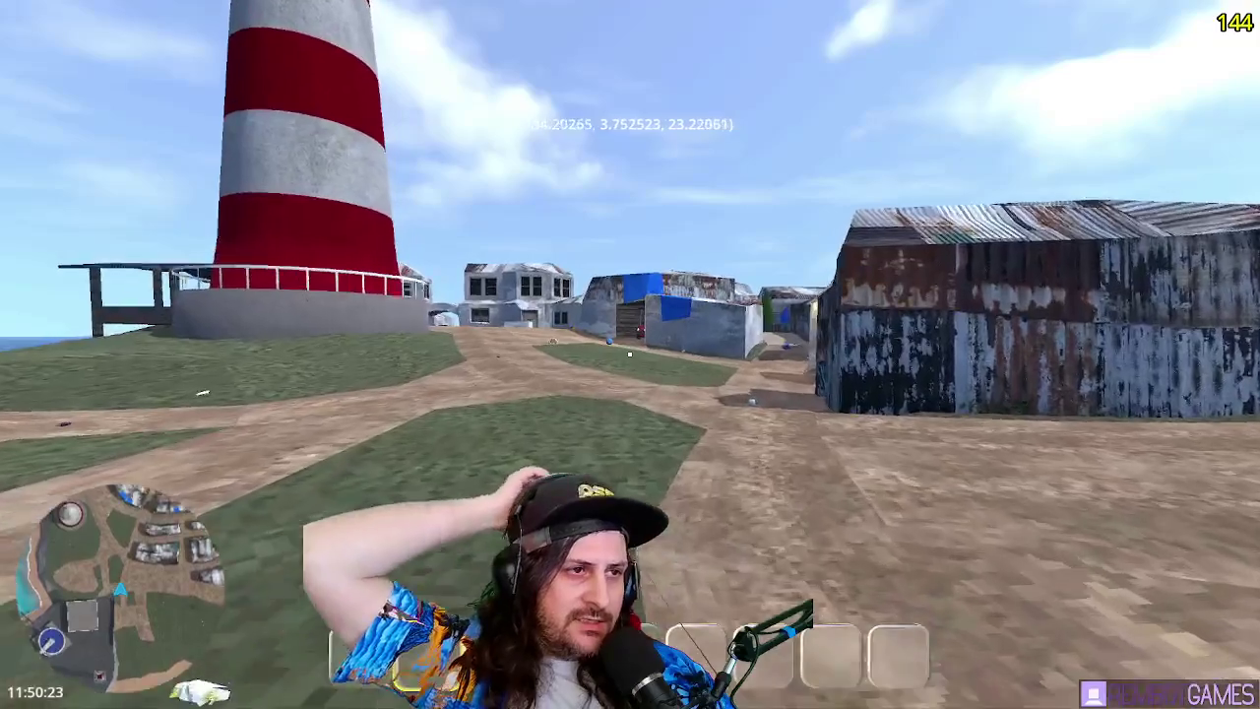
- Walk past the lighthouse and garage, through the alley, and onto the corrugated rooftops
key("w")
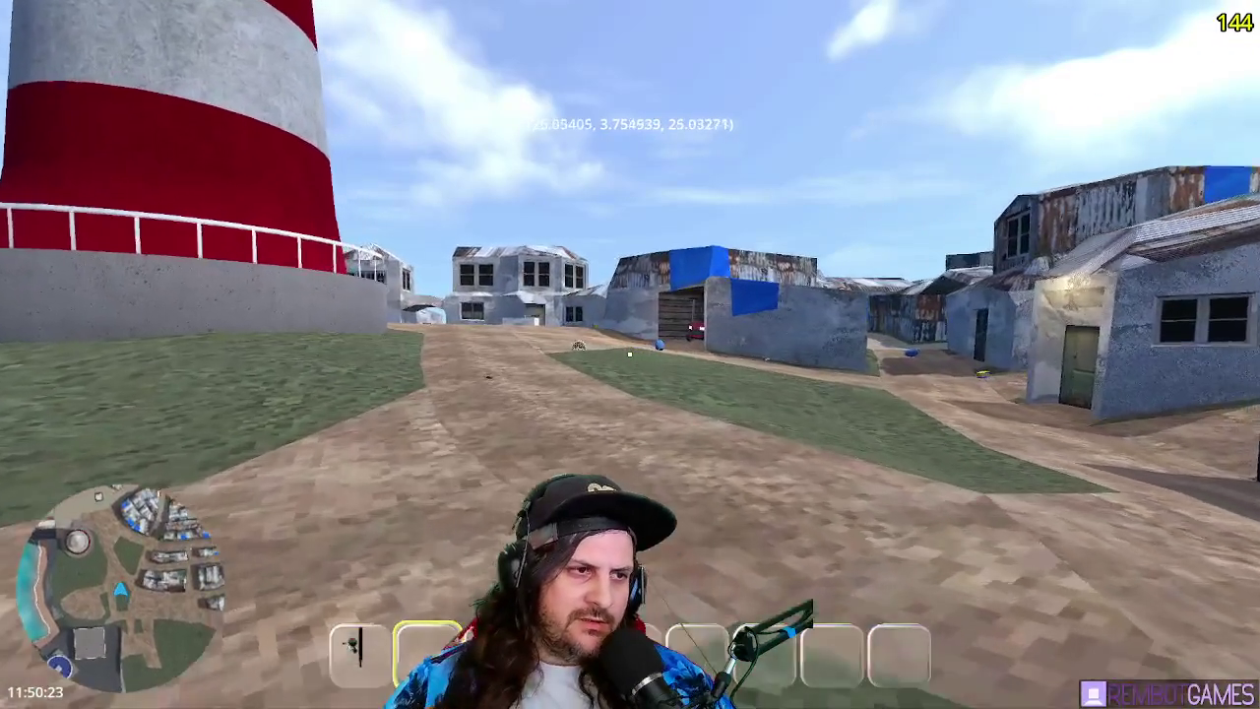
key("w")
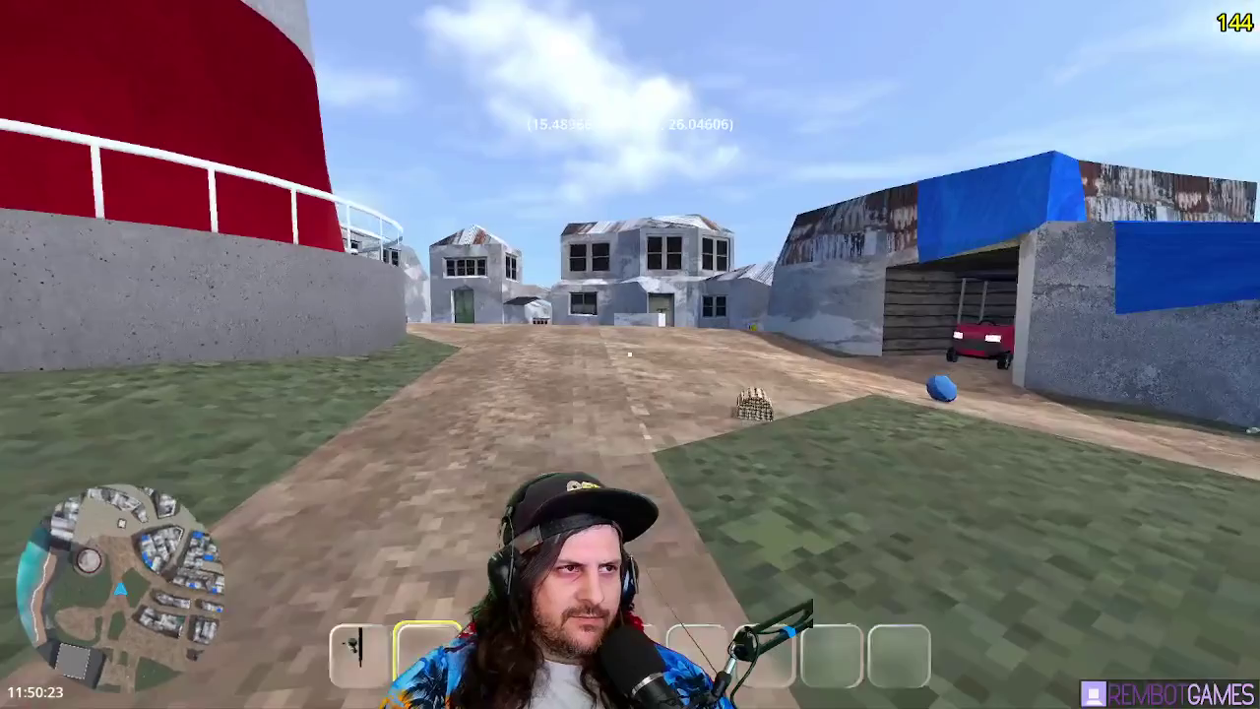
key("w")
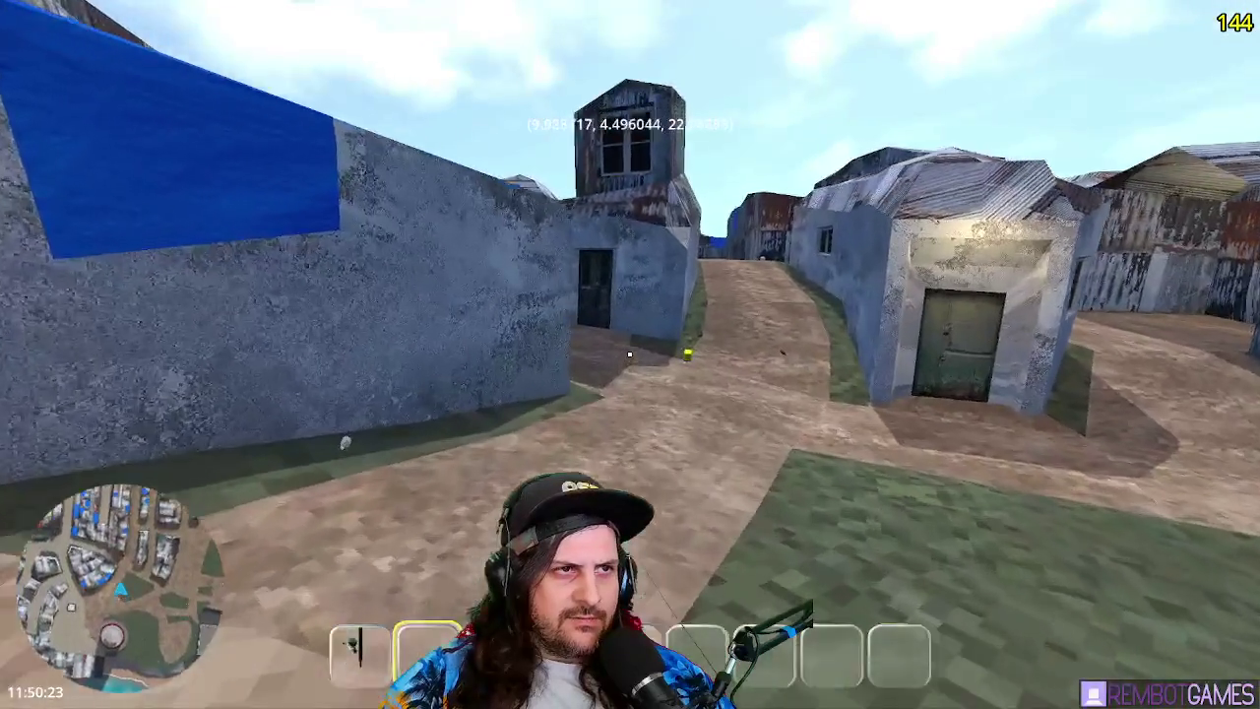
key("w")
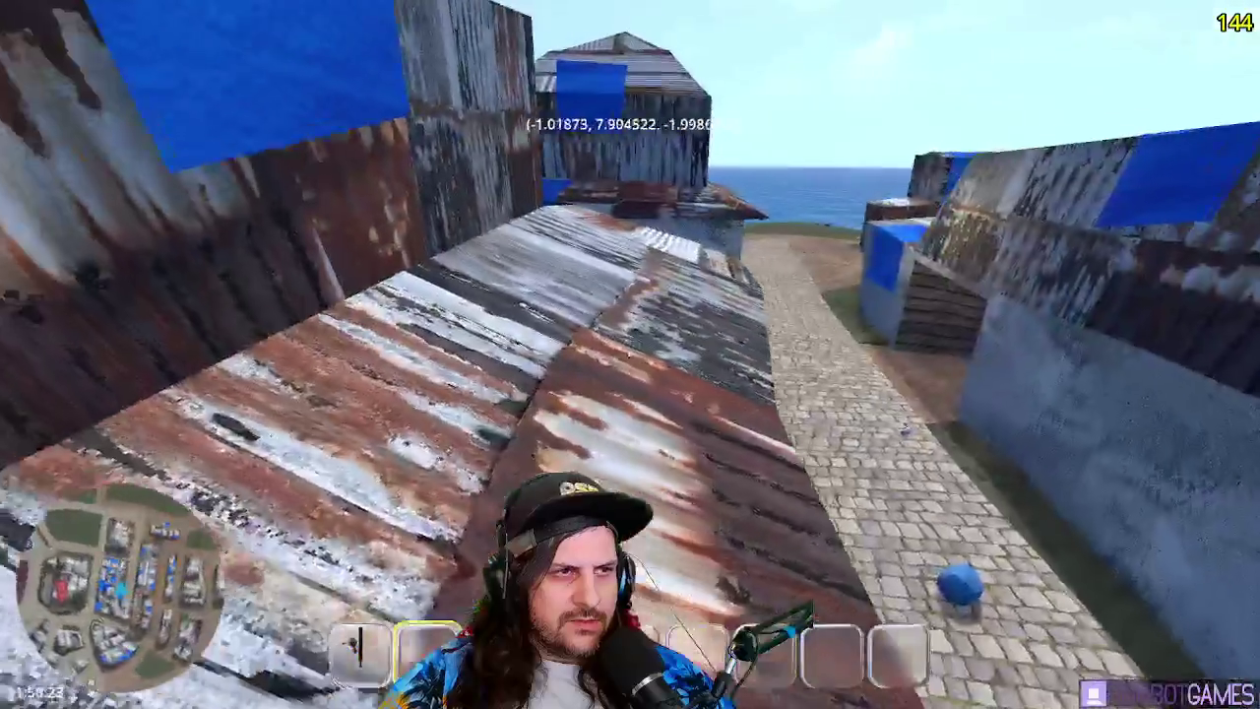
key("w")
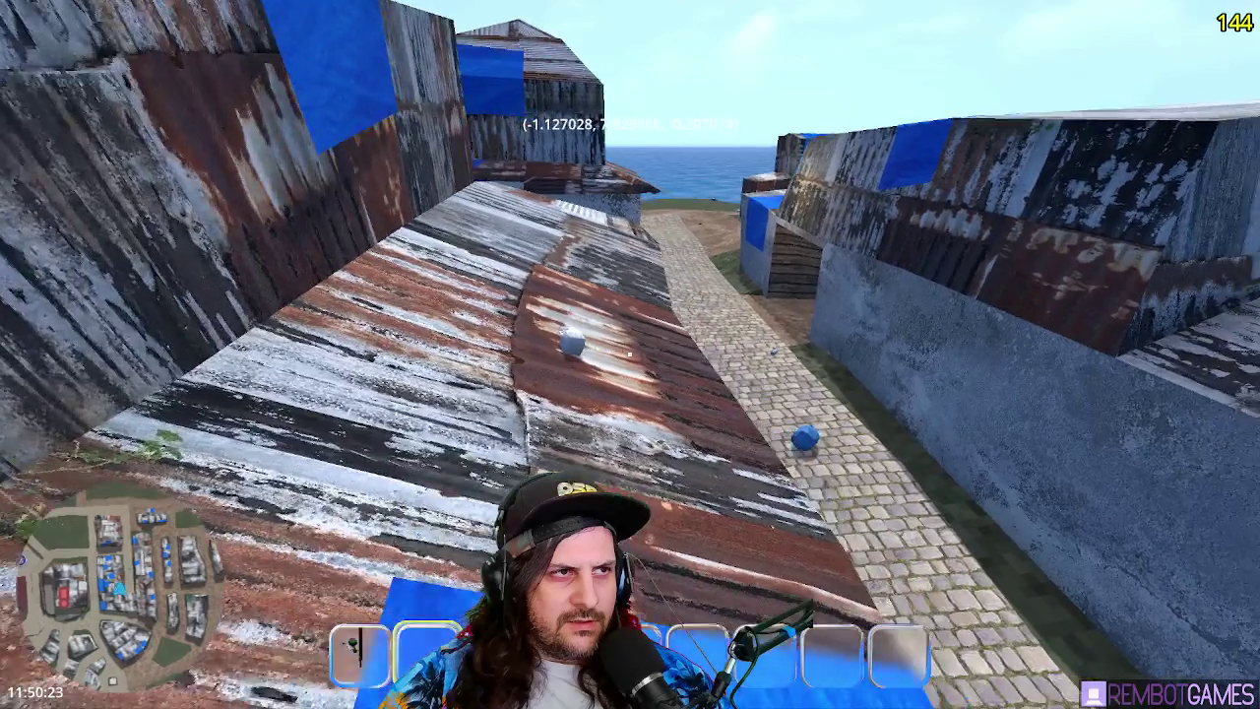
key("w")
key("w")
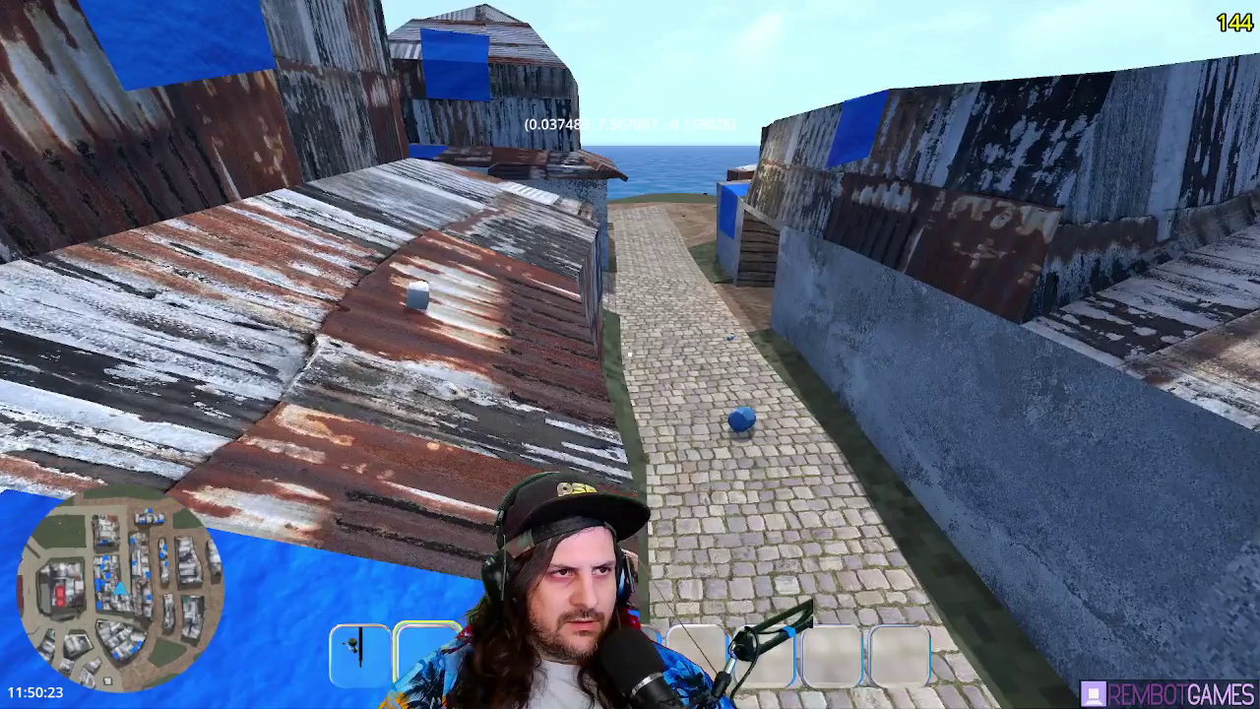
- Equip the rod on the rooftops, cast several times in different directions, then stop the game
key("1")
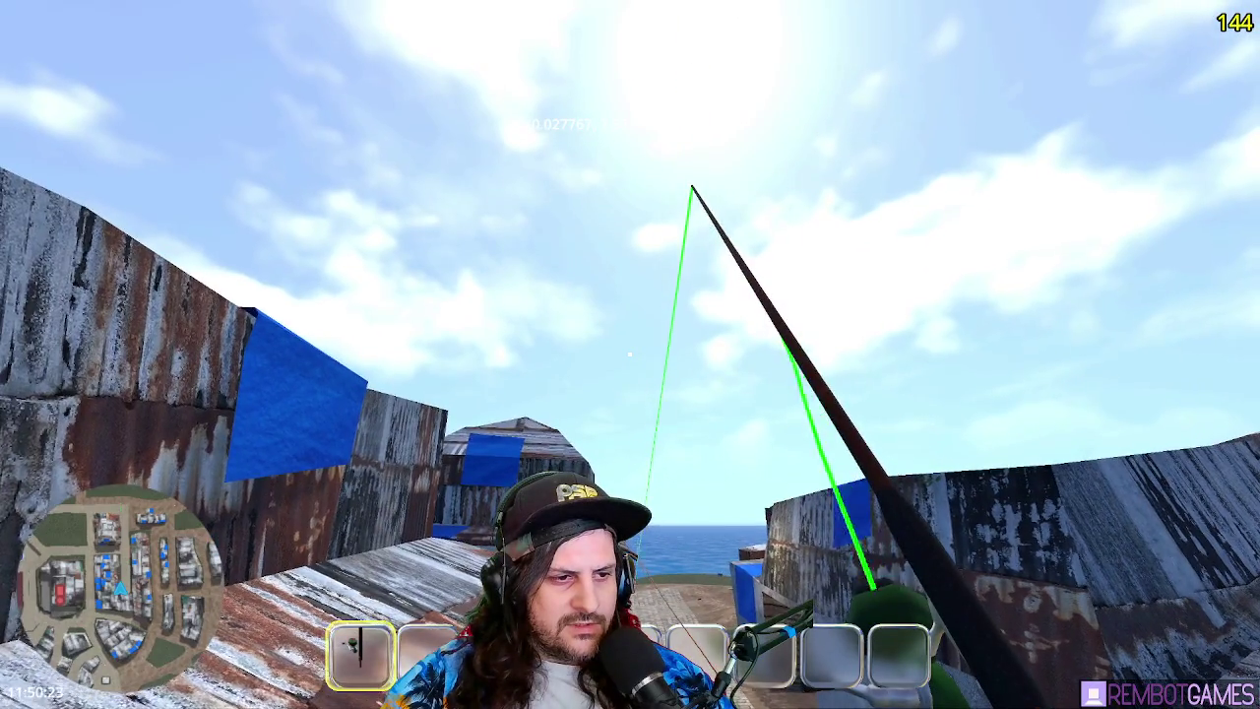
left_click(630, 354)
left_click_drag(630, 354, 630, 355)
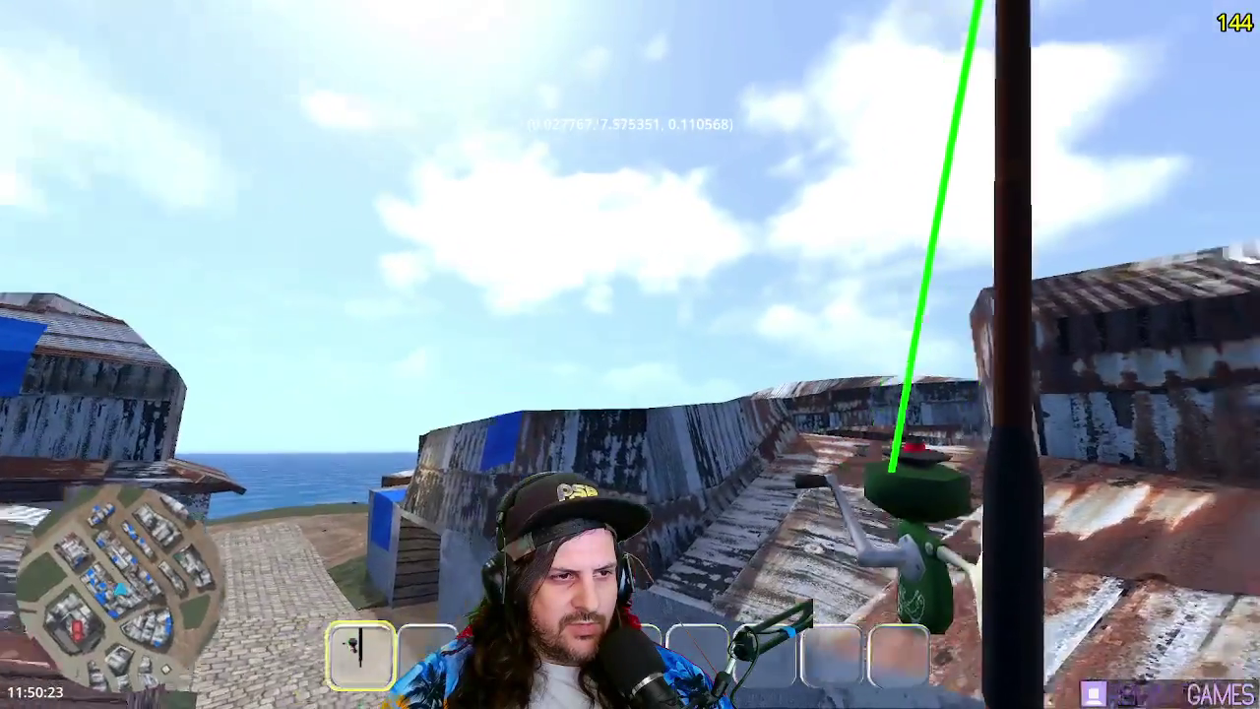
left_click_drag(629, 354, 630, 355)
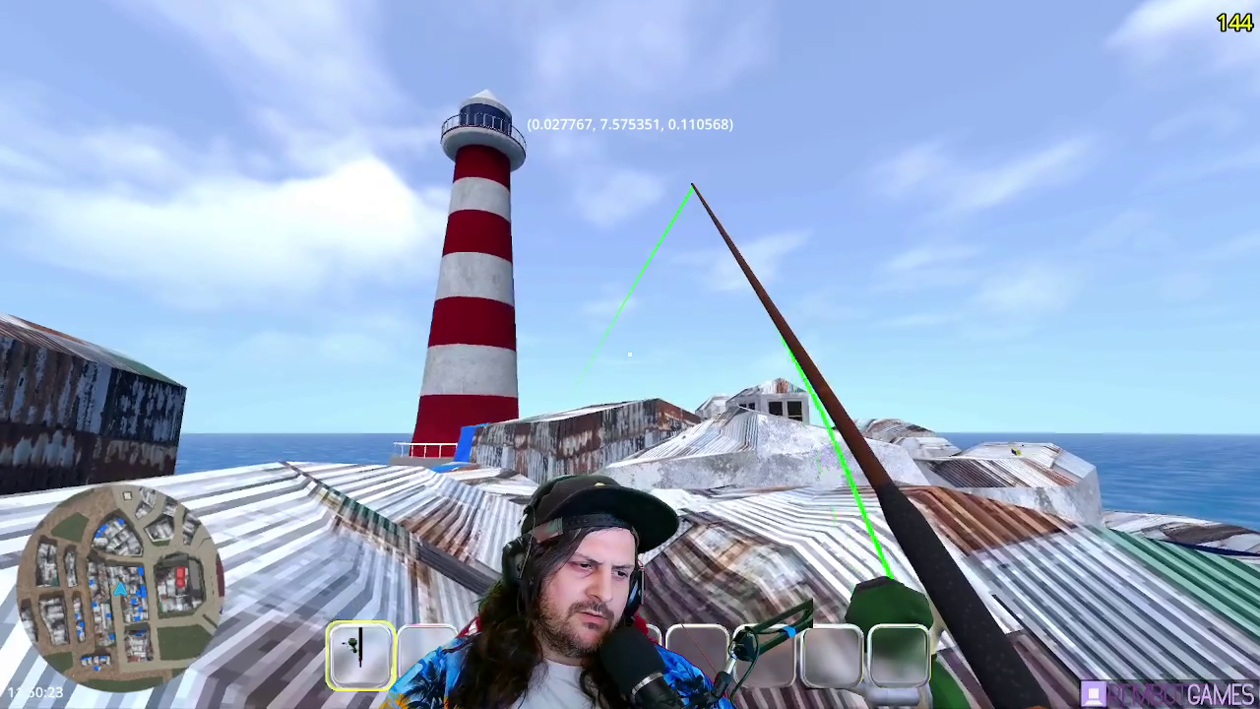
left_click_drag(630, 354, 630, 354)
key("1")
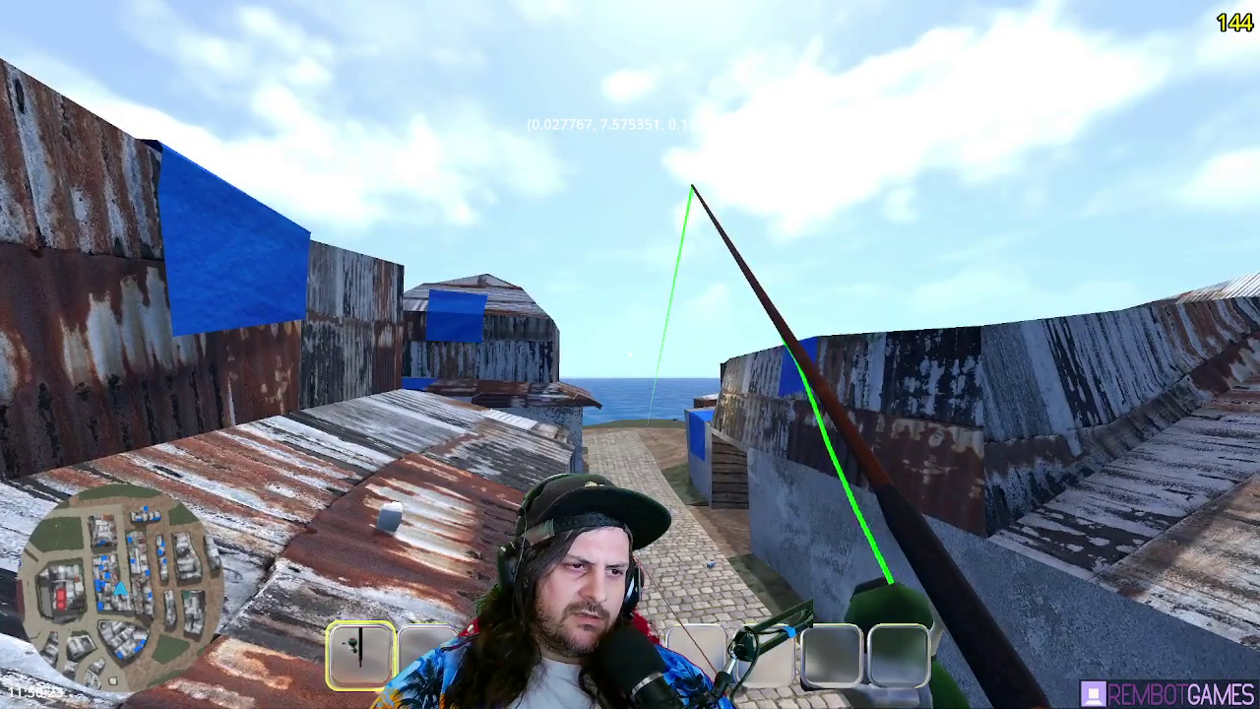
key("Escape")
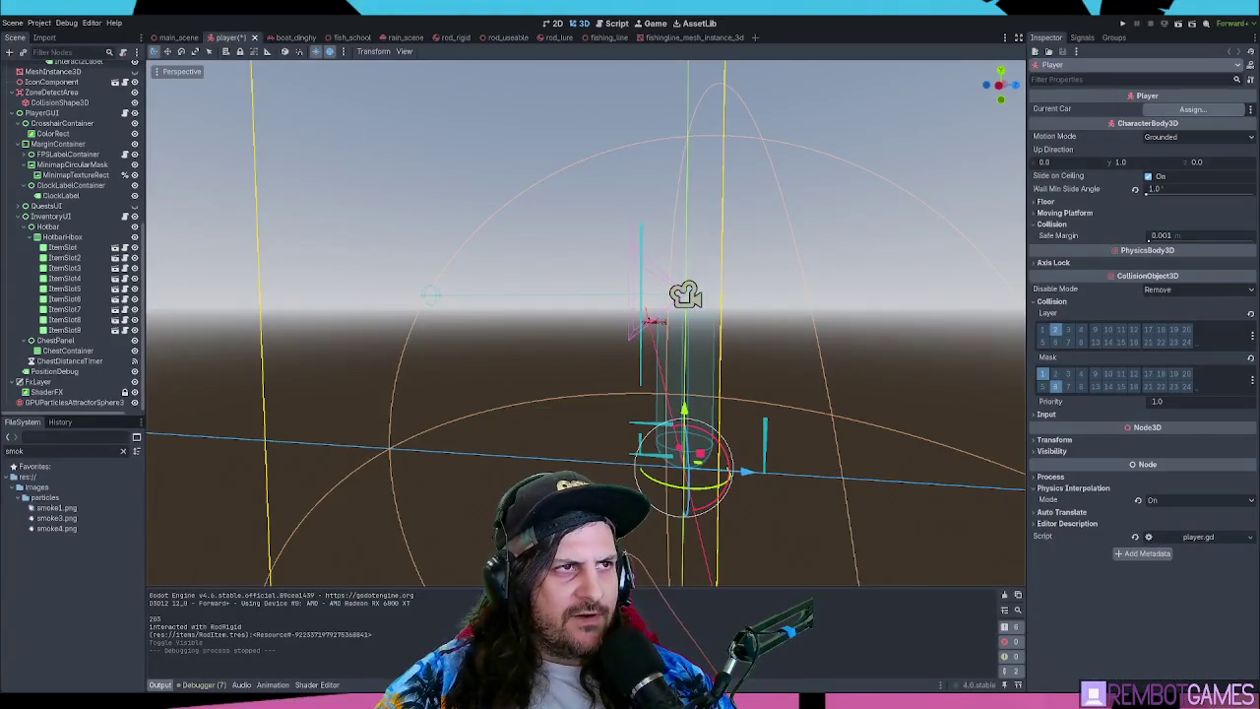
- Open fishing_line.gd in the script editor and scroll through its code
left_click(602, 23)
scroll(610, 295, "up", 4)
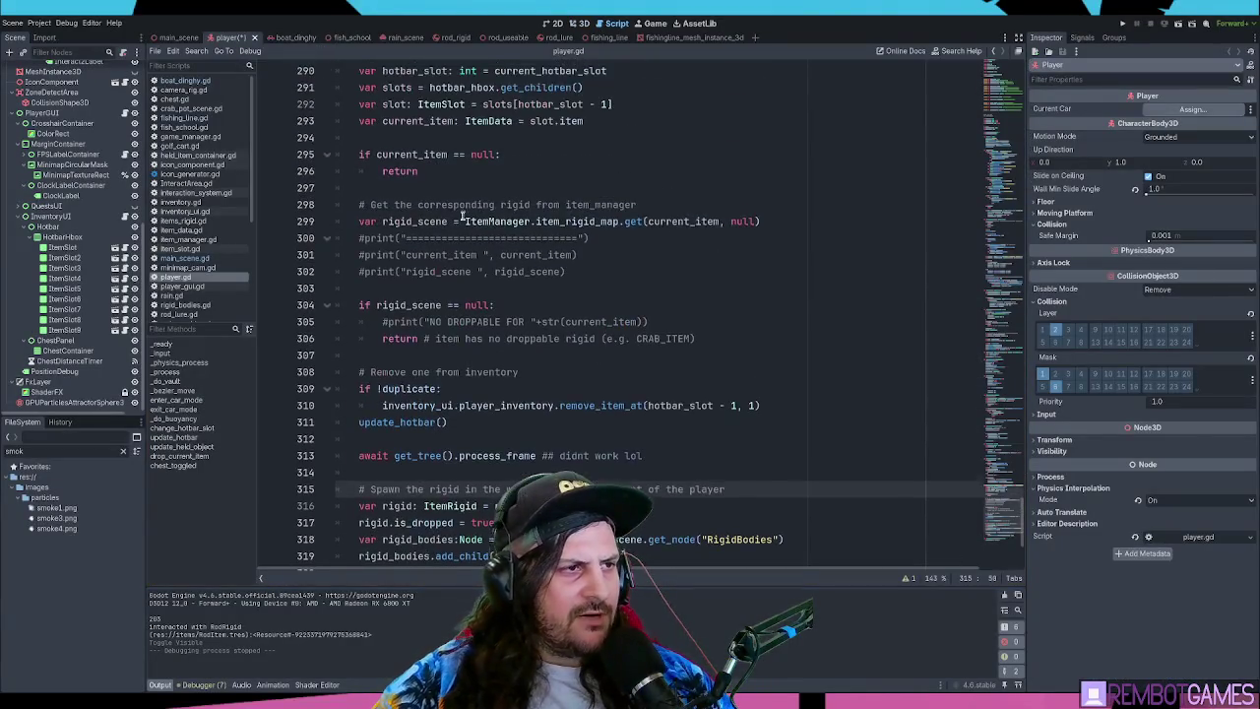
left_click(184, 118)
left_click(552, 338)
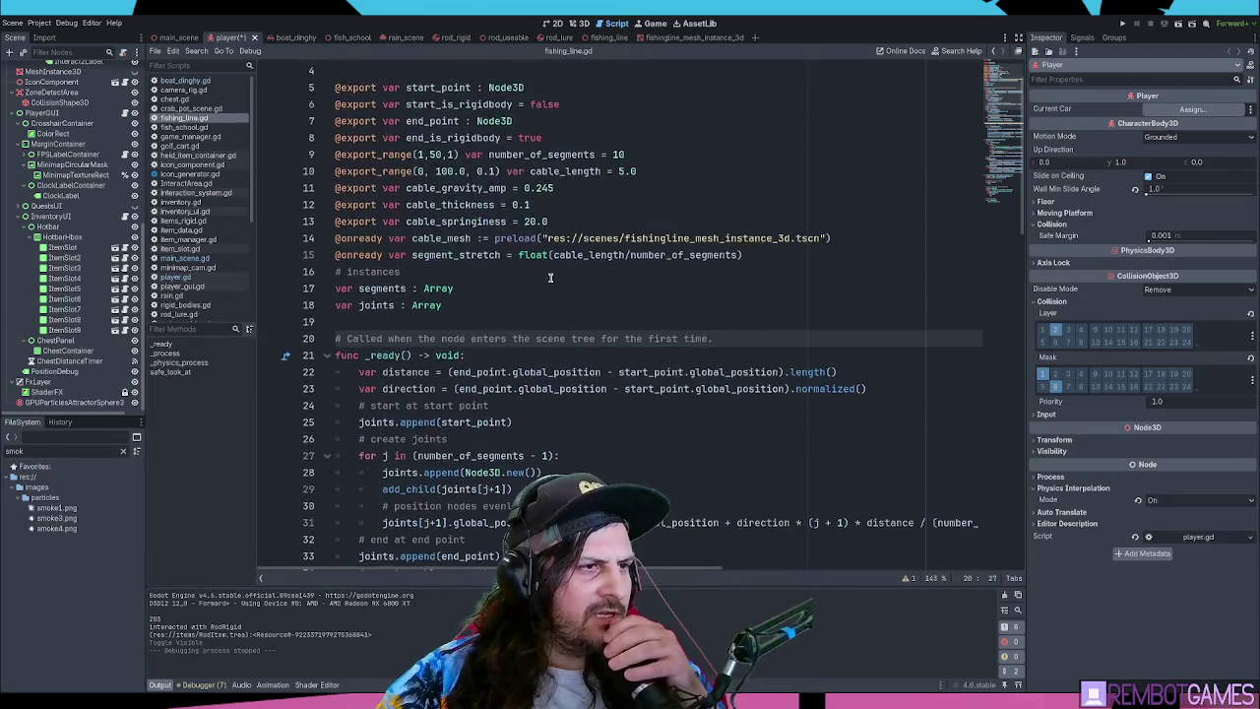
scroll(515, 183, "down", 4)
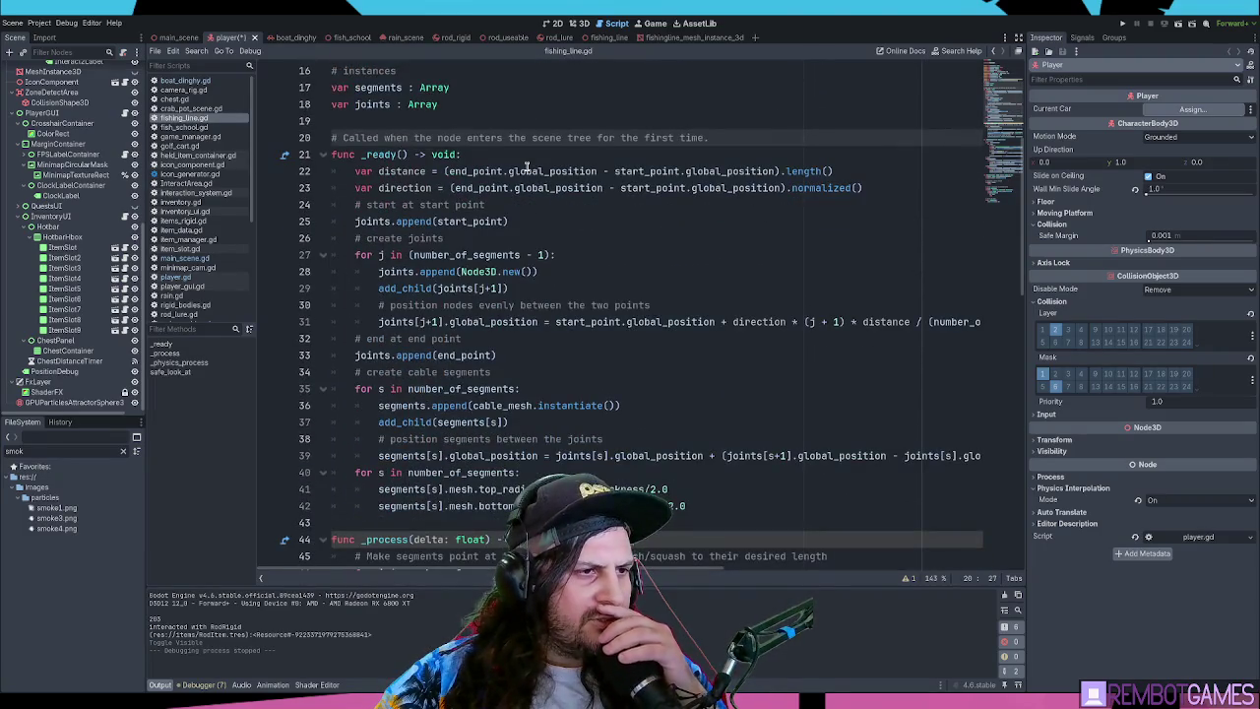
scroll(526, 167, "down", 1)
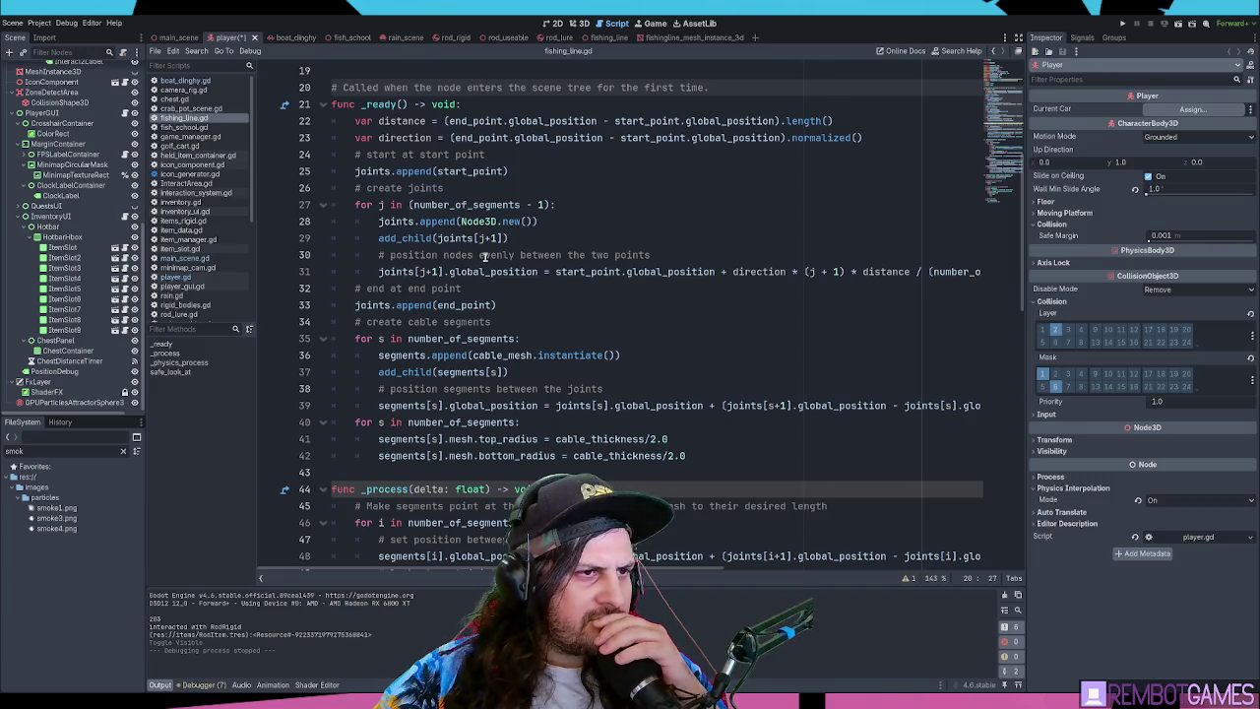
scroll(499, 522, "right", 5)
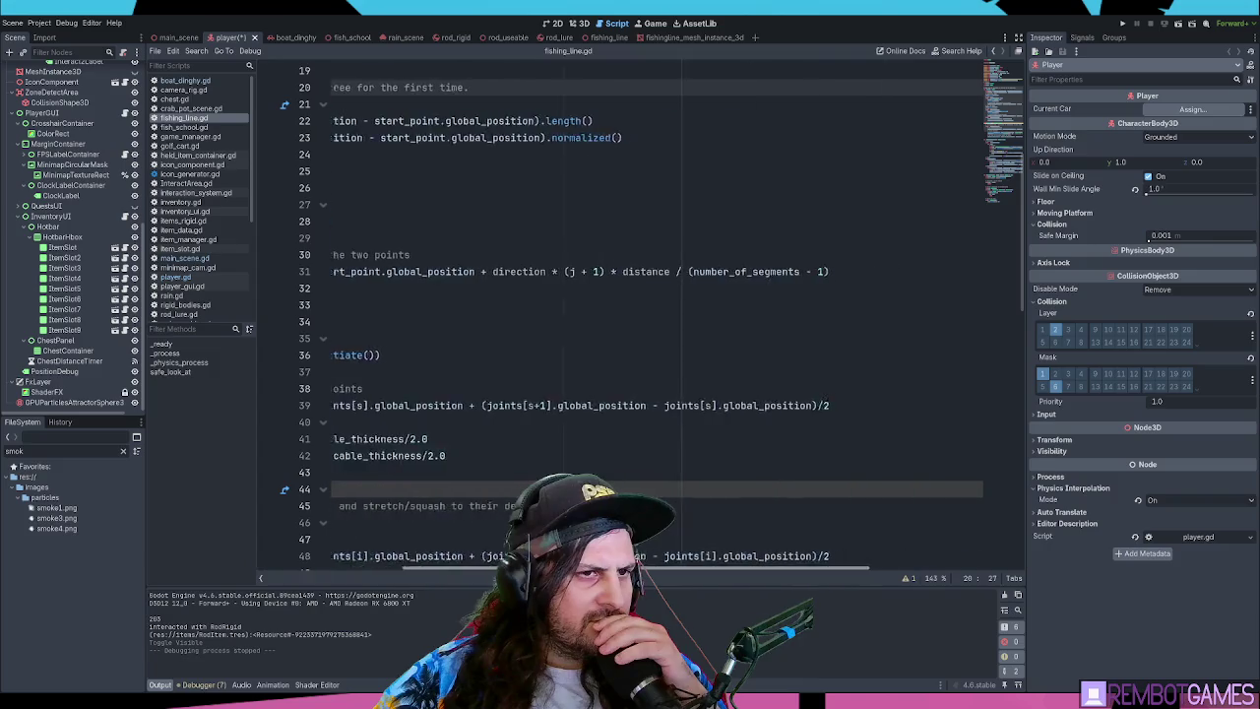
left_click_drag(596, 572, 441, 575)
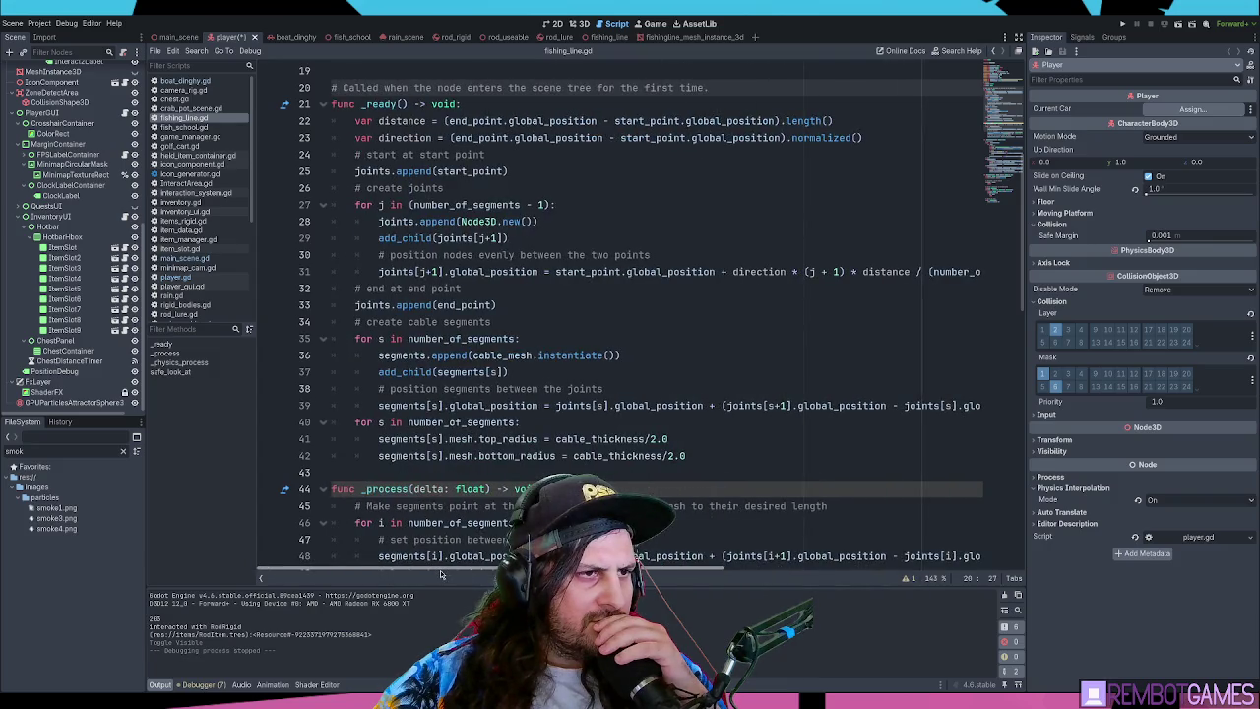
scroll(571, 298, "down", 6)
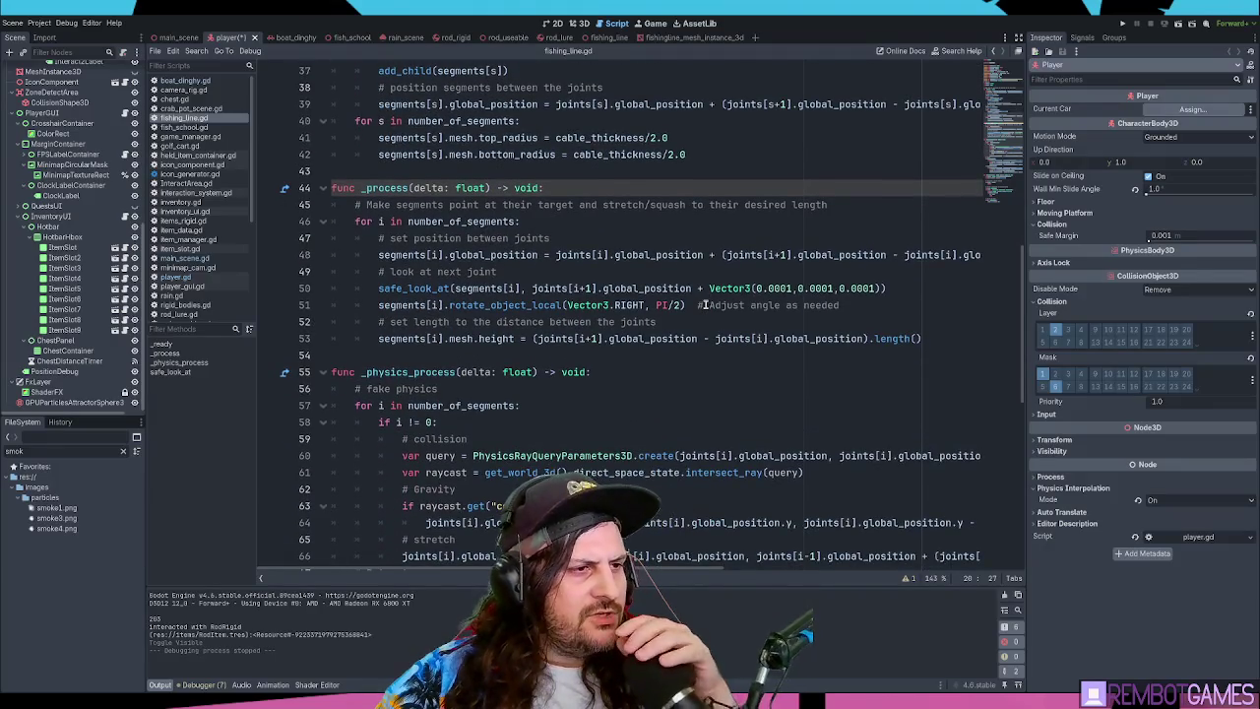
scroll(704, 306, "down", 4)
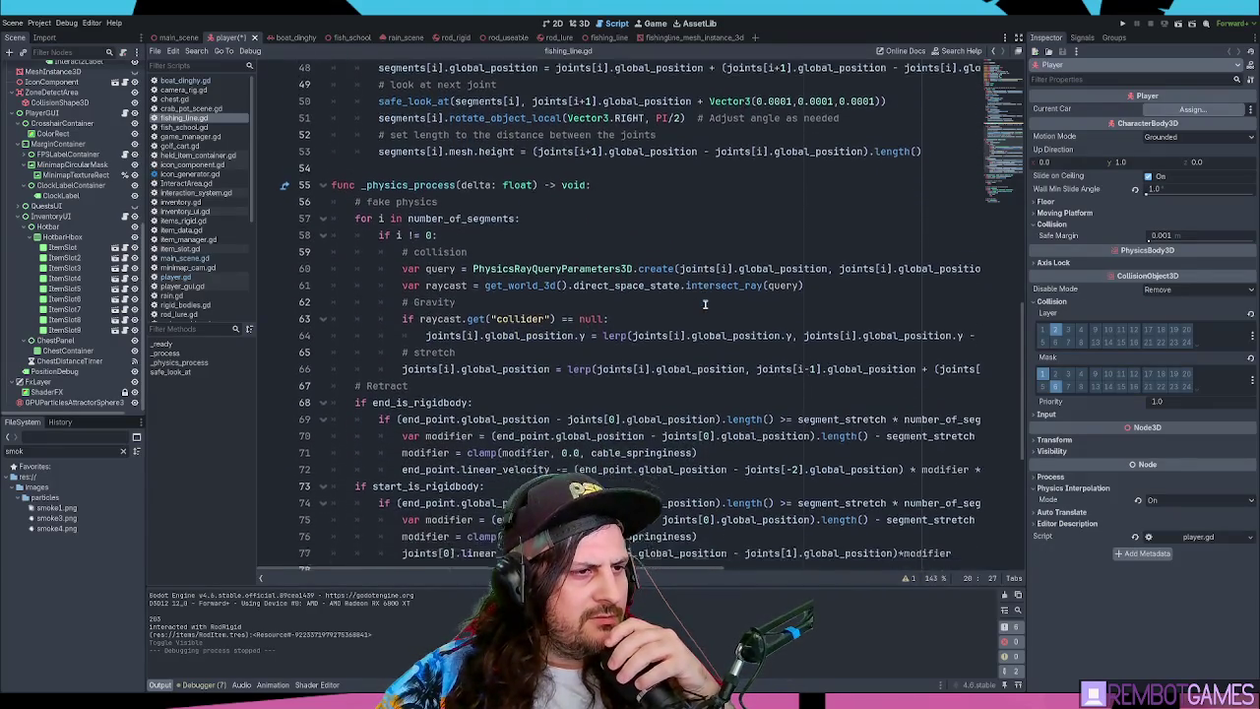
scroll(705, 305, "down", 2)
- Select the entire fishing_line.gd code with Ctrl+A
left_click(615, 322)
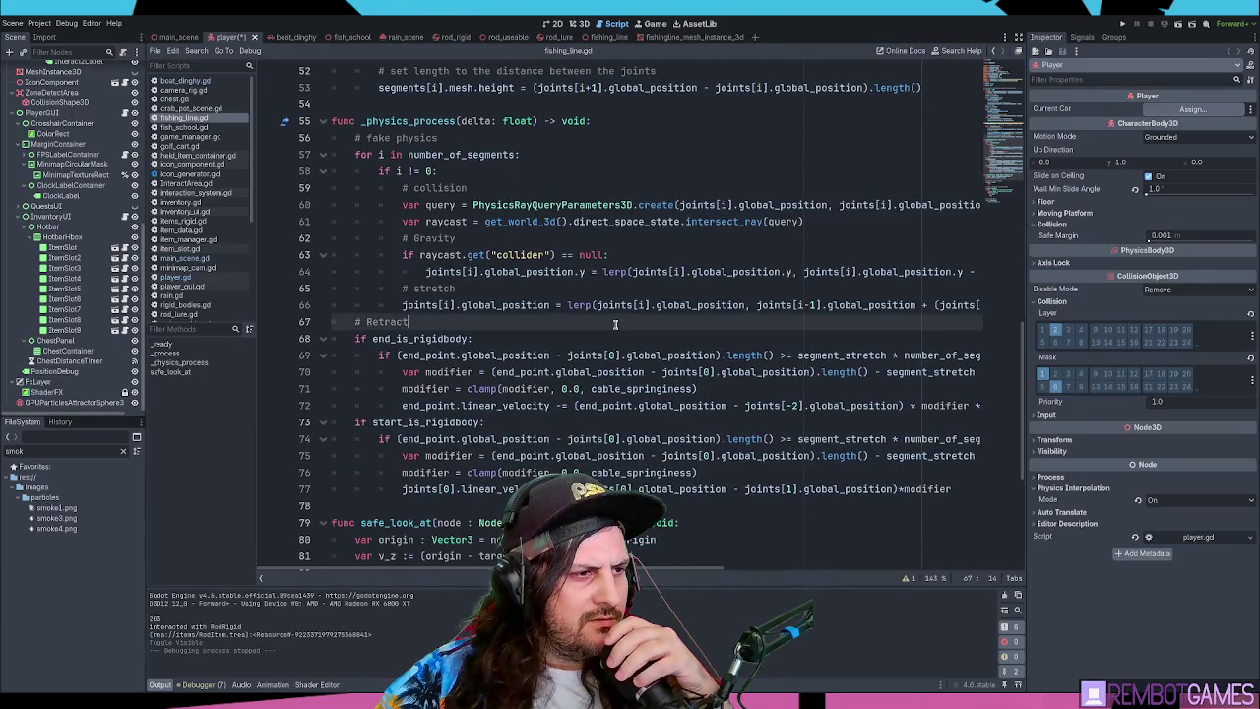
scroll(615, 324, "down", 1)
scroll(615, 322, "down", 4)
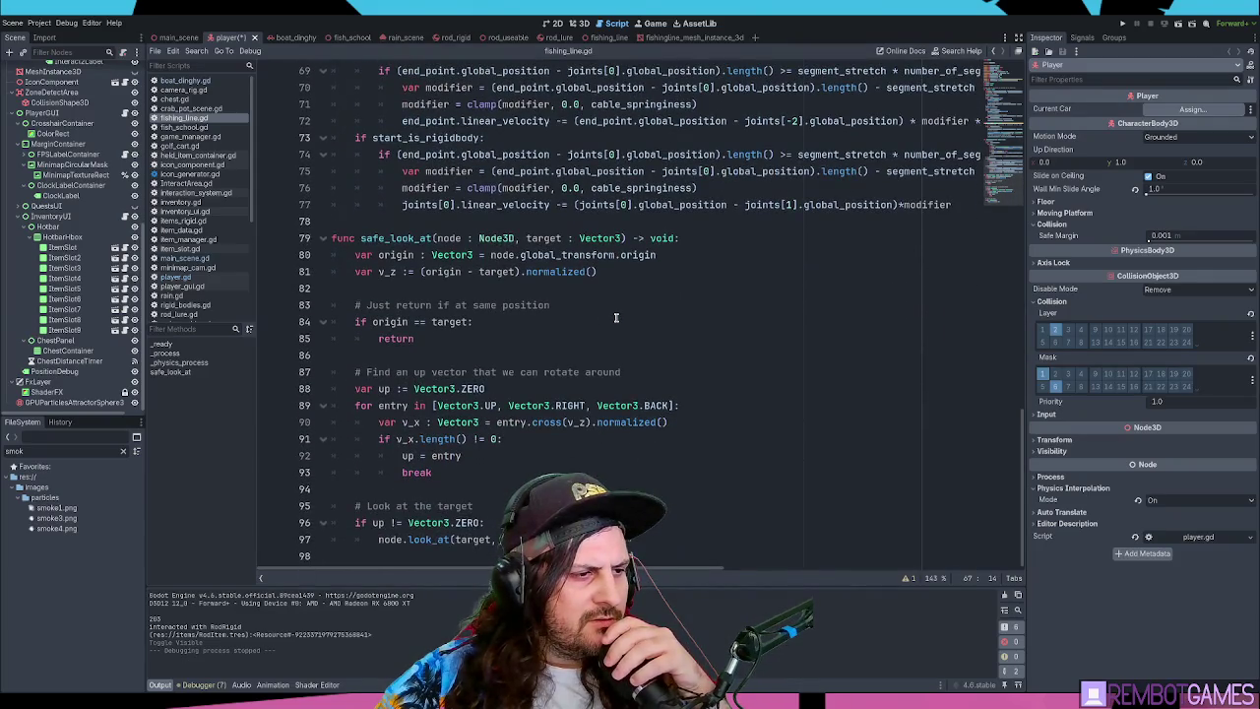
left_click(621, 317)
key("ctrl+a")
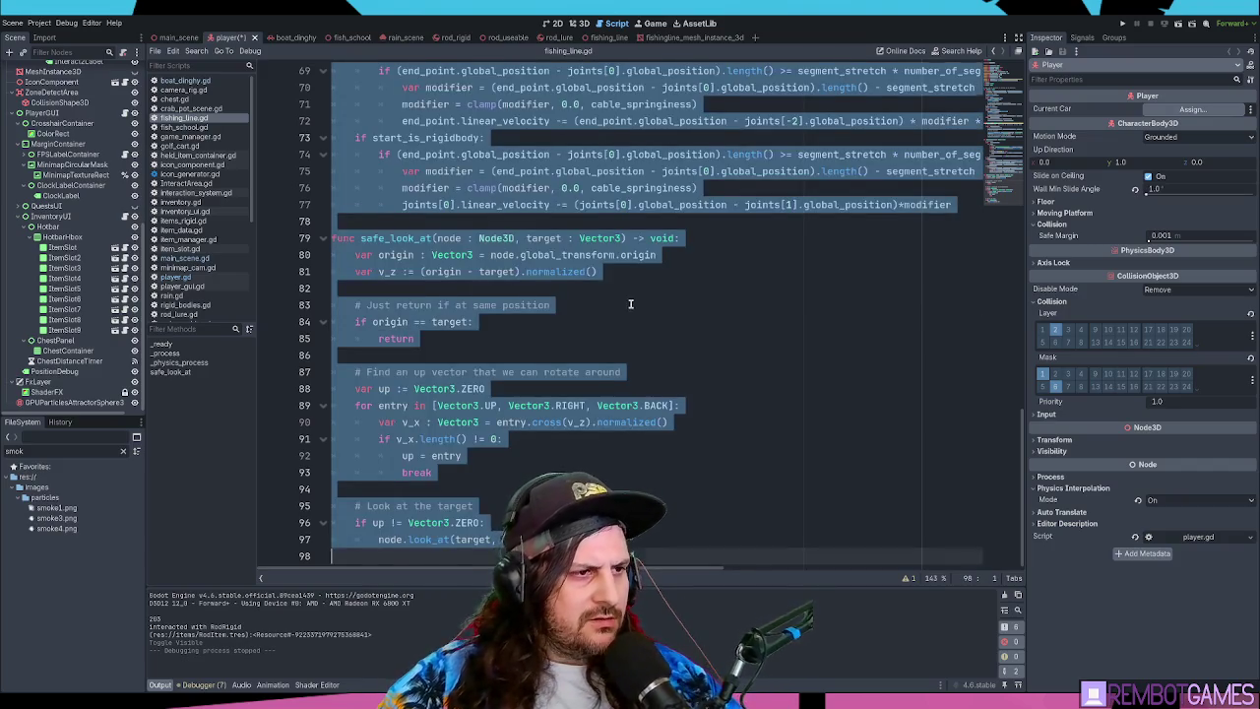
left_click(631, 304)
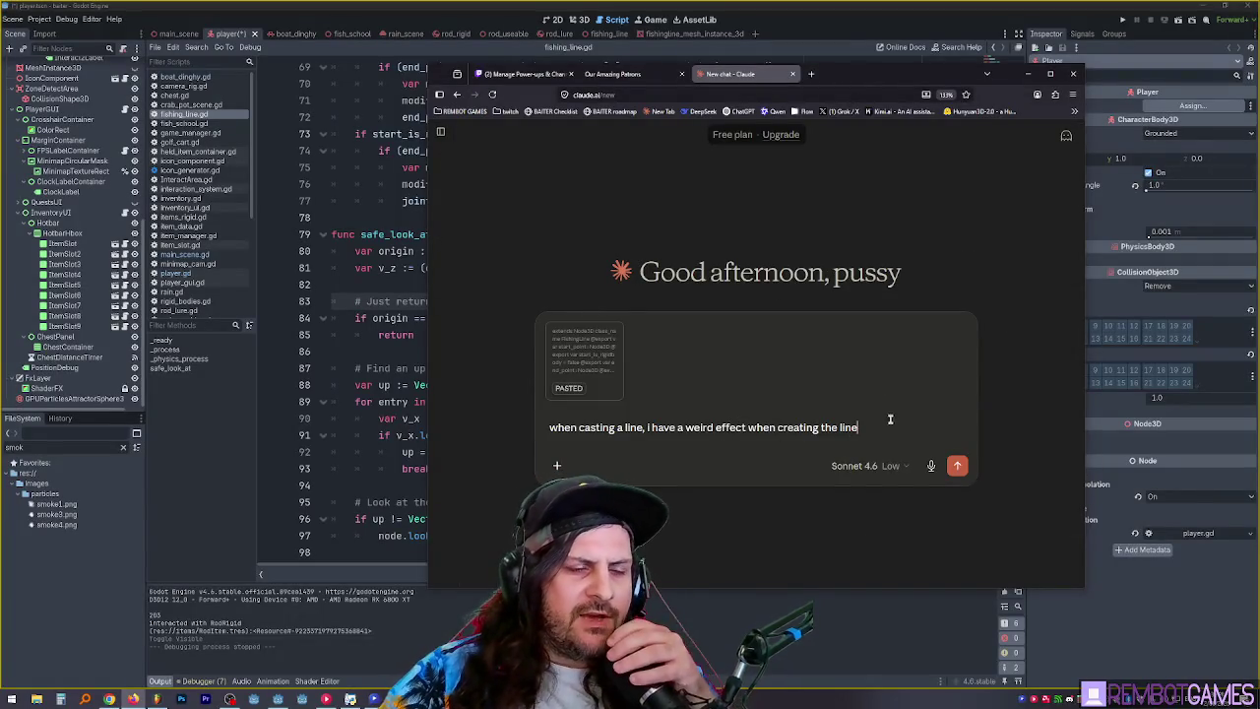
- Add to the Claude question that the line "bows out" away from 0,0, e.g. in the bottom left
mouse_move(875, 77)
left_mouse_down()
mouse_move(1022, 38)
mouse_move(998, 38)
left_mouse_up()
type(", it b")
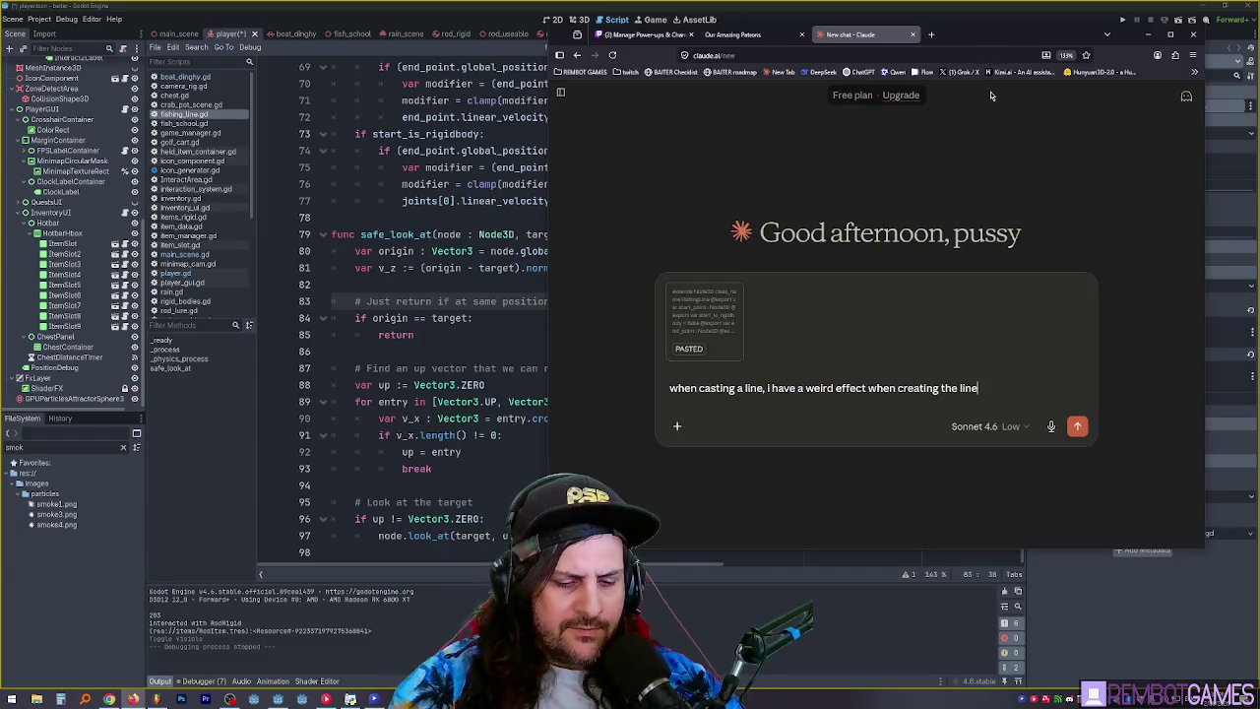
type("ows out")
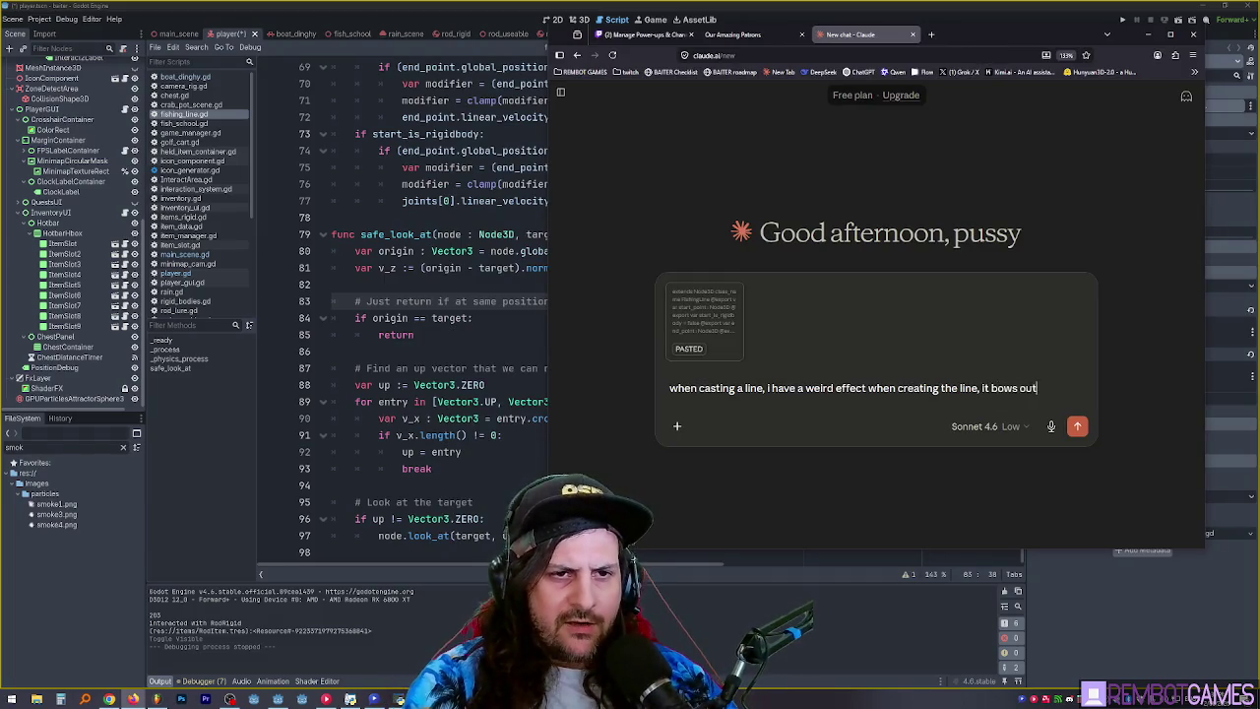
left_click(990, 388)
type("\"")
key("End")
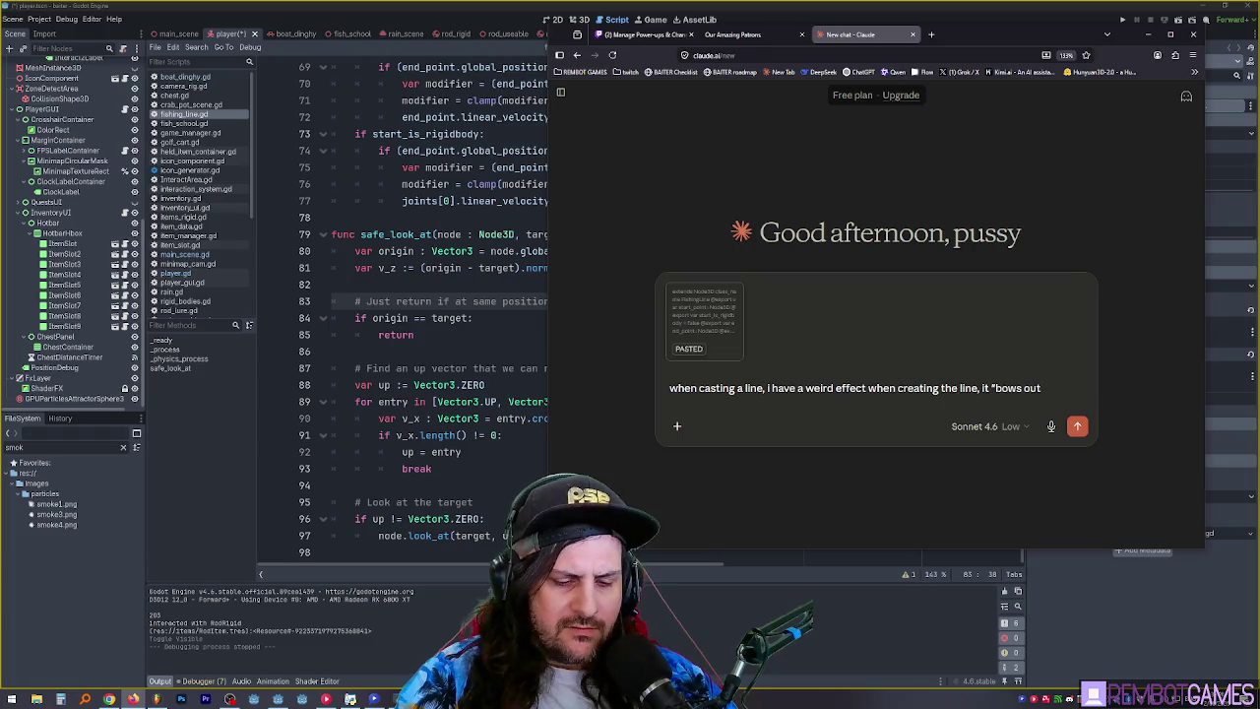
type("initially ")
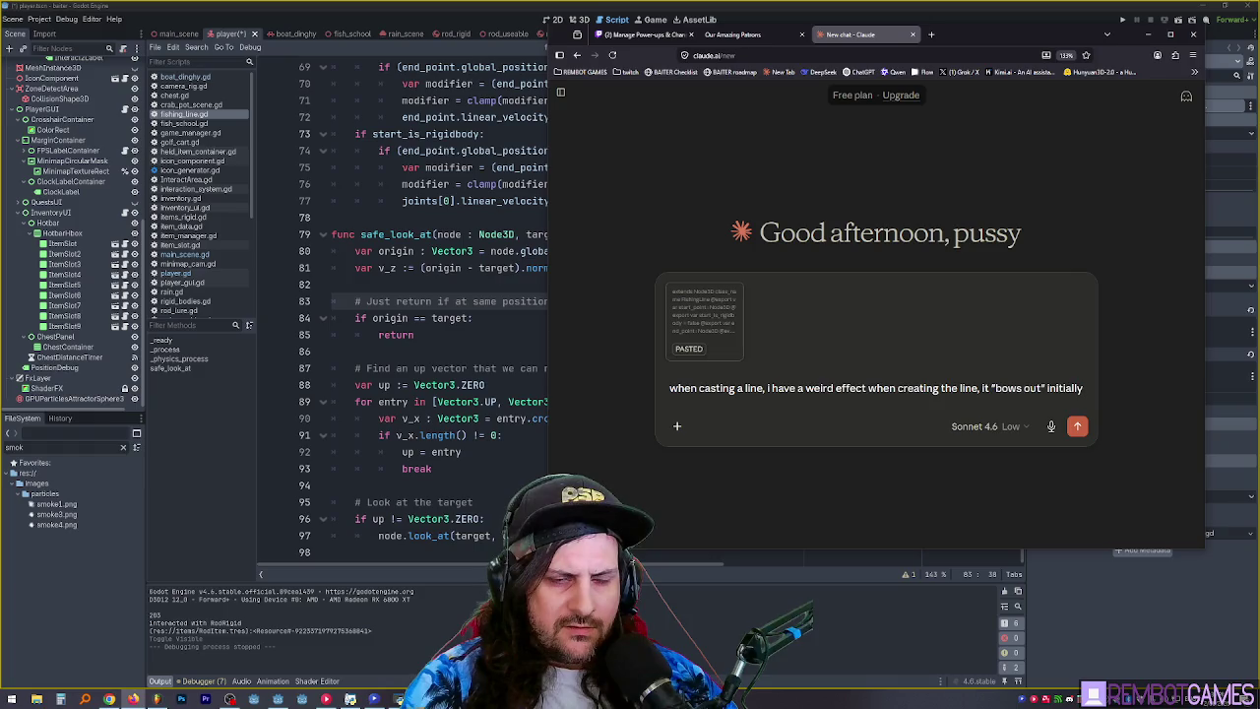
type("away")
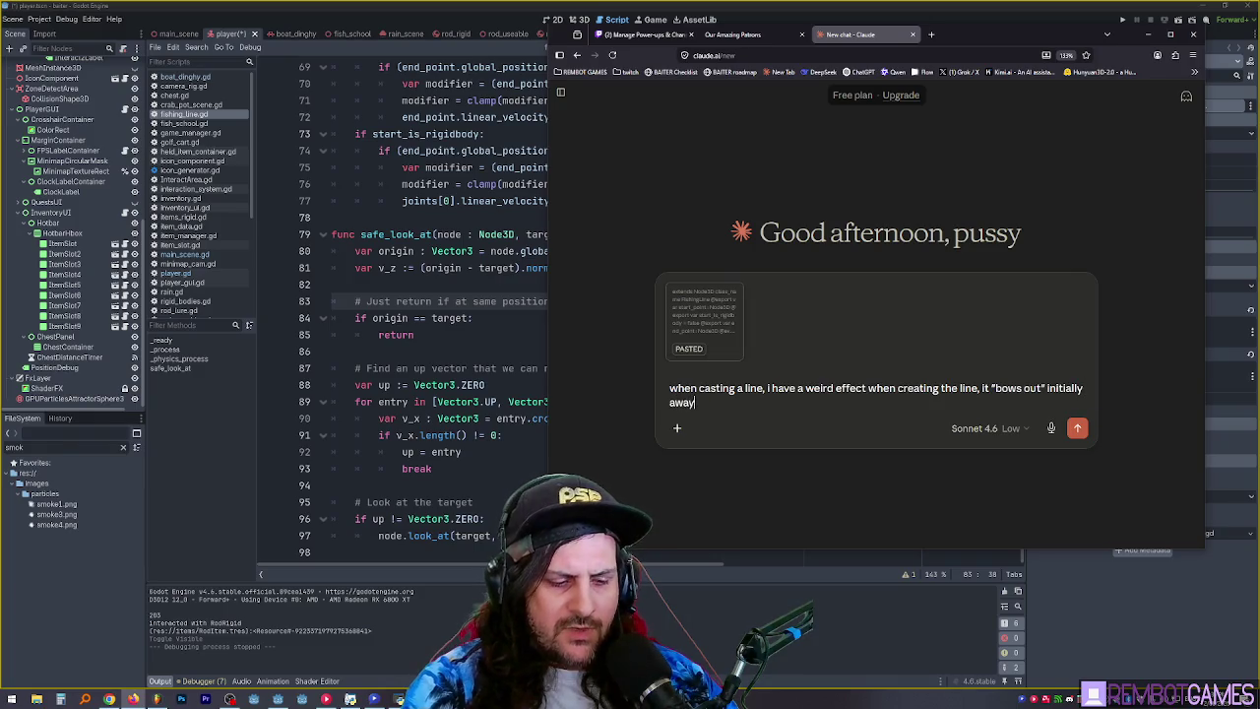
type(" from the0x")
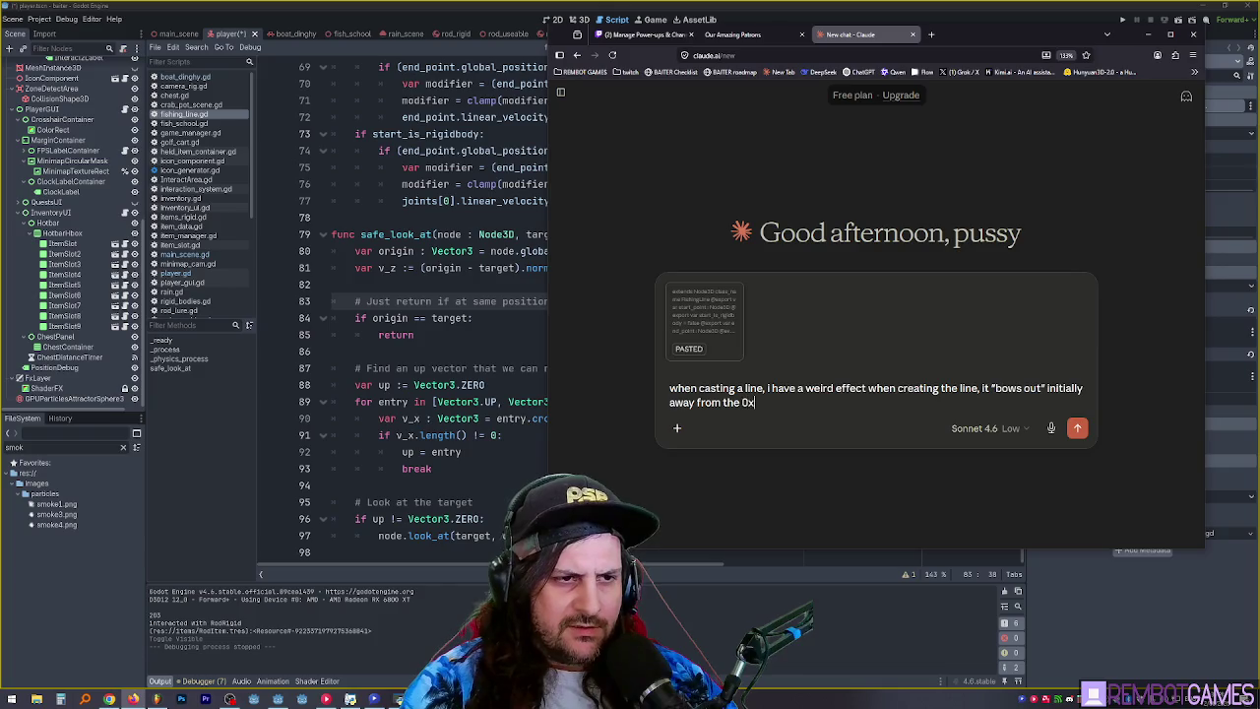
key("BackSpace")
type(",0 po")
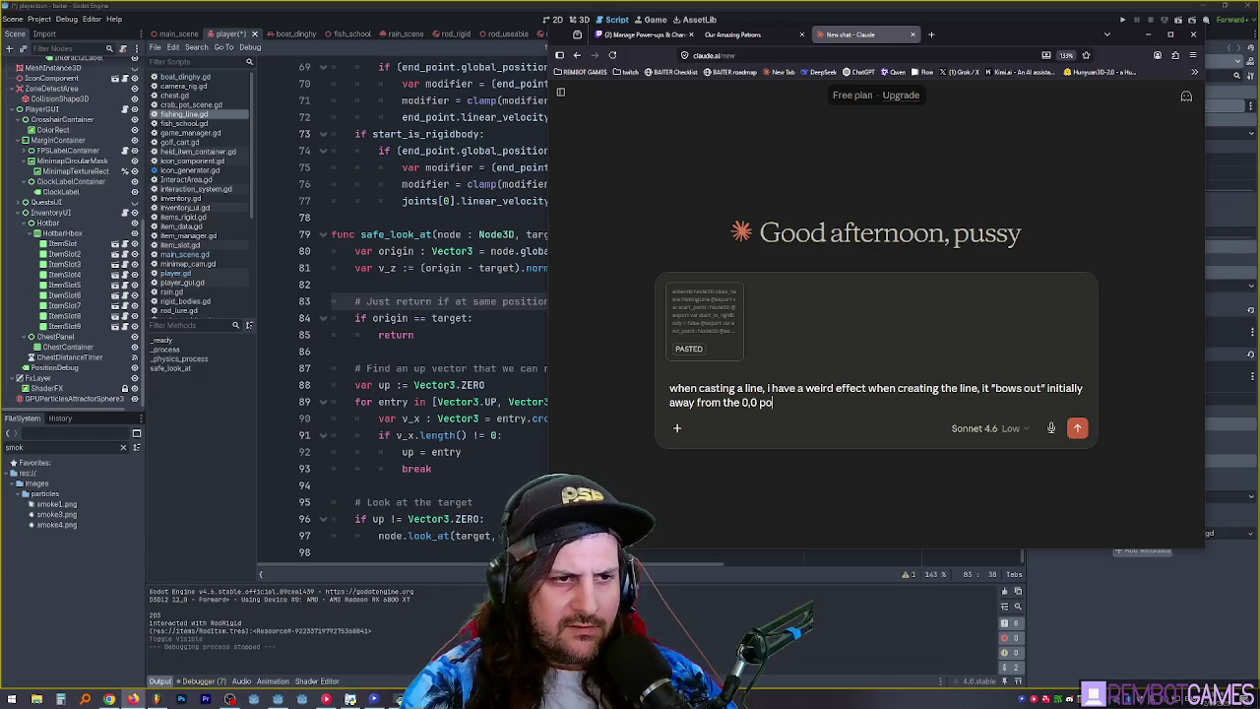
type("int, for ins")
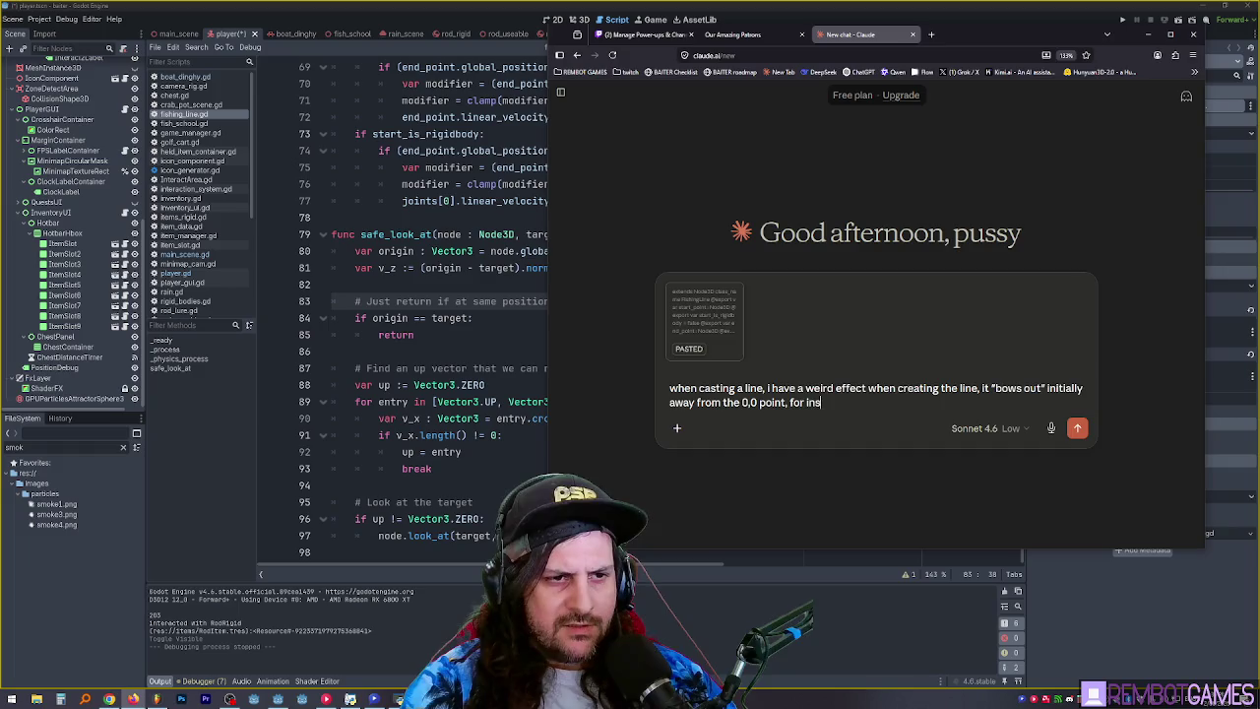
type("tance if im")
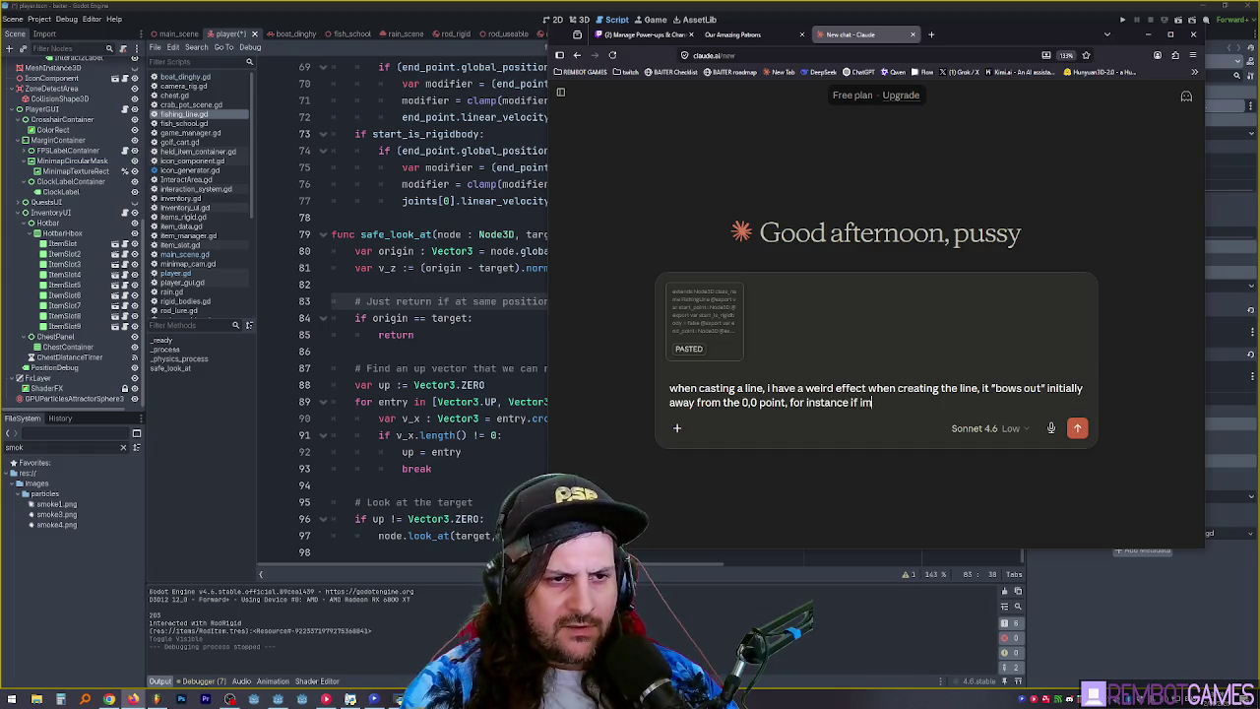
type(" in the bottom l")
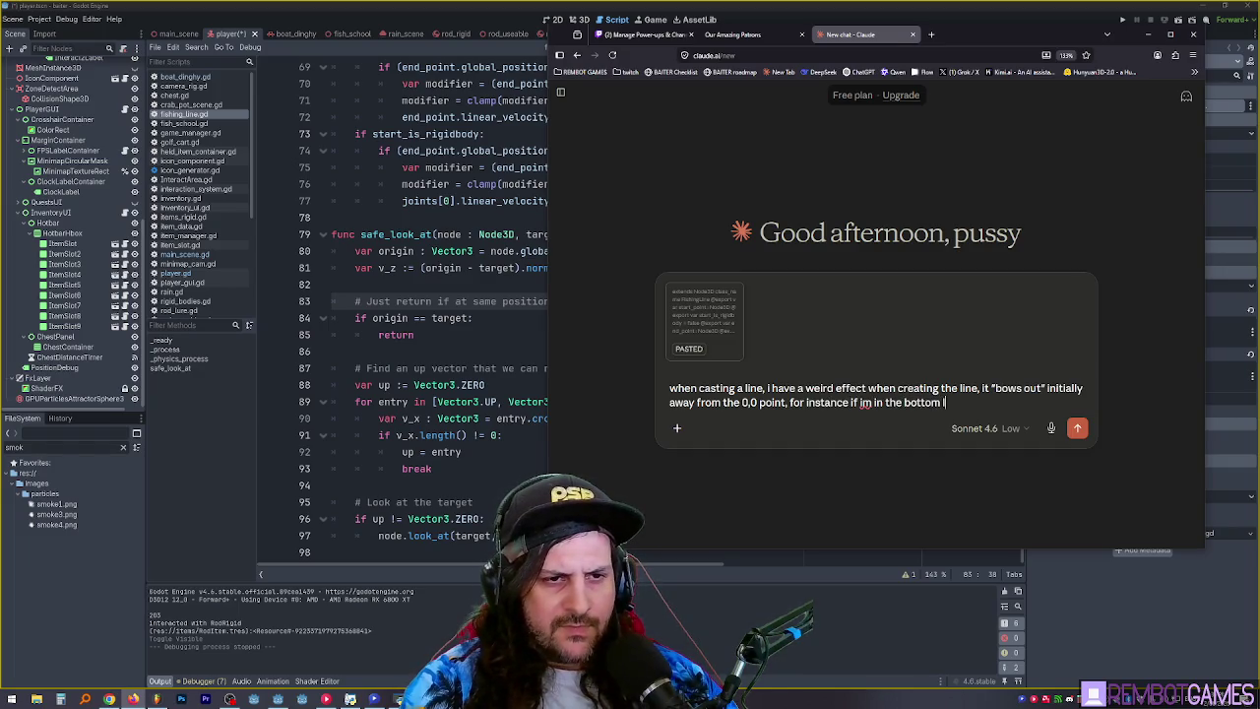
type("eft of the map,")
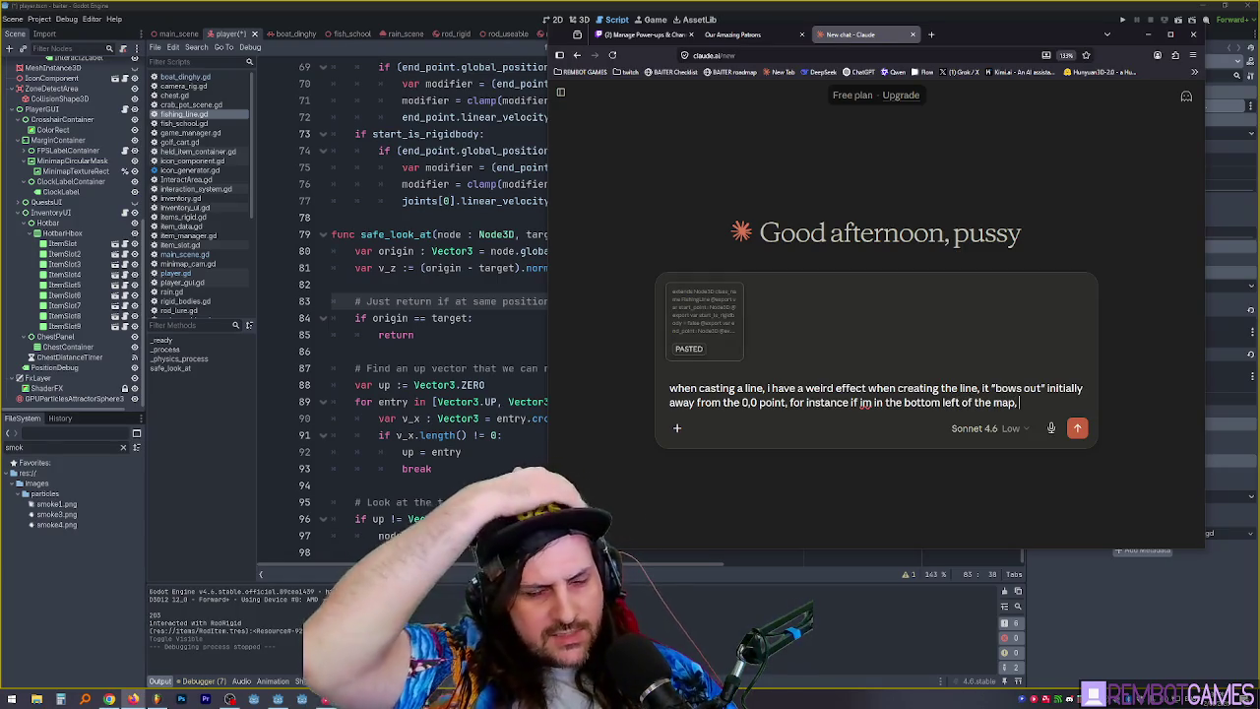
key("alt+Tab")
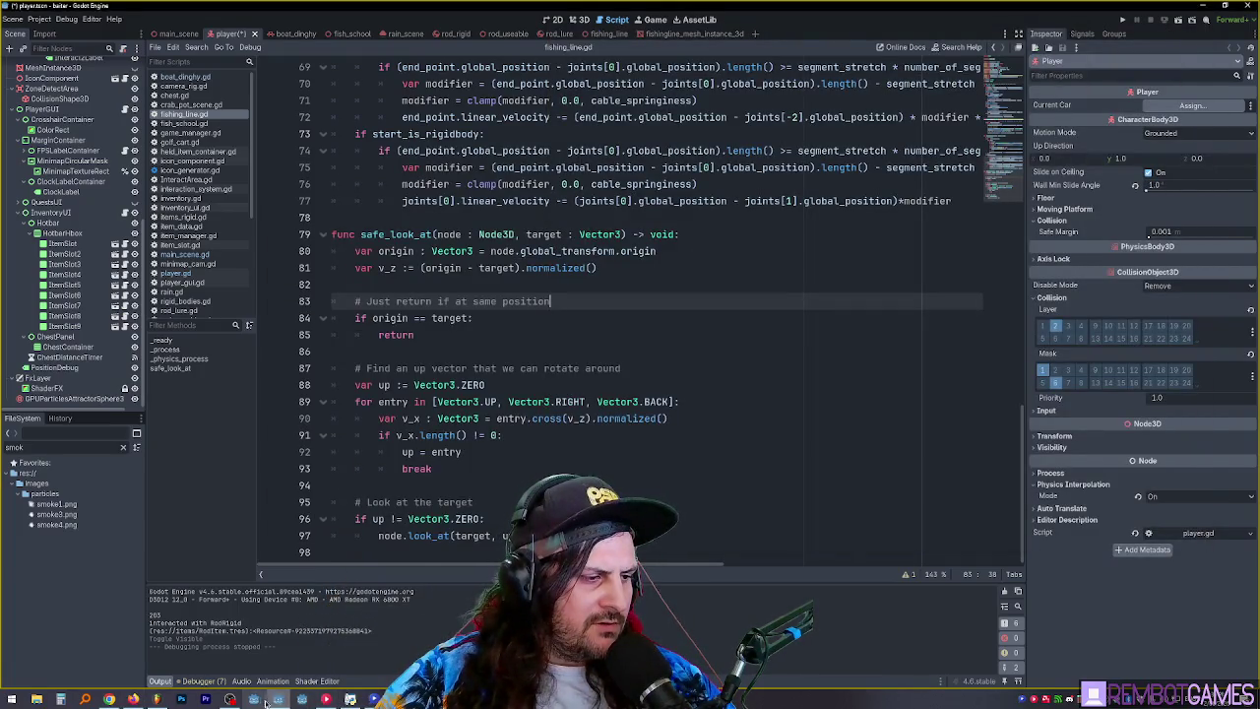
- Run the game to read the player's position, about (-52.6, 0.39, 57.3), then stop it
left_click(599, 368)
key("F5")
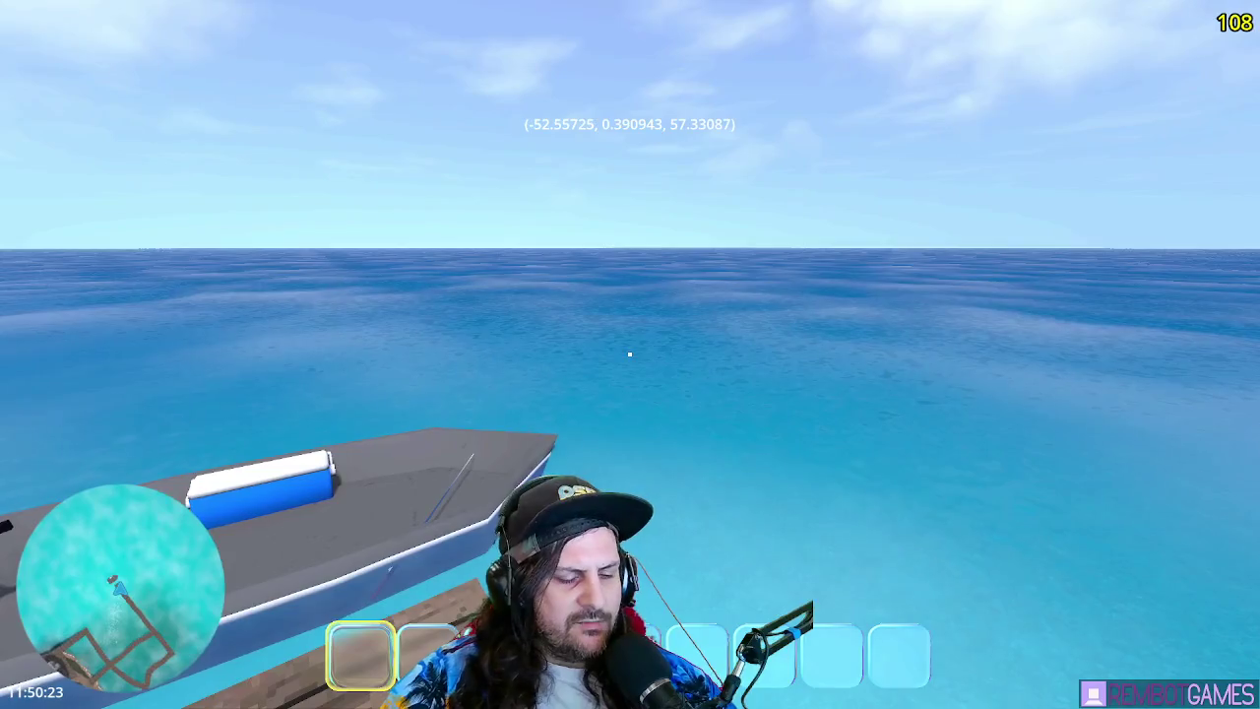
key("Escape")
key("alt+Tab")
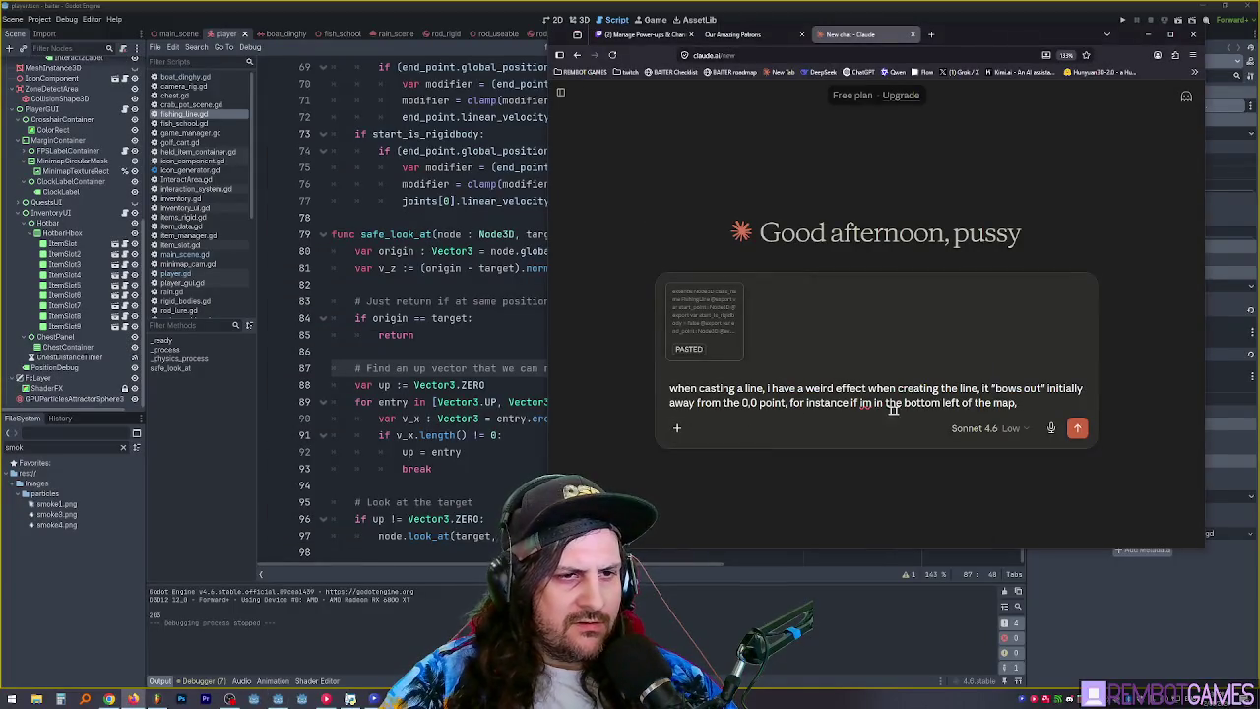
- Reword the reference point in the message to '0,0,0 of the map (-50,0,+50)'
left_click(749, 403)
key("BackSpace")
key("BackSpace")
type("-50")
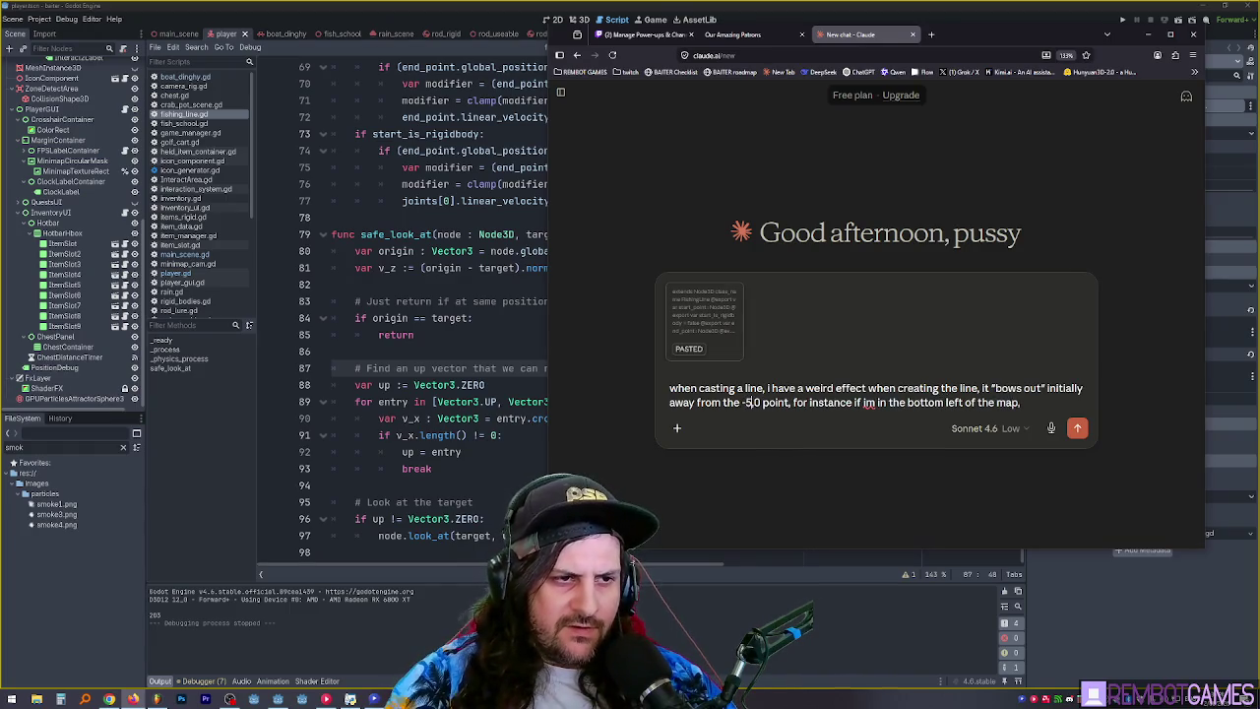
type(",0,")
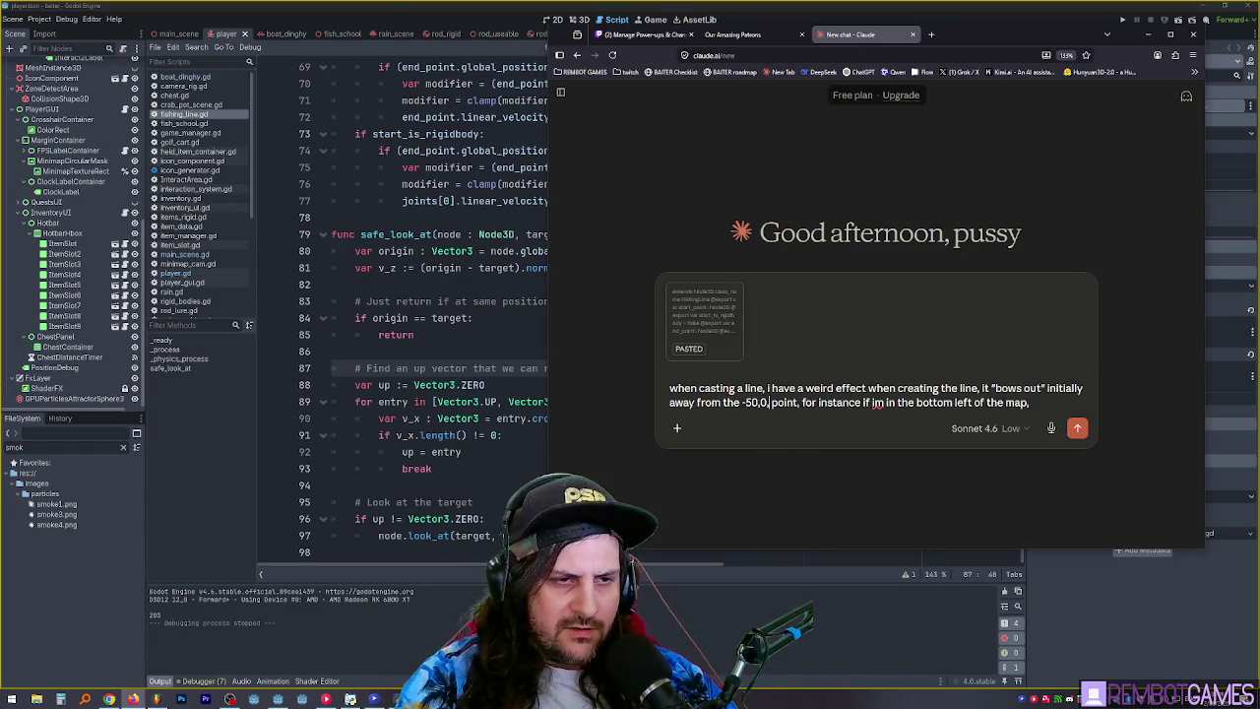
type("+50")
type(")")
type("(")
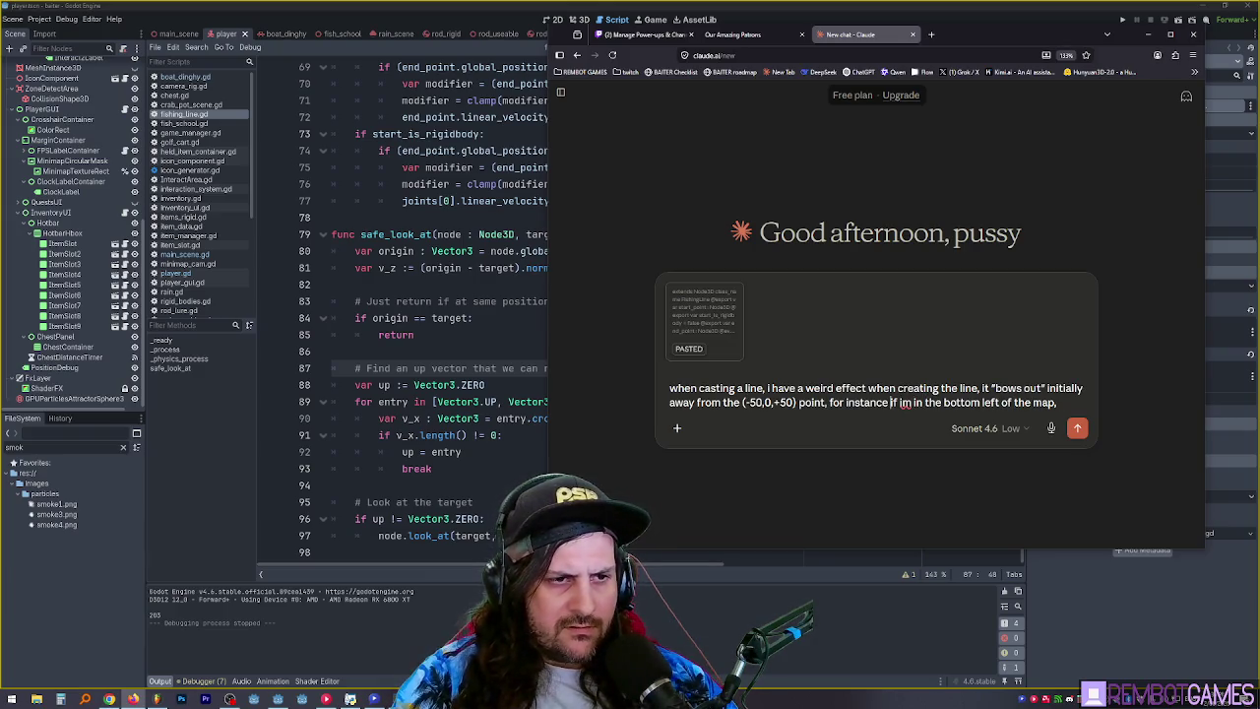
key("shift+Left")
key("shift+Left")
key("shift+Left")
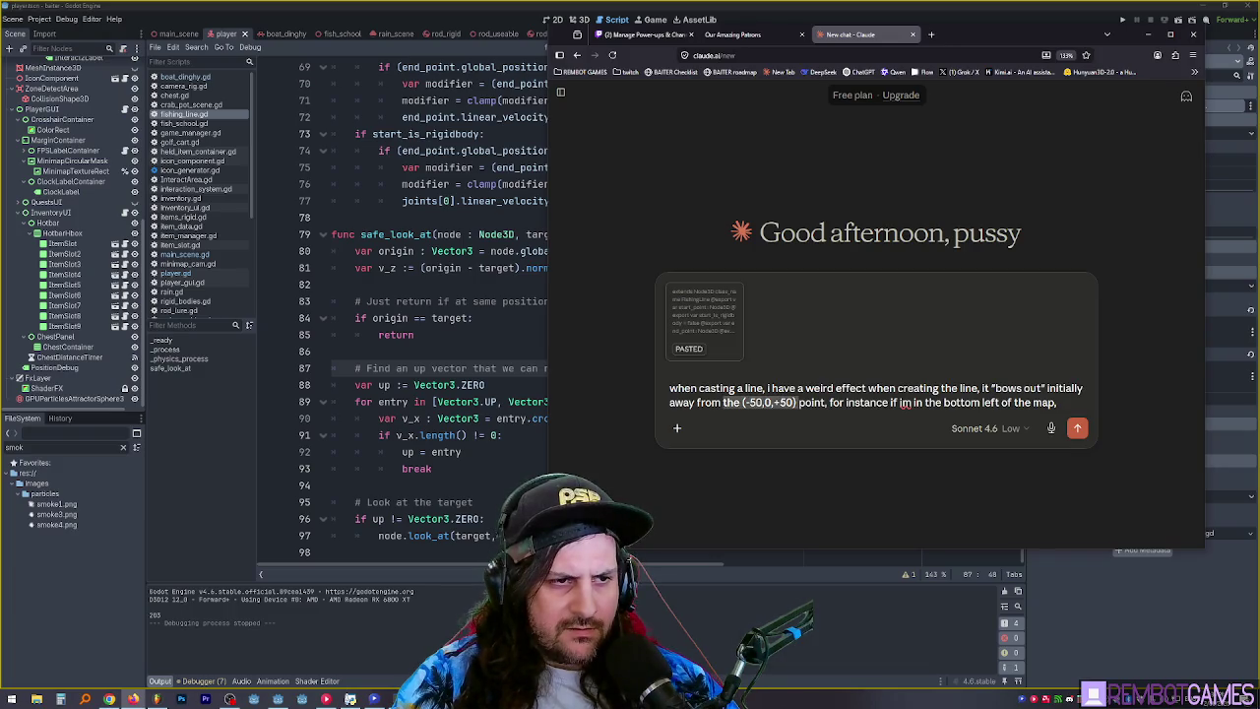
key("shift+Right")
key("shift+Right")
key("shift+Right")
key("BackSpace")
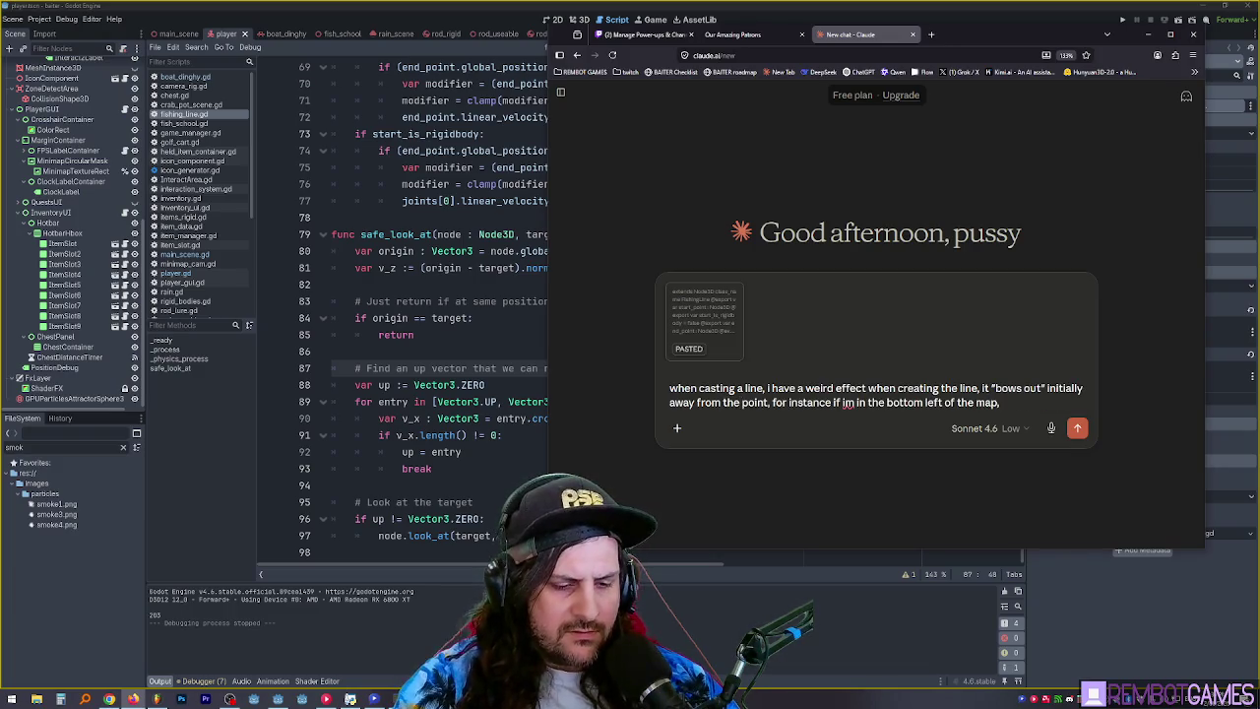
type("0,0,0")
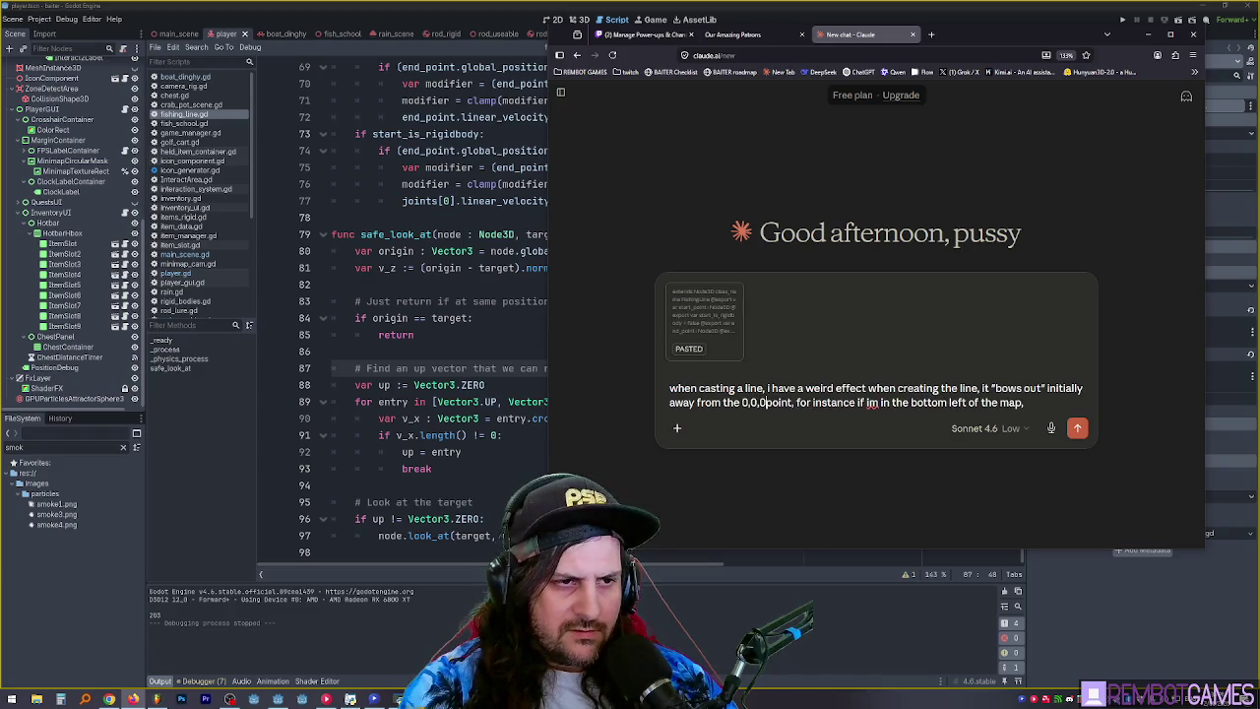
type("  of the map")
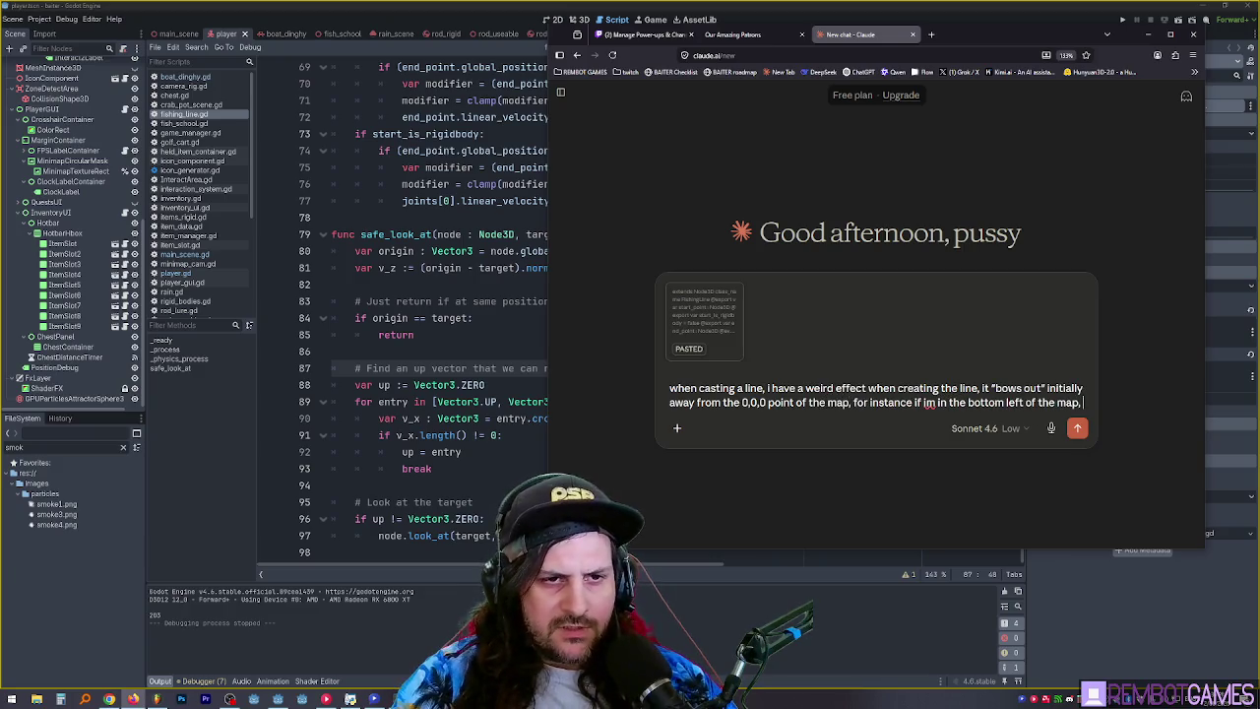
type(" (-50,0,+50)")
- Add 'at coordinates -50,0,+50, the line bows out south west on creation' and send it
key("Home")
type("at co")
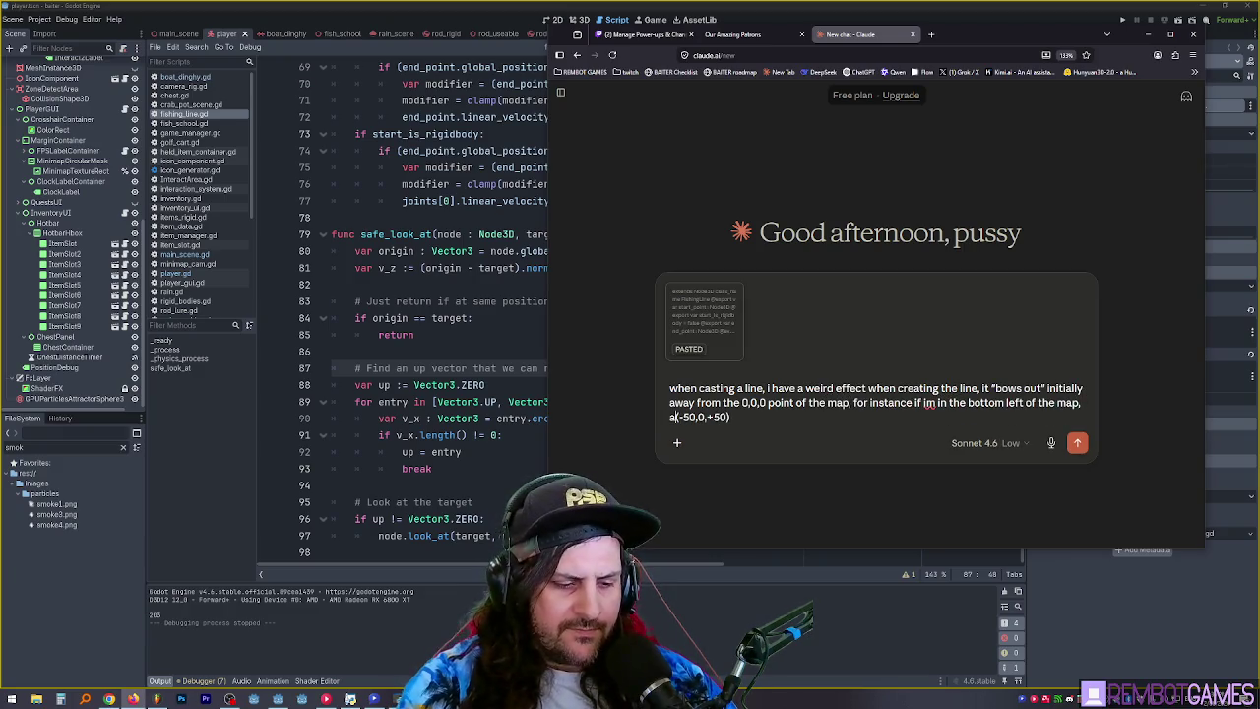
type("ordinate")
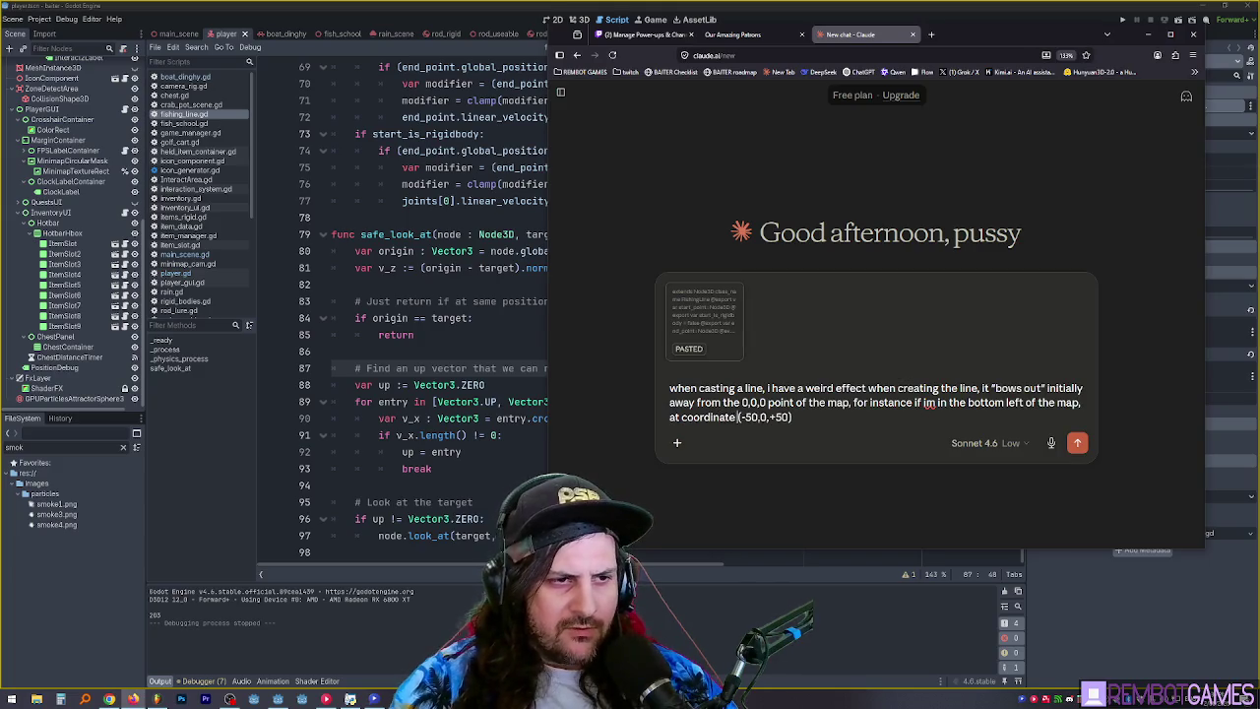
type("s -50,0,+50")
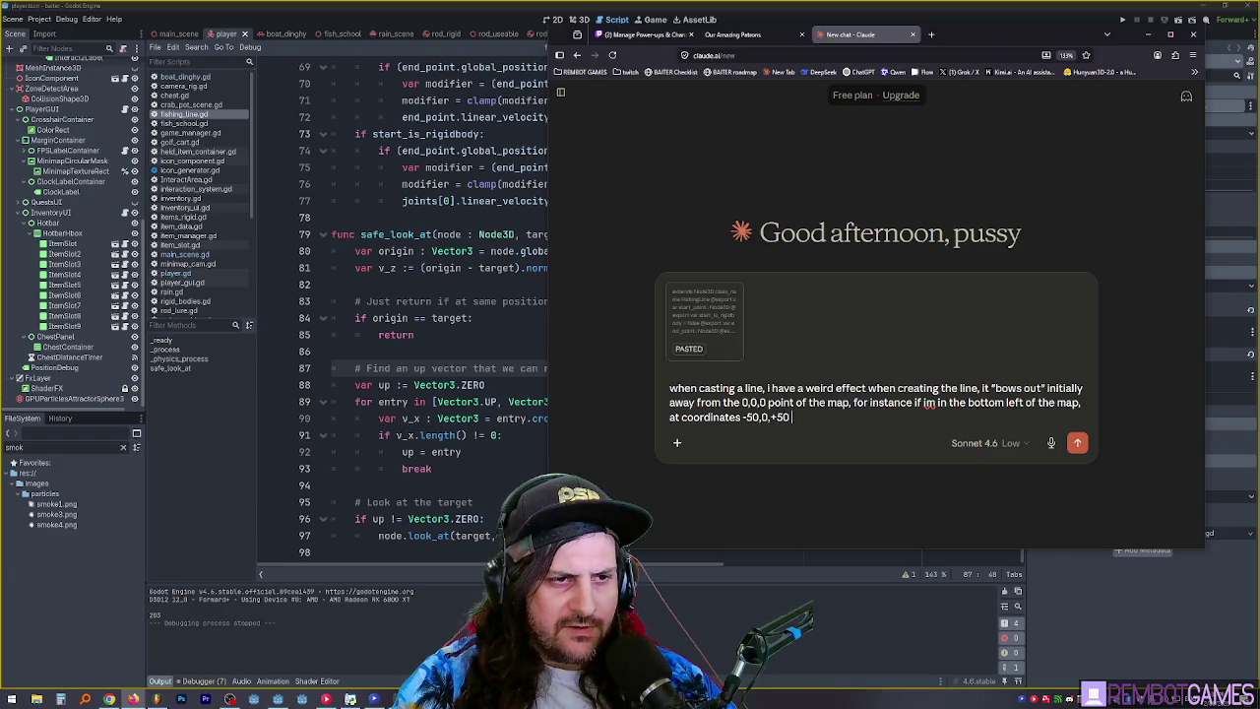
type(" , the l")
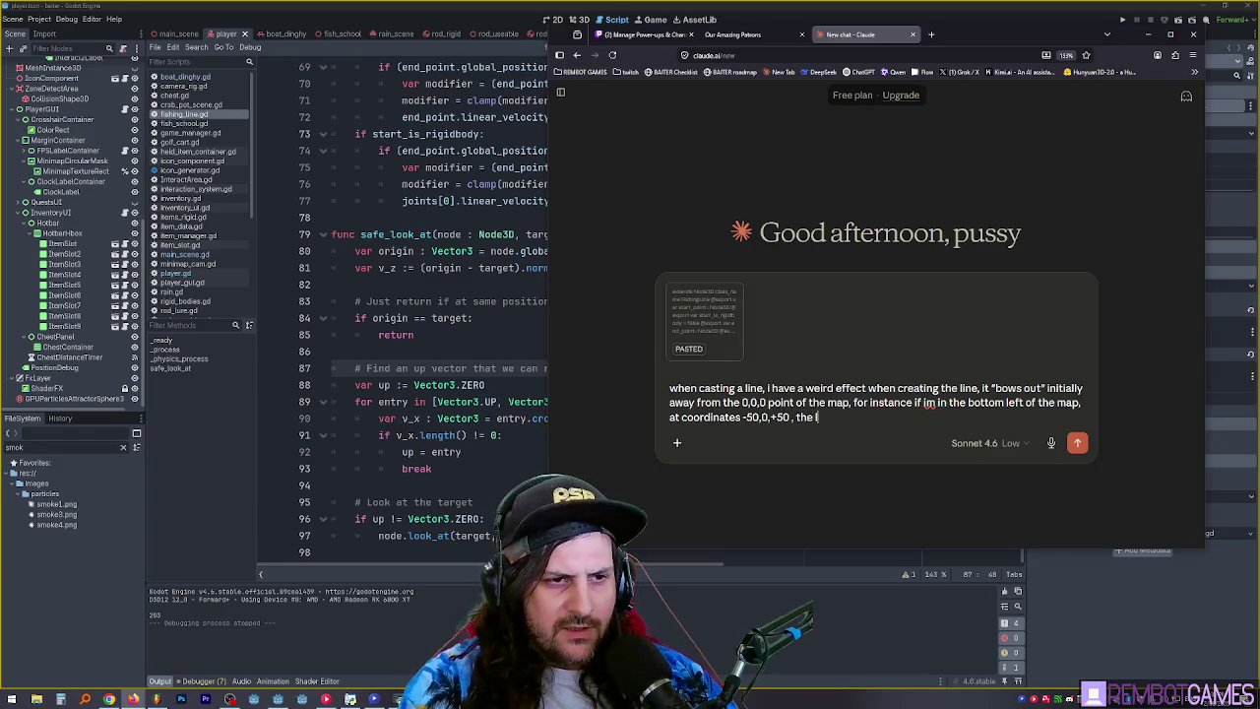
type("ine bows out ")
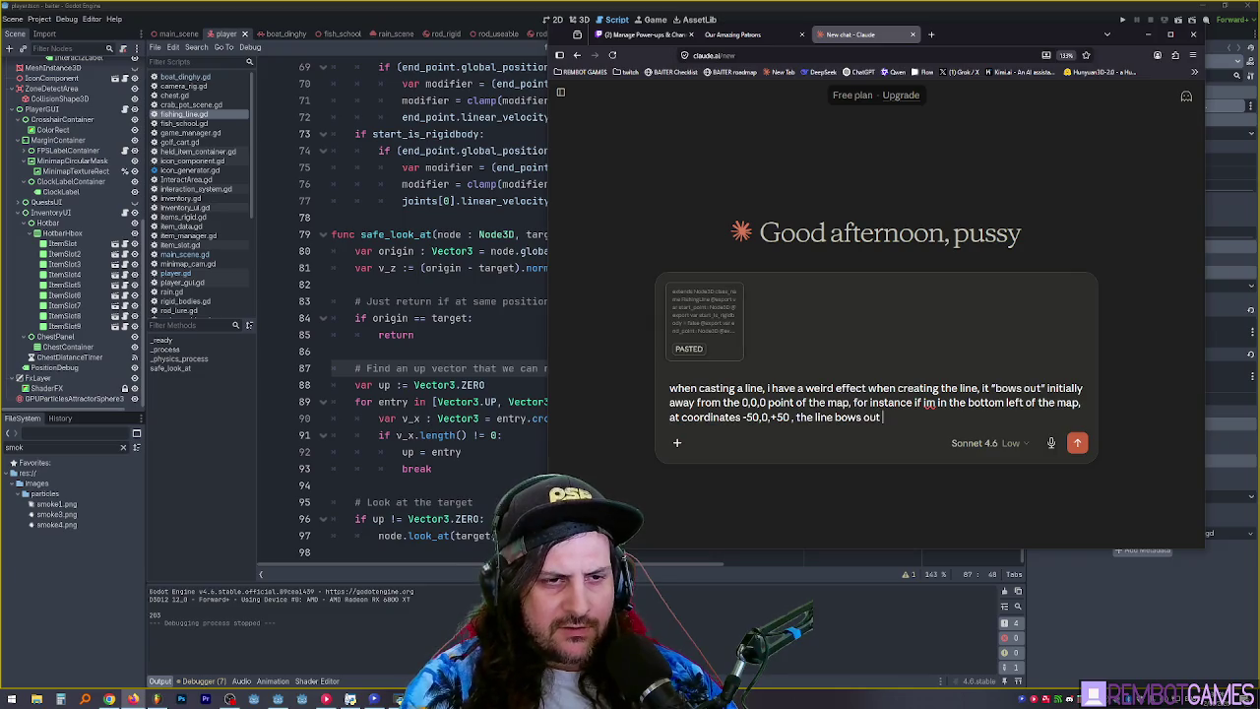
type("south west ")
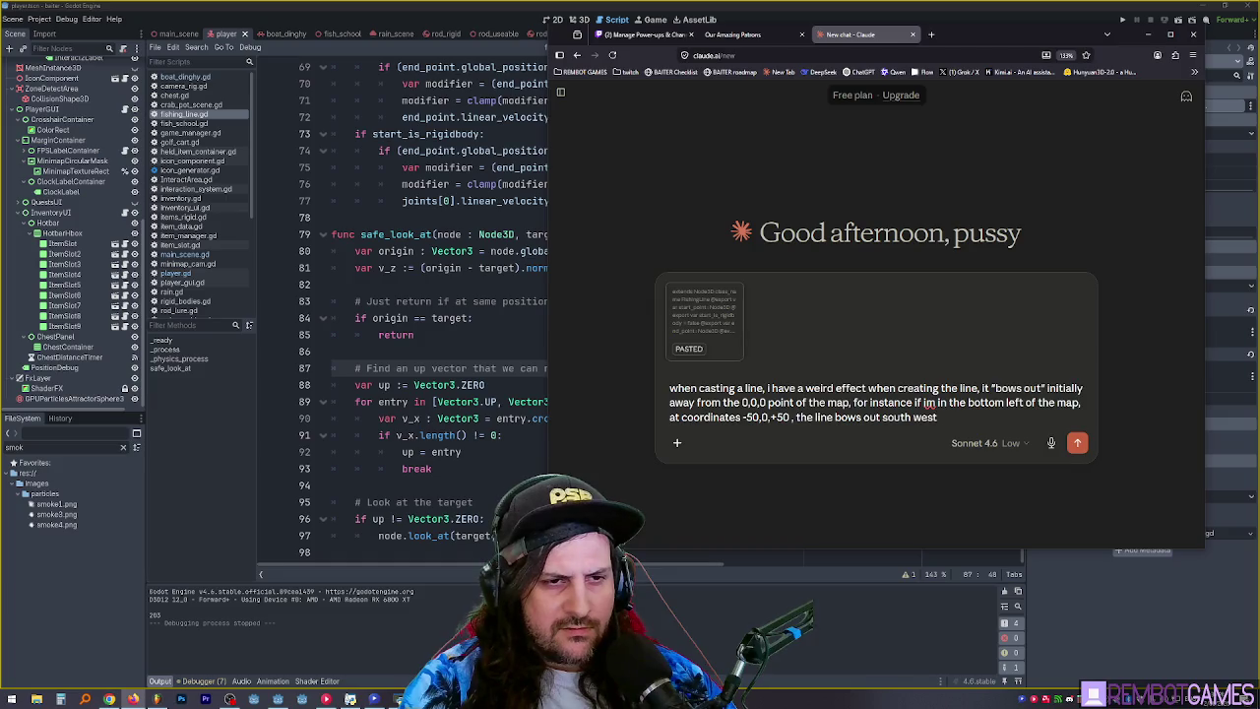
type("on creation")
key("Return")
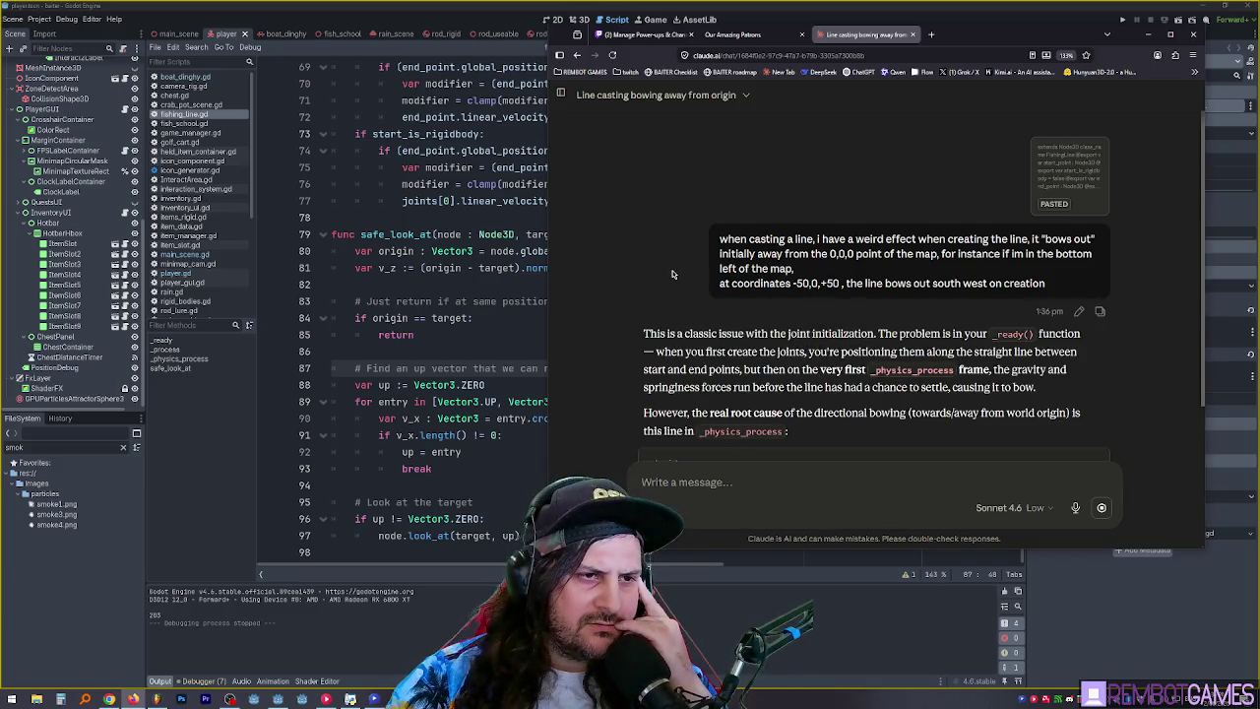
- Read Claude's reply, highlighting the passage that identifies the real root cause
scroll(689, 256, "down", 2)
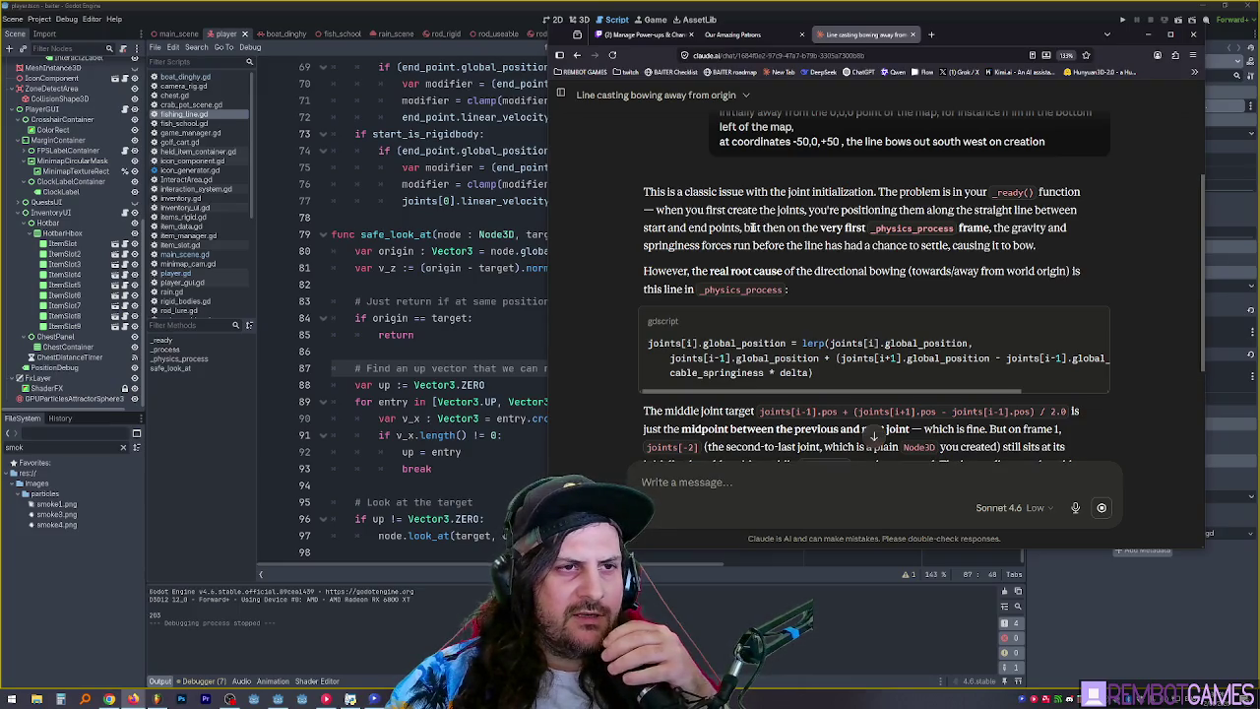
left_click_drag(751, 227, 845, 227)
double_click(832, 227)
double_click(1029, 227)
double_click(740, 245)
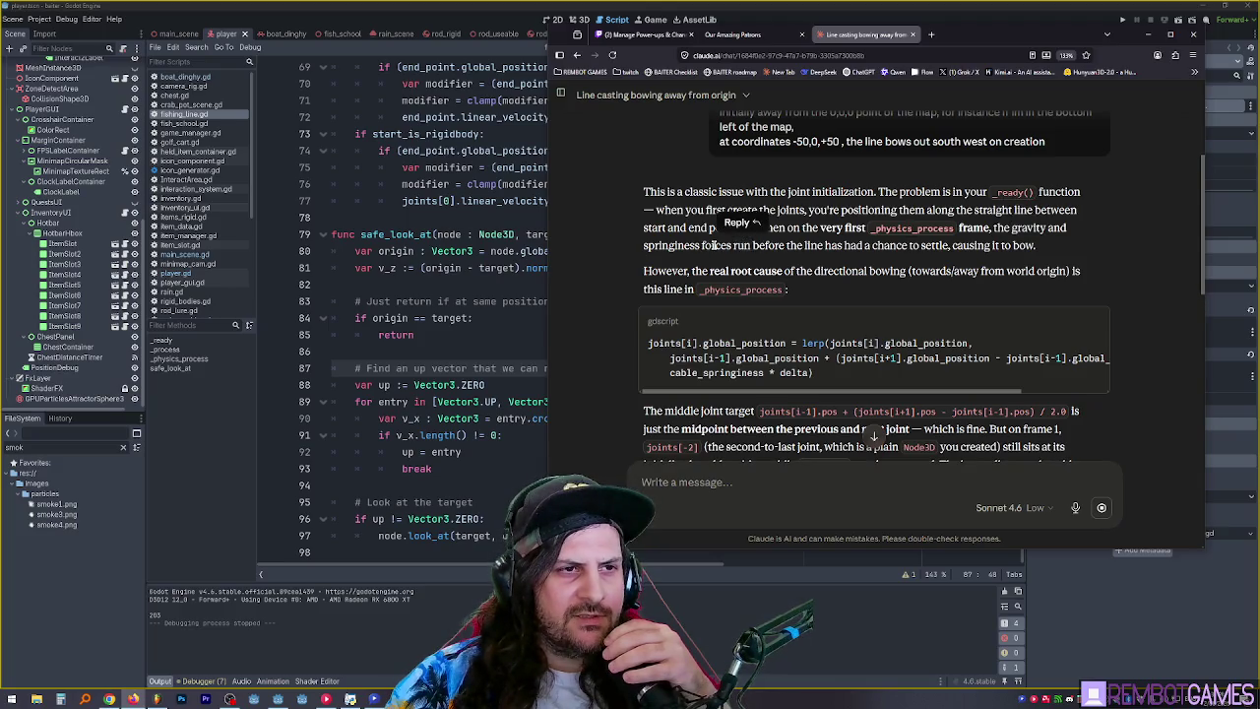
double_click(673, 245)
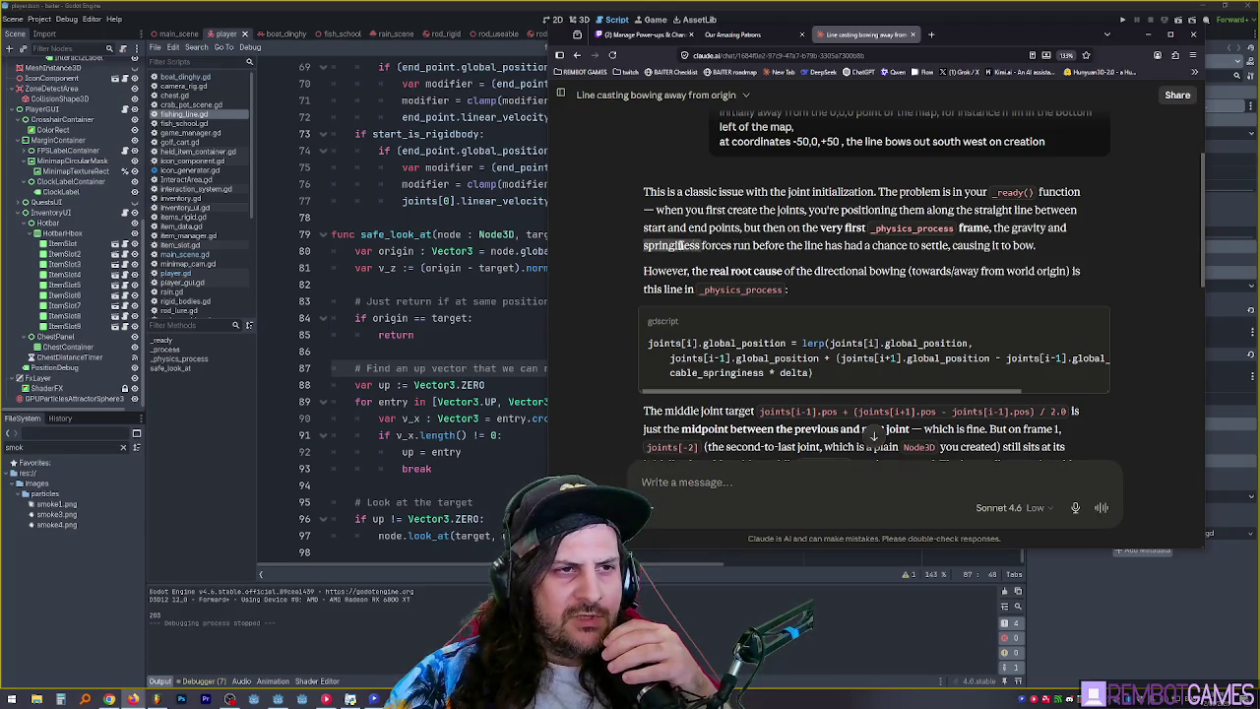
left_click_drag(733, 245, 1013, 245)
left_click(1029, 245)
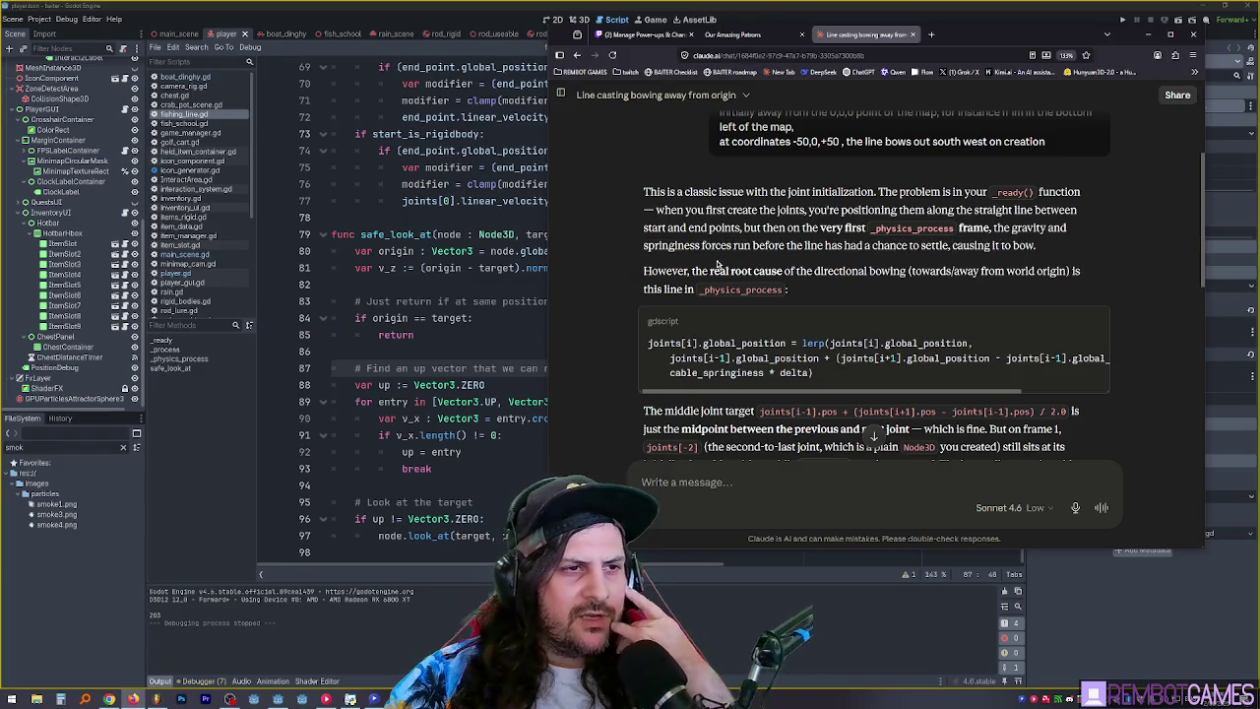
left_click_drag(644, 271, 1050, 268)
left_click(884, 275)
double_click(654, 289)
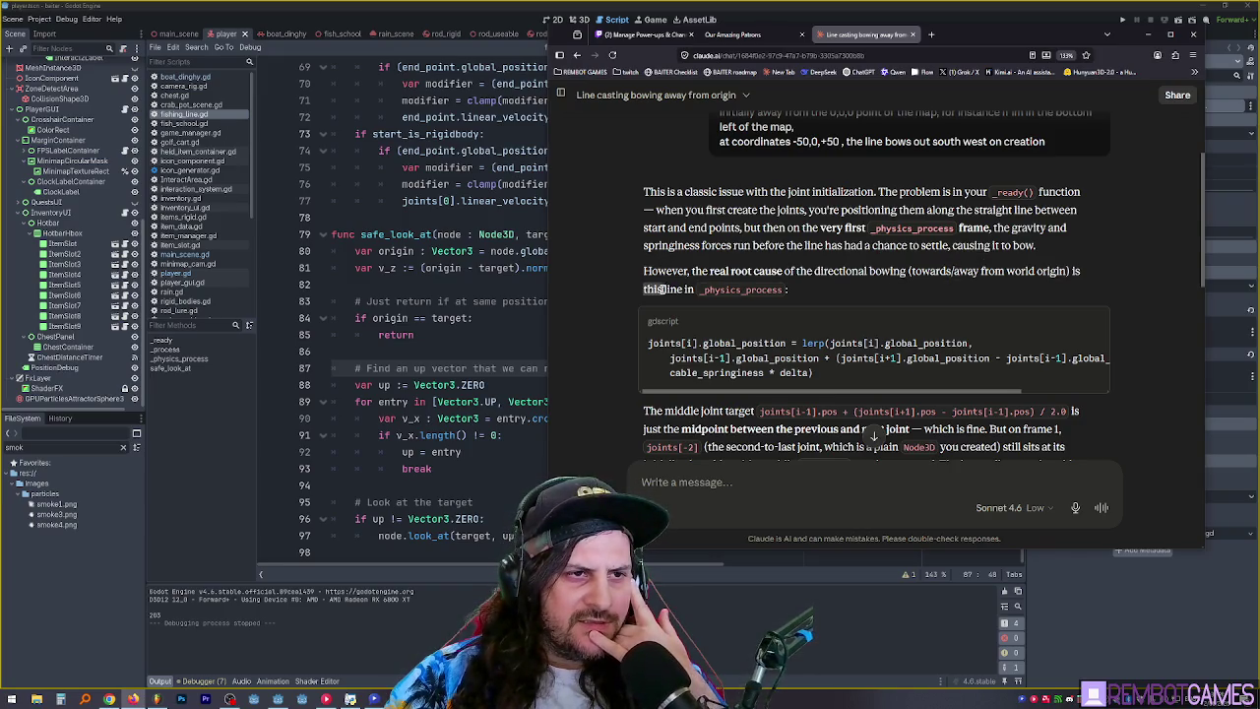
left_click(830, 289)
mouse_move(830, 294)
left_mouse_down()
mouse_move(748, 278)
mouse_move(673, 187)
left_mouse_up()
left_click(673, 187)
left_click_drag(644, 271, 799, 275)
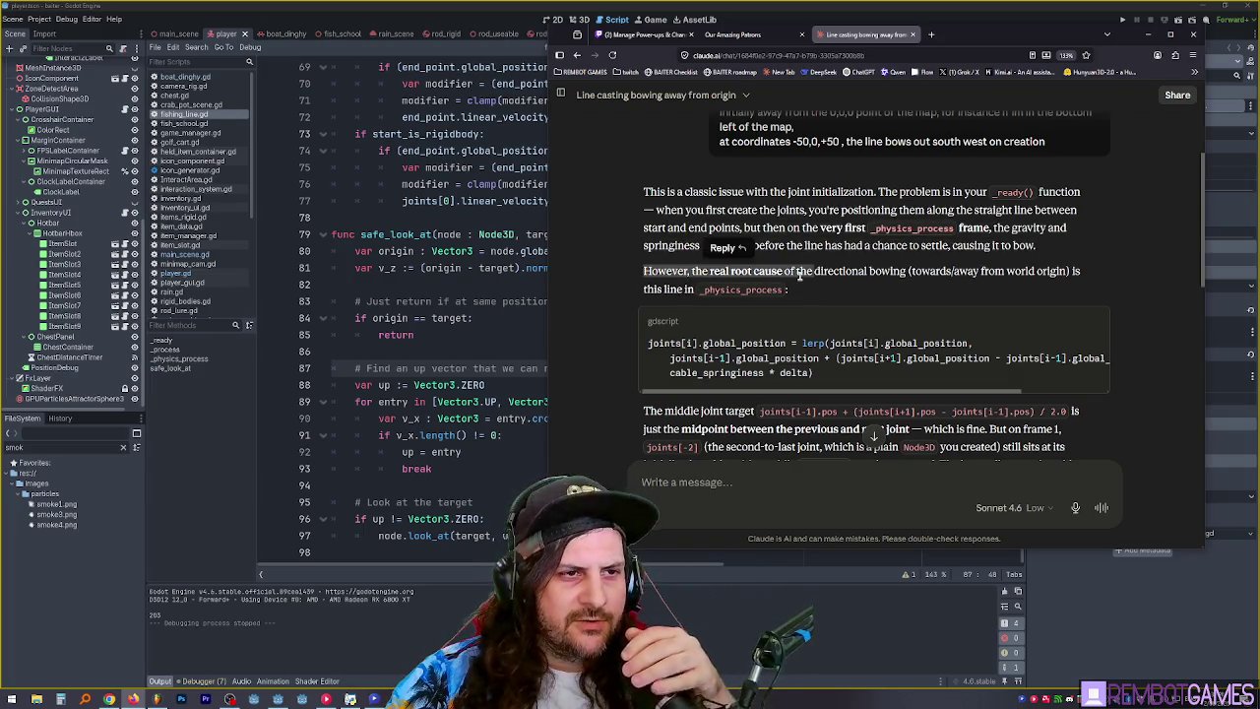
left_click(825, 281)
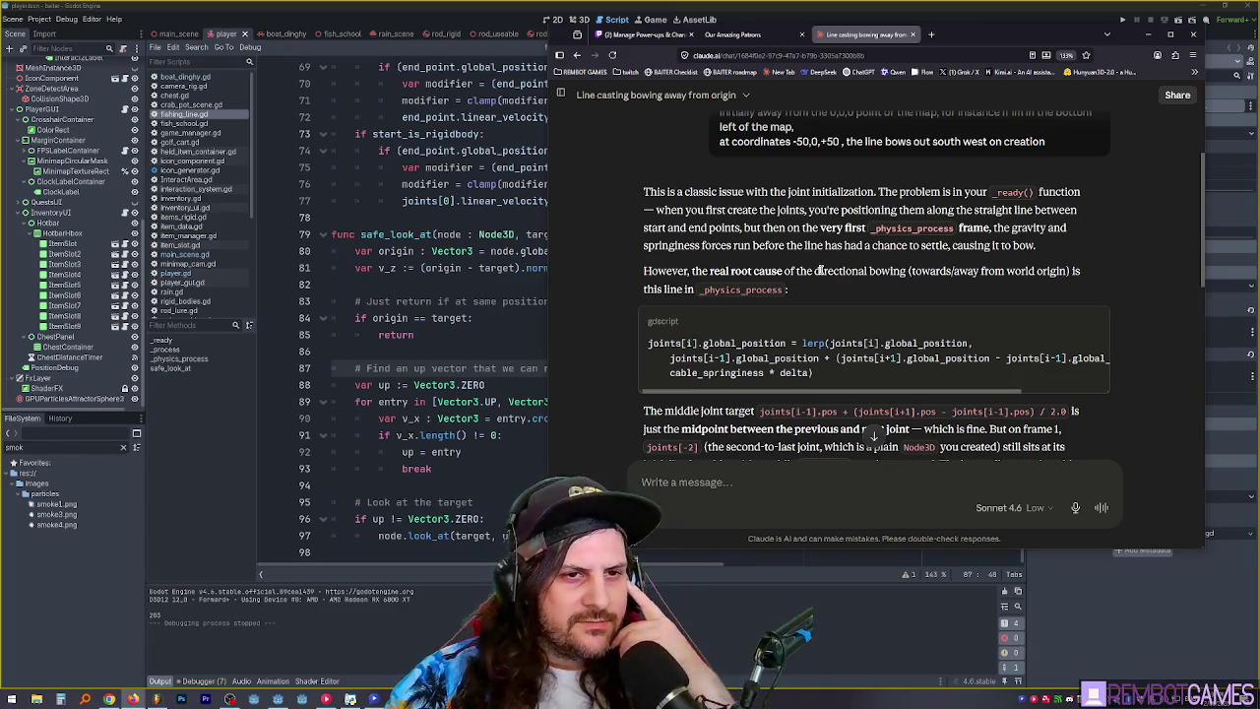
- Read further into the reply's explanation of the midpoint-between-joints lerp in _physics_process
scroll(817, 270, "down", 1)
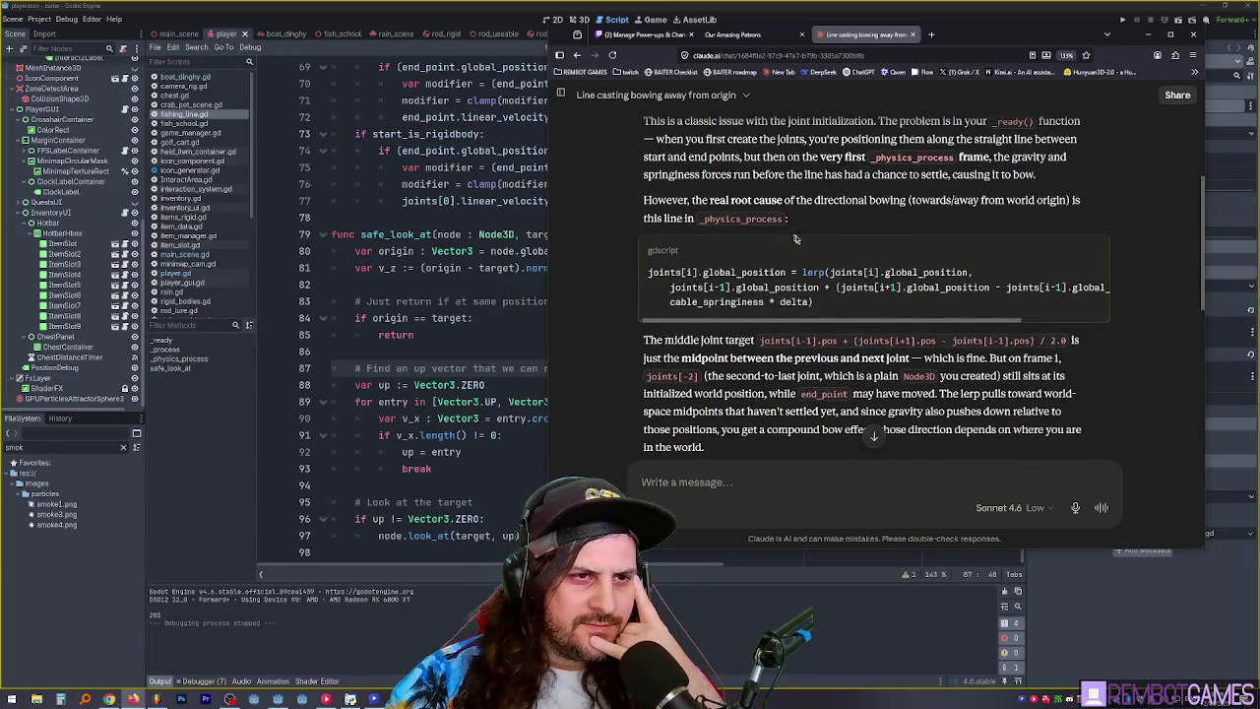
mouse_move(846, 321)
left_mouse_down()
mouse_move(986, 321)
mouse_move(630, 295)
left_mouse_up()
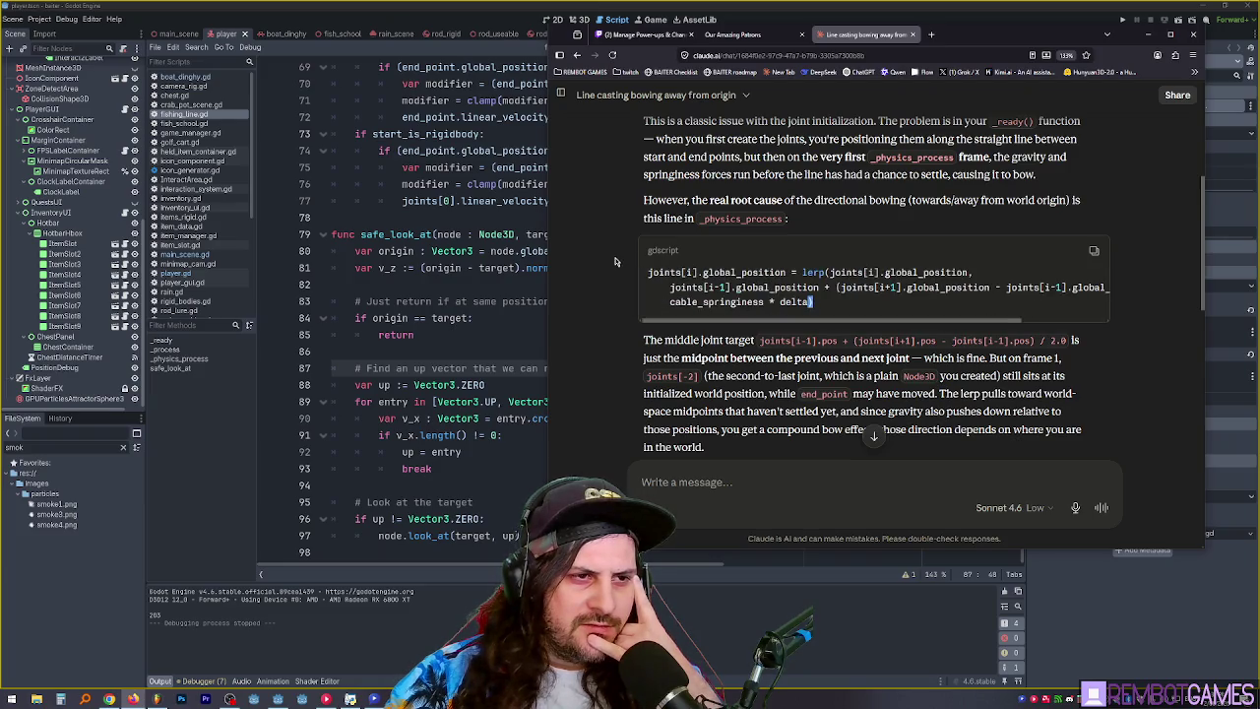
scroll(615, 261, "down", 1)
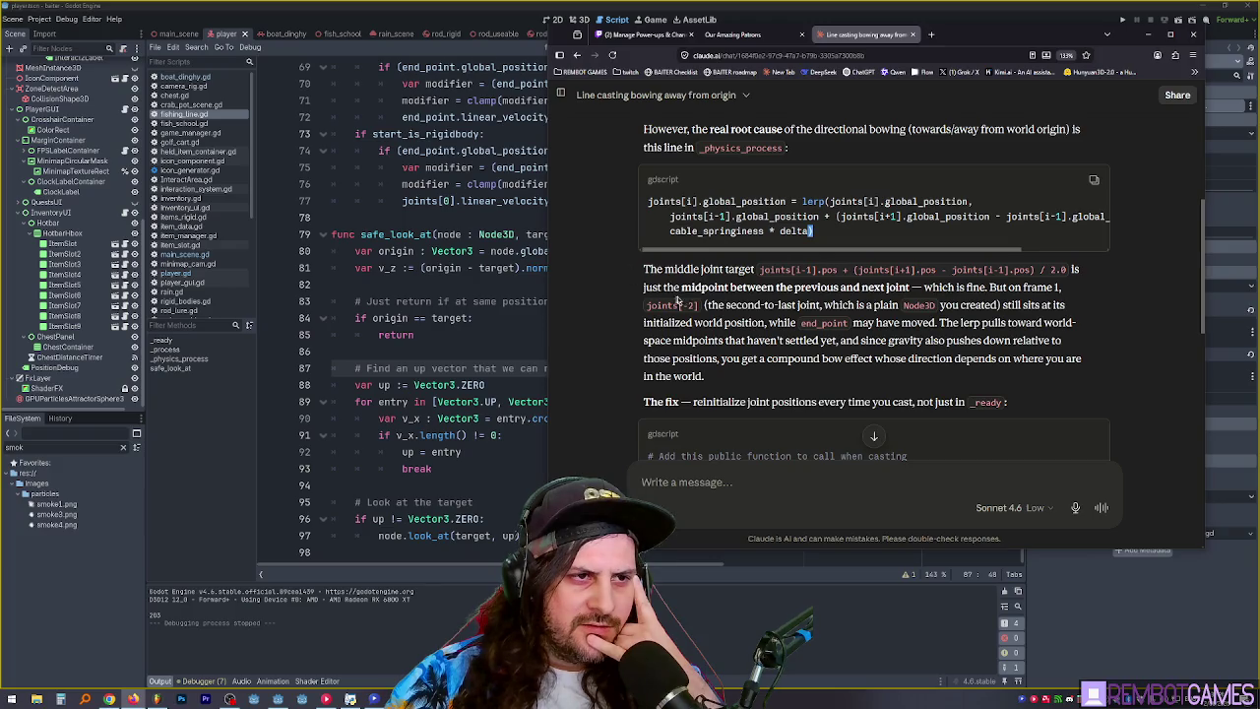
left_click_drag(662, 286, 776, 286)
double_click(768, 287)
double_click(874, 287)
left_click(1009, 286)
double_click(1013, 286)
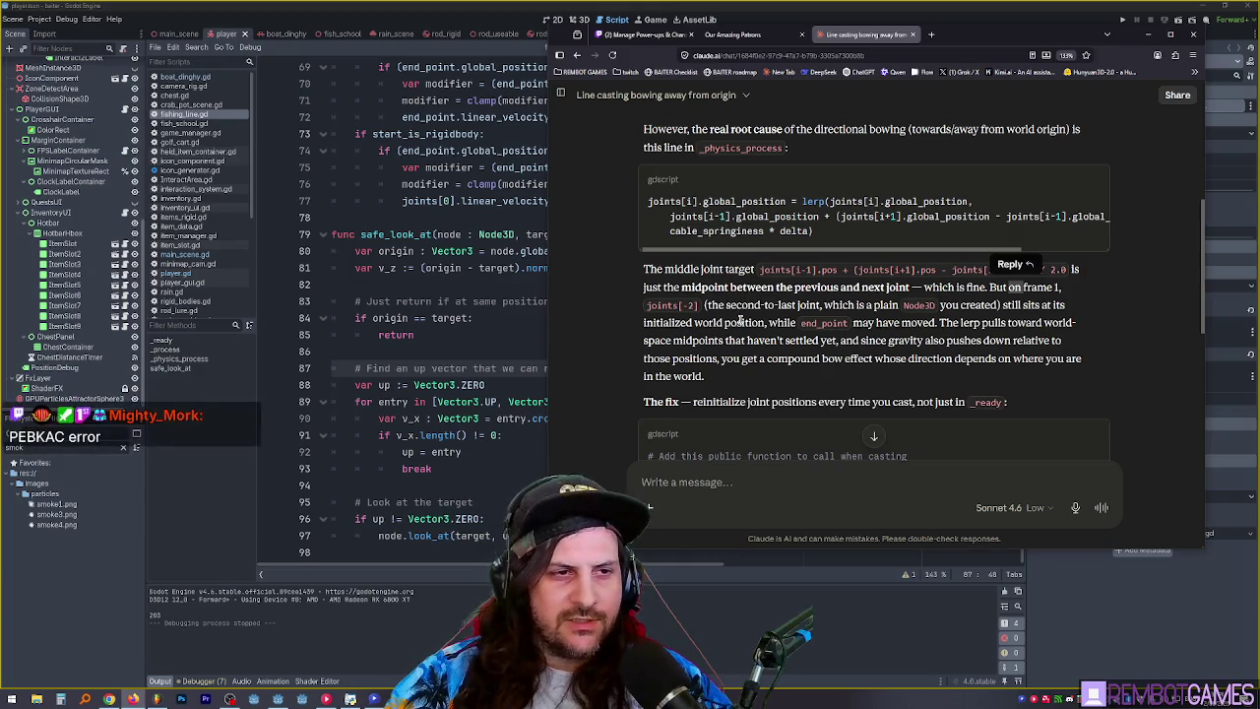
scroll(741, 298, "down", 1)
scroll(743, 302, "up", 1)
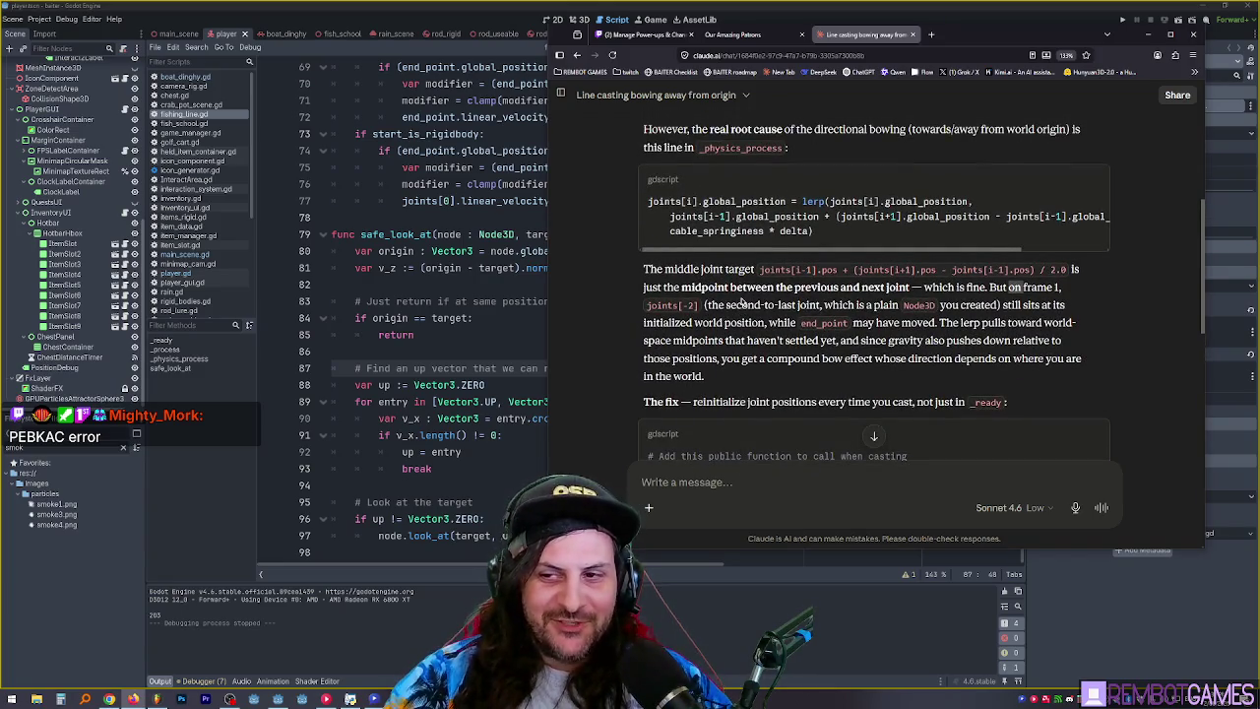
scroll(745, 287, "down", 1)
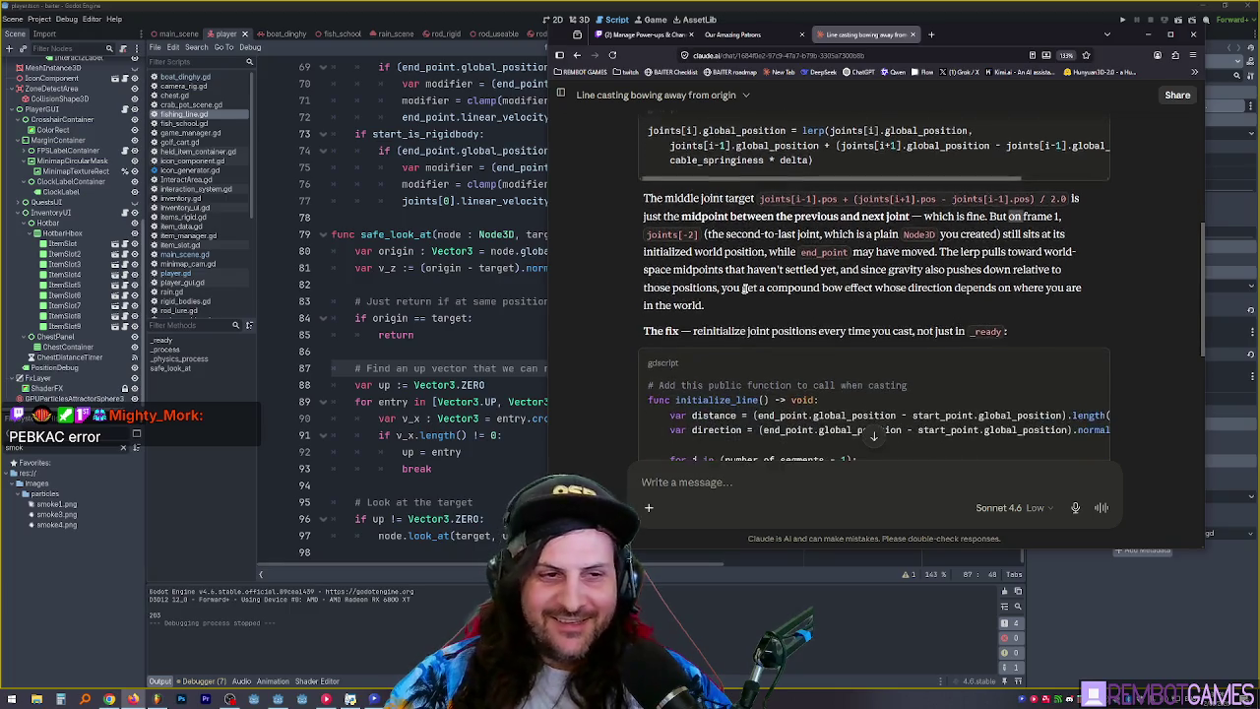
scroll(745, 287, "up", 1)
scroll(741, 288, "down", 1)
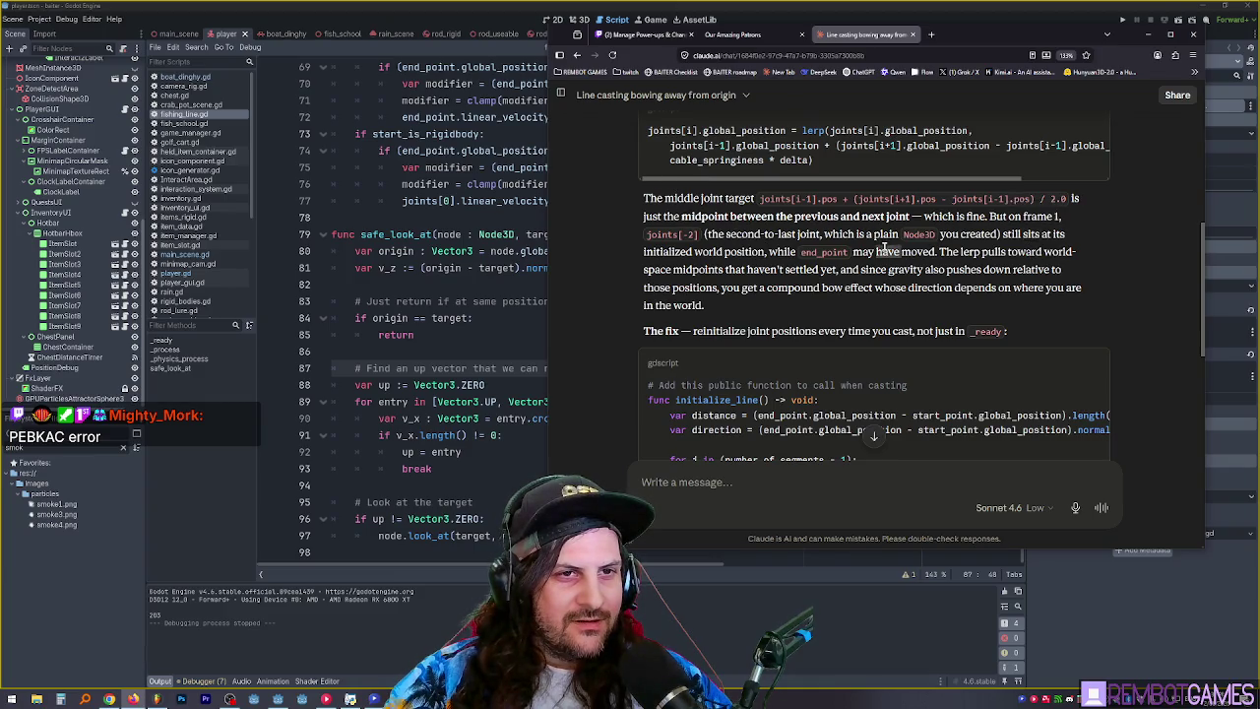
mouse_move(940, 252)
left_mouse_down()
mouse_move(1061, 252)
mouse_move(748, 272)
left_mouse_up()
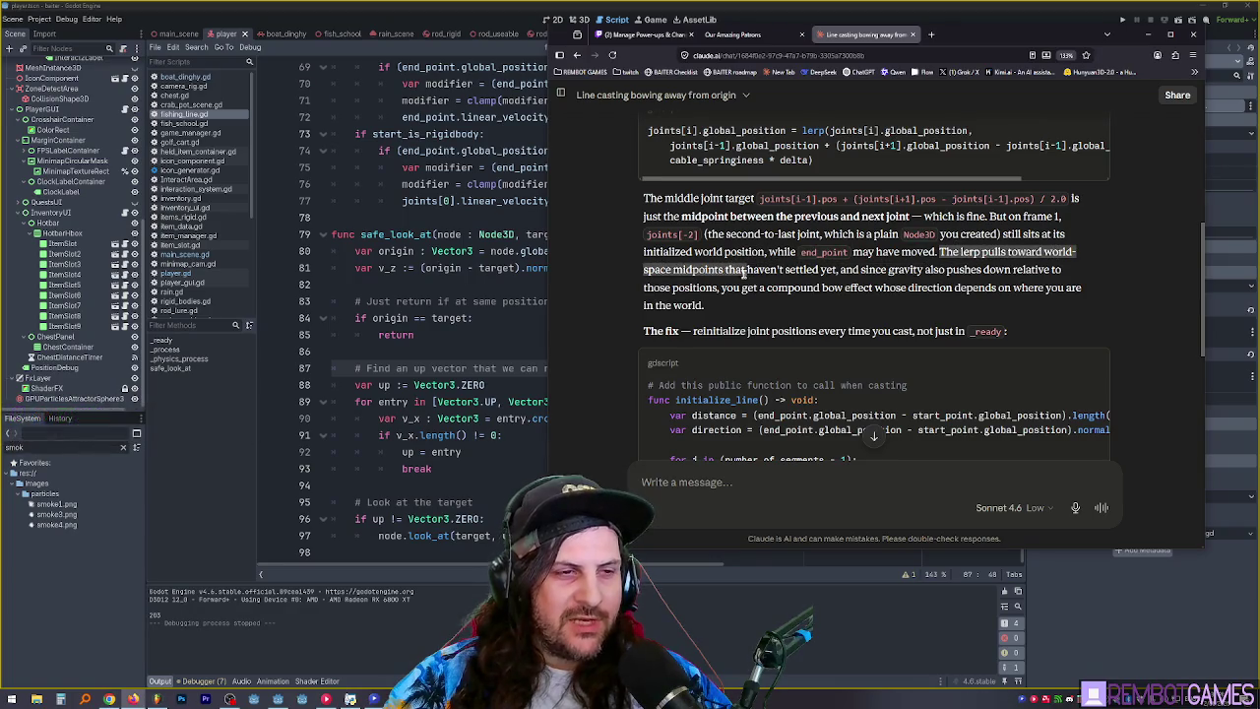
triple_click(773, 270)
left_click(866, 282)
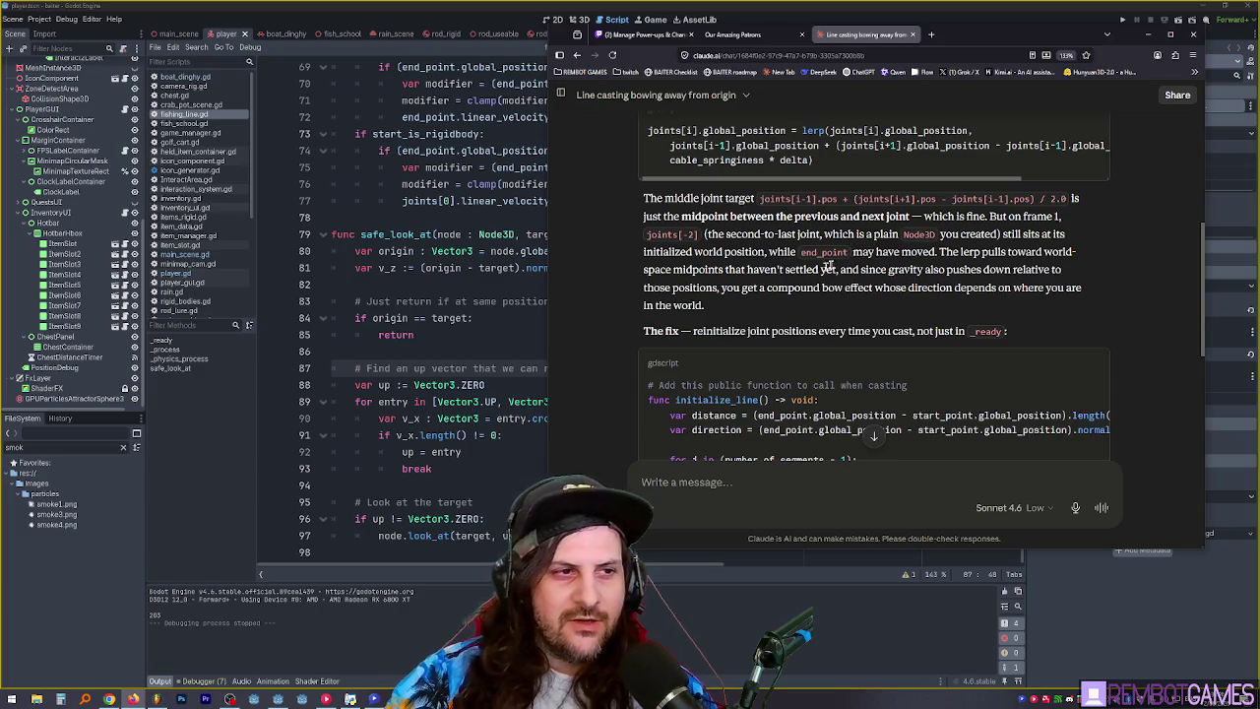
scroll(709, 285, "down", 3)
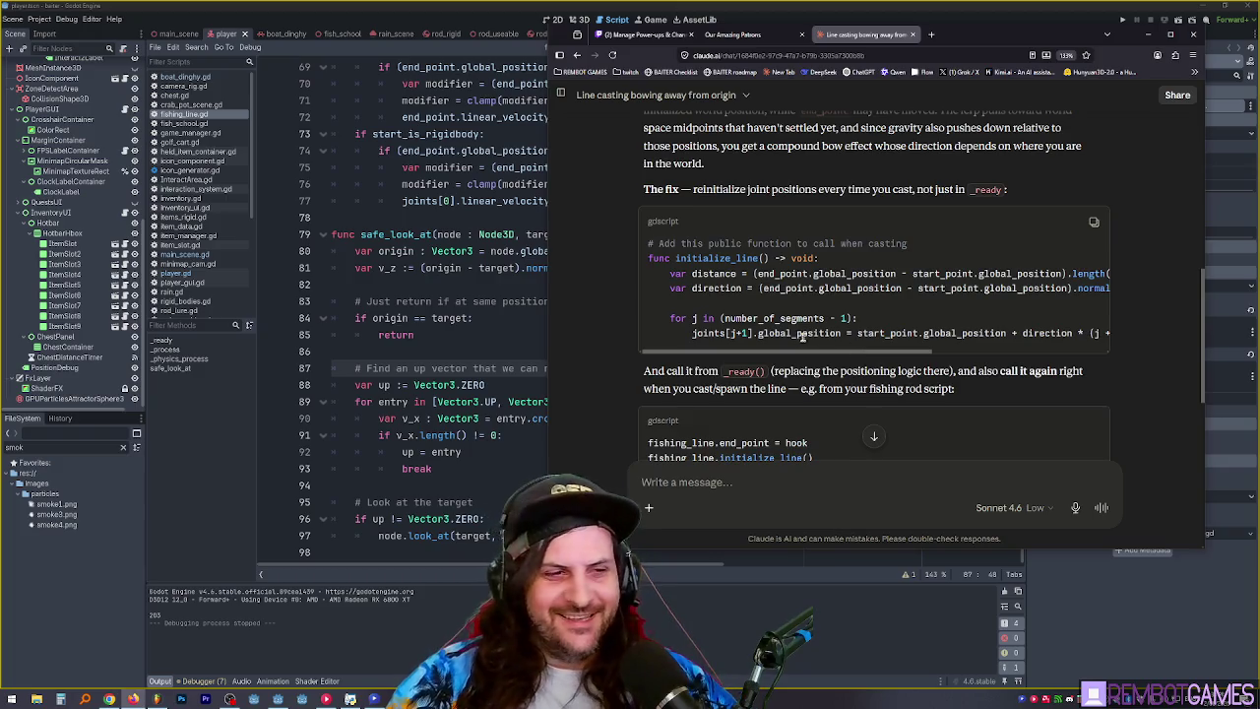
scroll(823, 319, "down", 3)
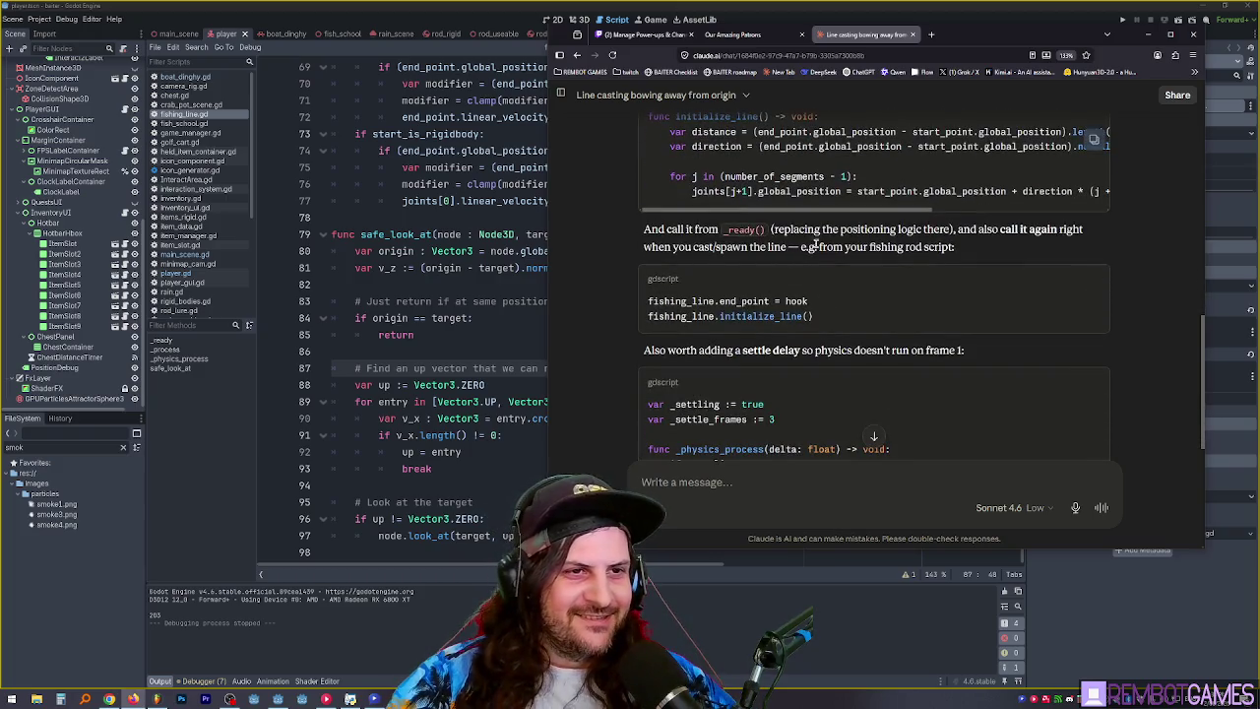
scroll(807, 232, "down", 2)
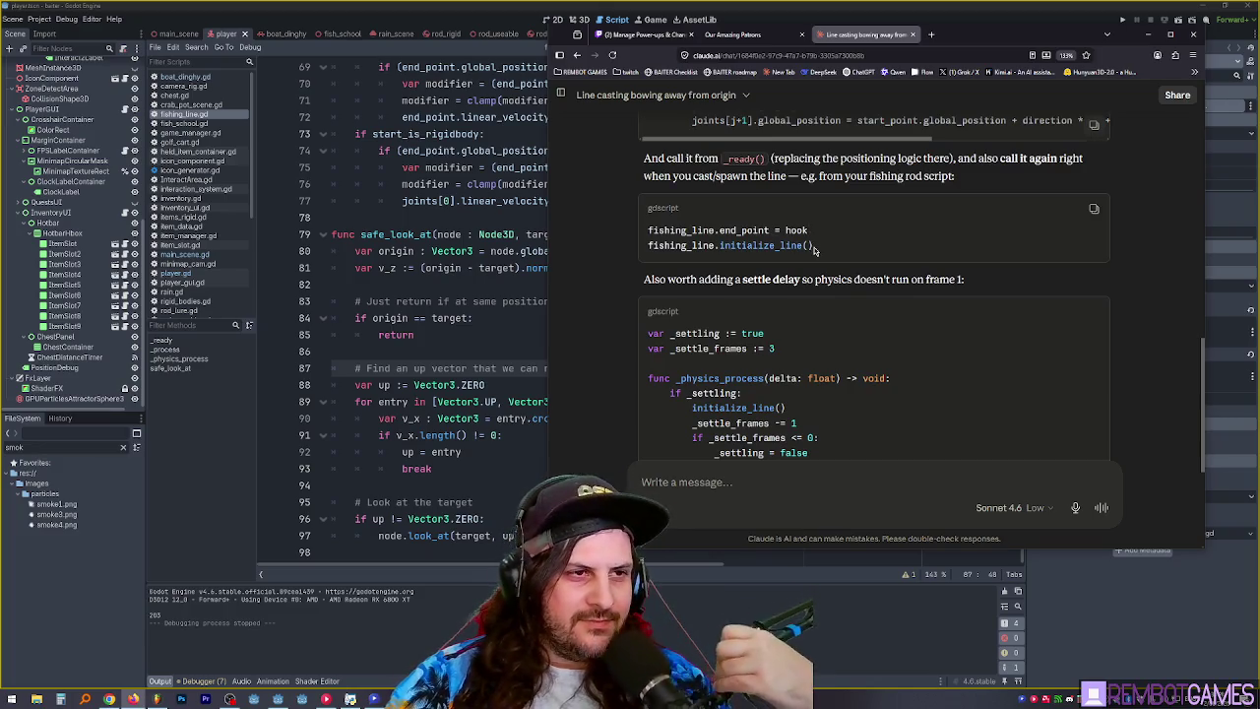
left_click_drag(815, 248, 720, 246)
scroll(984, 295, "up", 6)
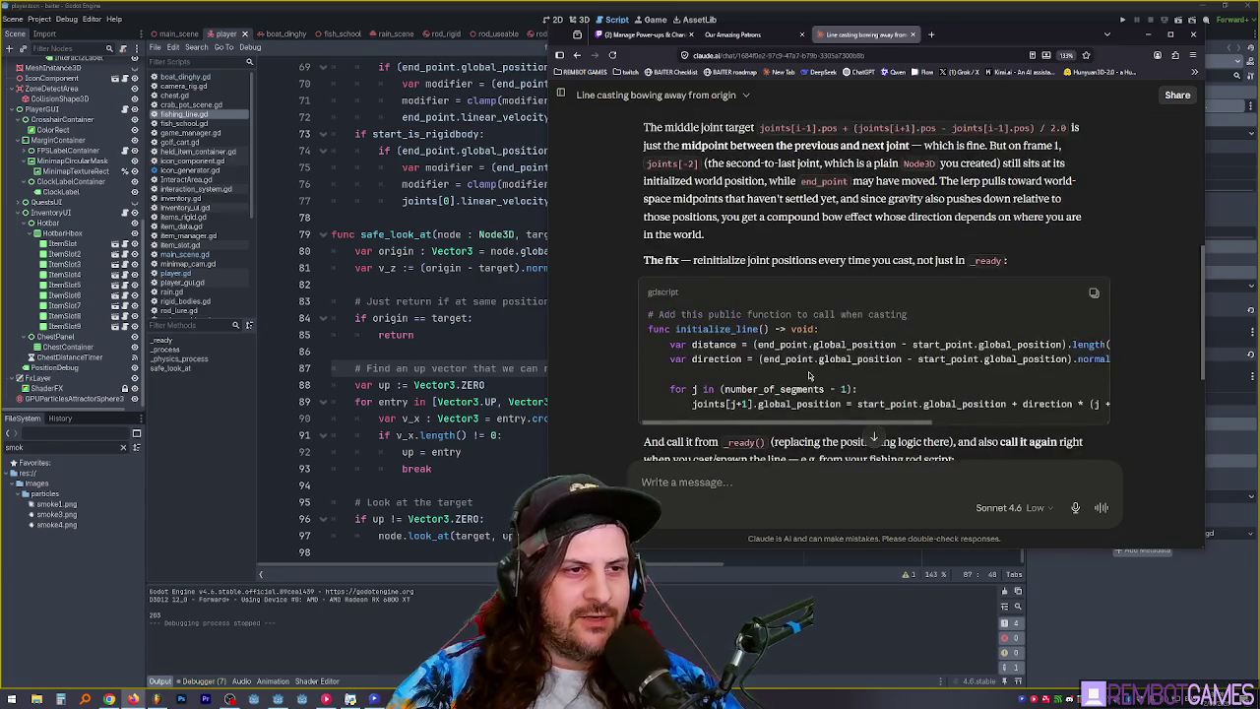
left_click(1096, 293)
- Paste the initialize_line function at line 98 of fishing_line.gd and fix its indentation and comment
left_click(478, 299)
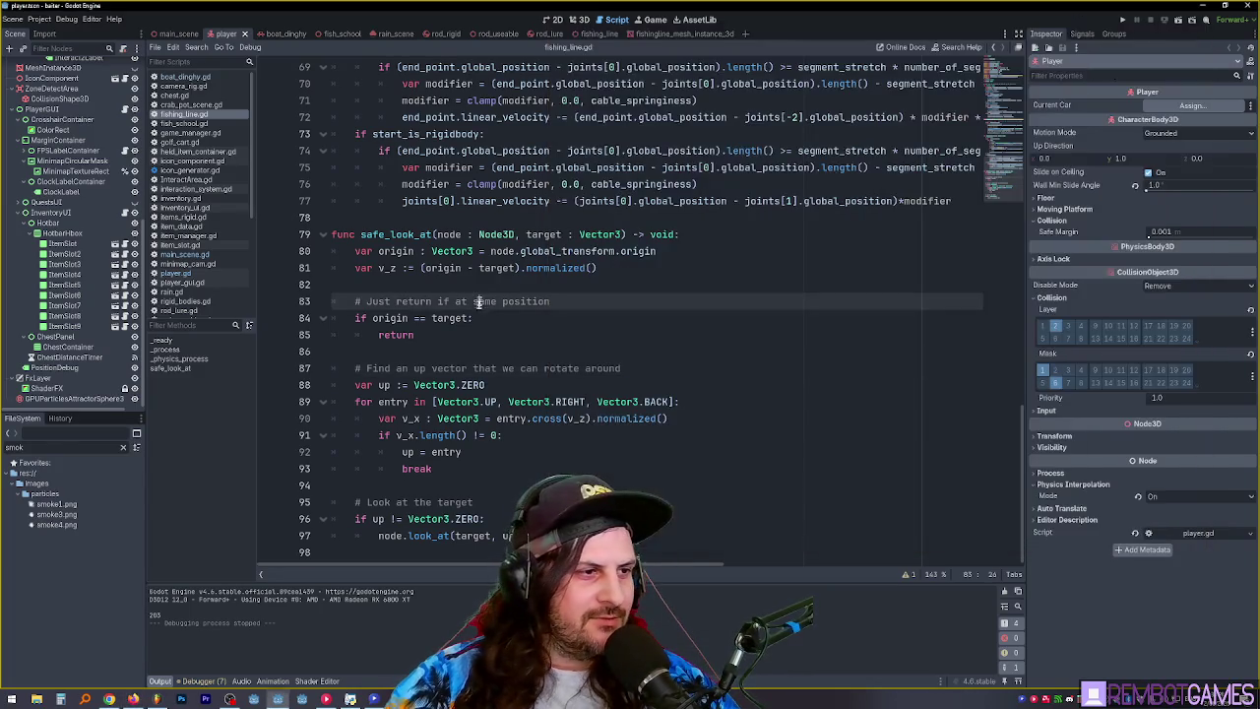
left_click(426, 552)
key("ctrl+v")
scroll(447, 453, "left", 3)
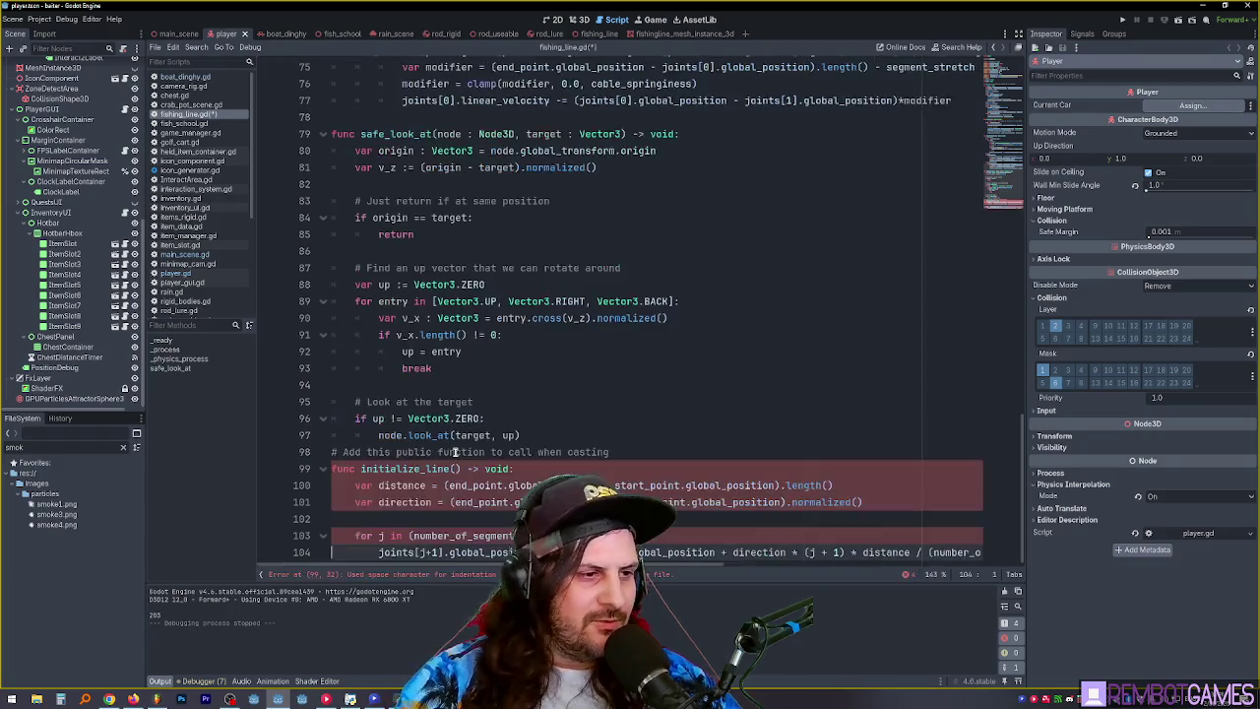
left_click_drag(331, 452, 974, 552)
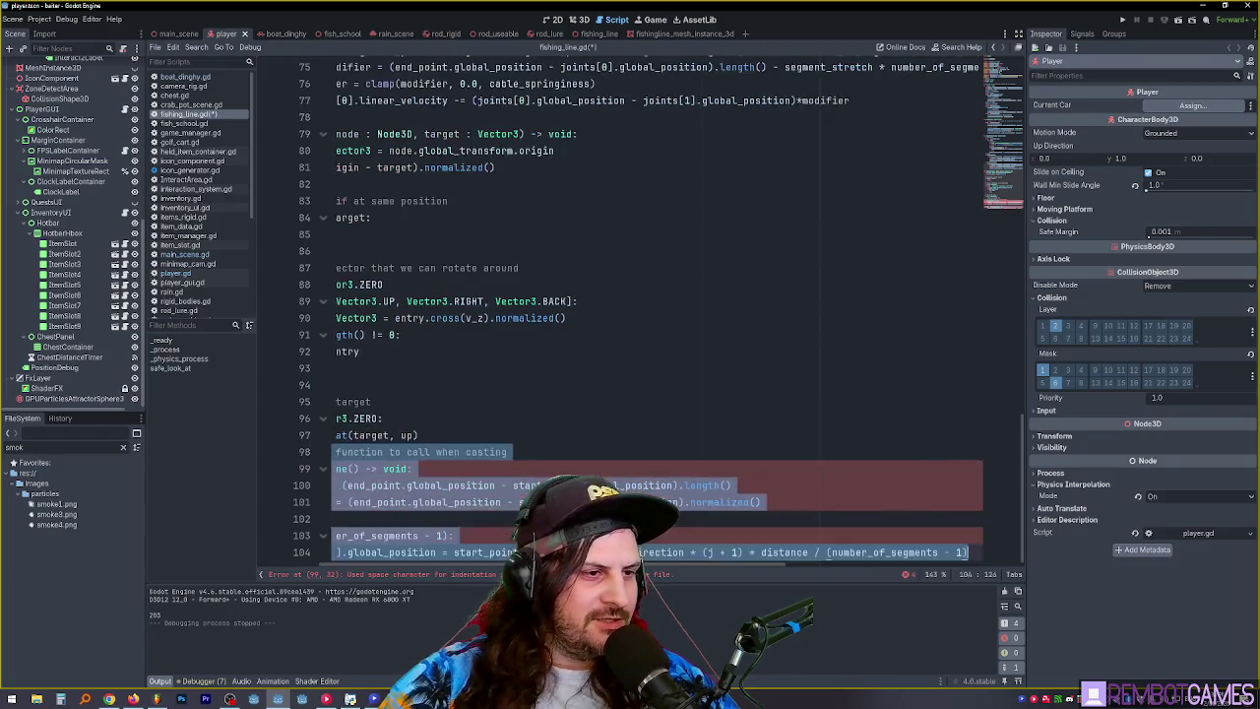
key("shift+Tab")
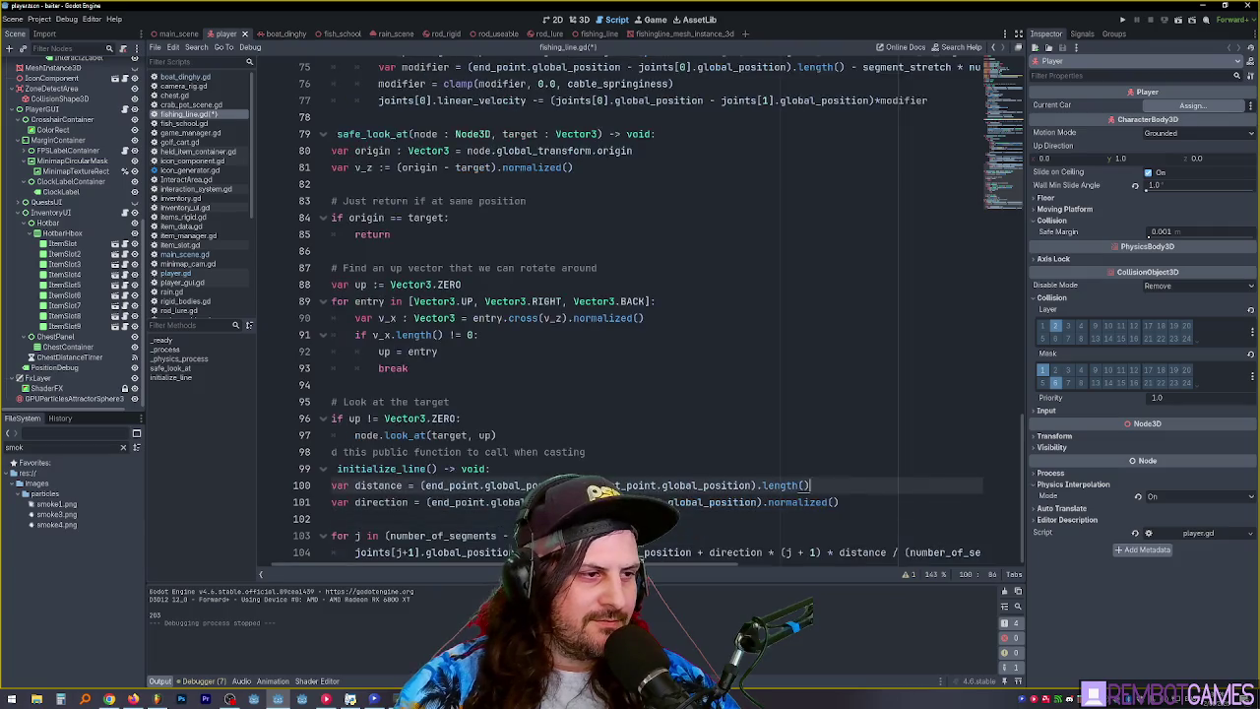
left_click(331, 469)
key("Return")
key("Up")
key("Up")
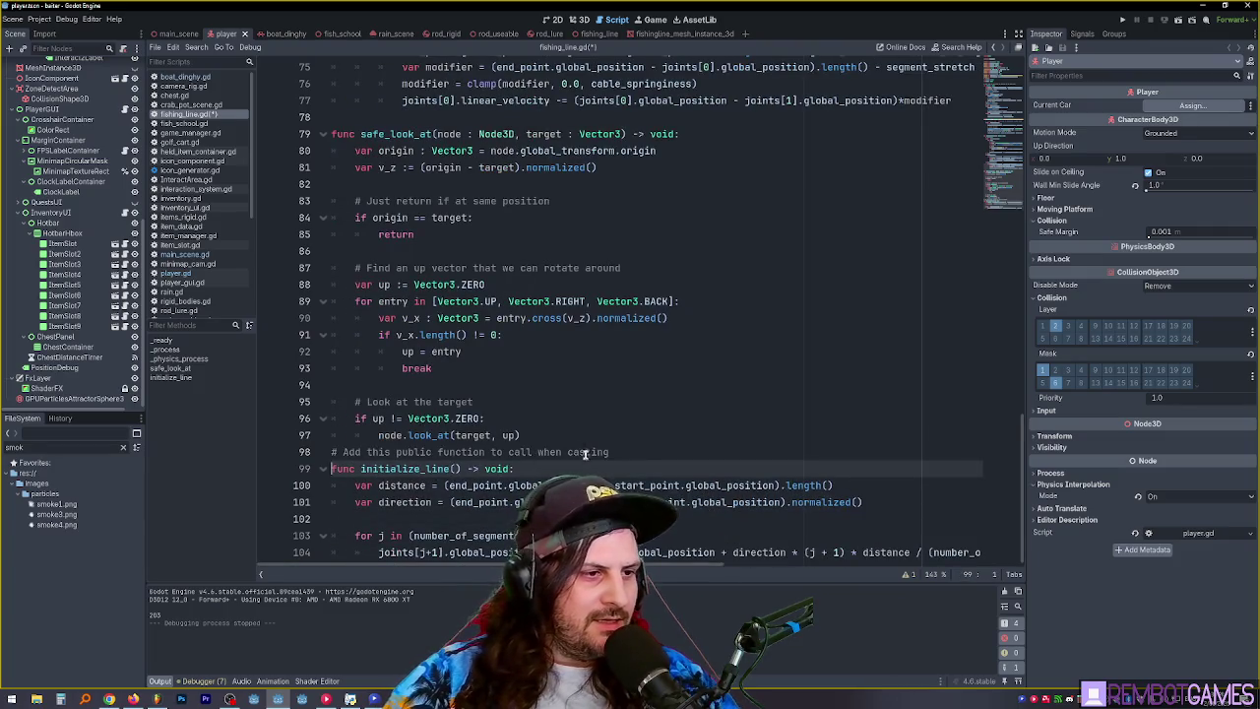
key("alt+Down")
scroll(540, 433, "down", 1)
- Check the initialize_line name against Claude's suggested code, then launch the game to test
double_click(400, 470)
key("alt+Tab")
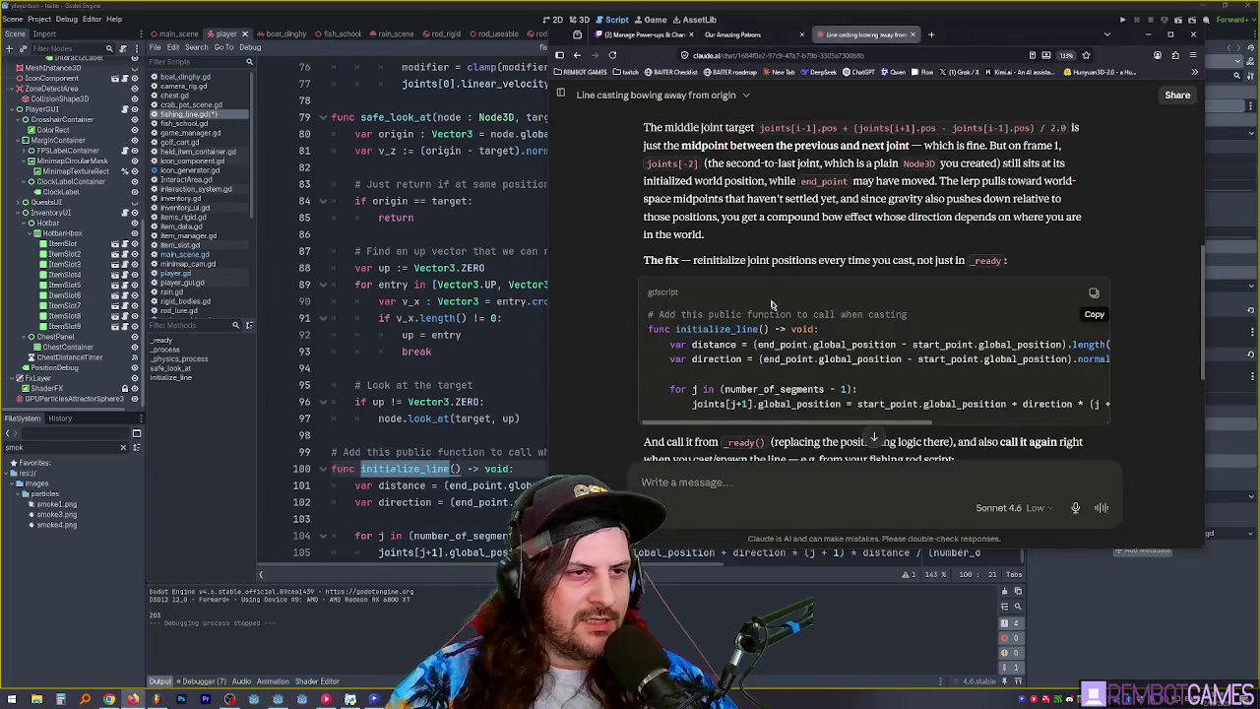
double_click(750, 330)
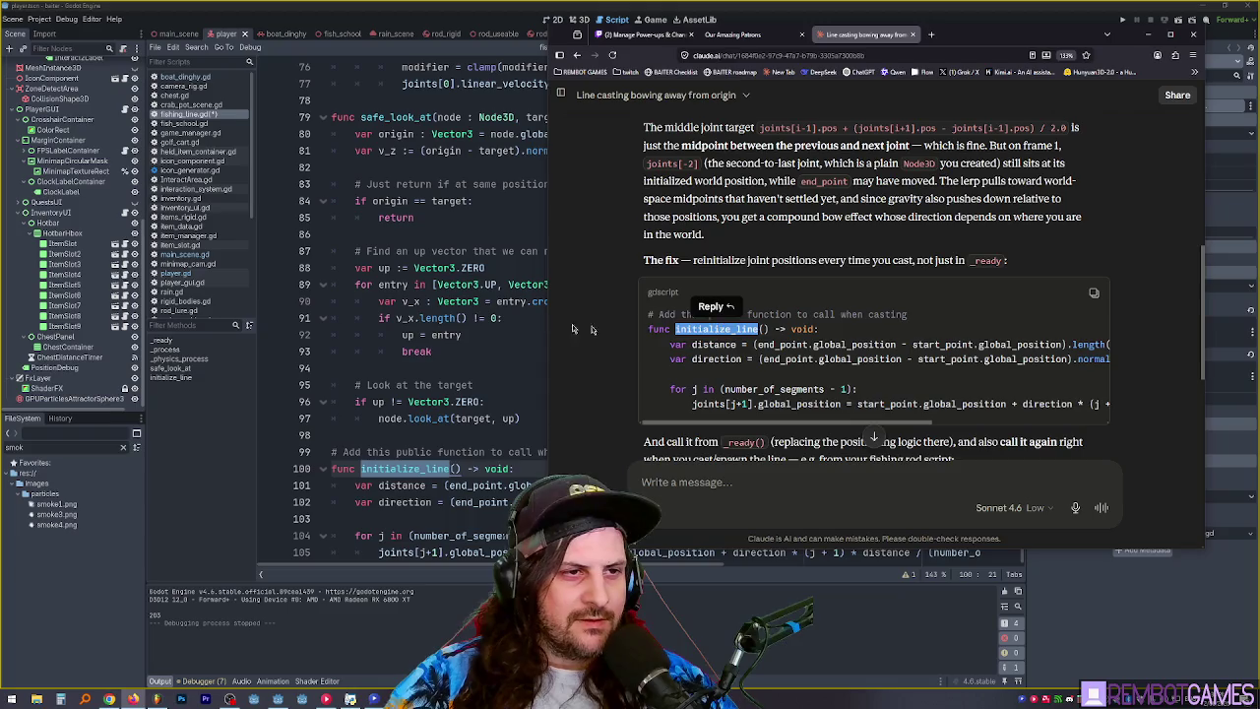
key("alt+Tab")
left_click(576, 252)
left_click(558, 270)
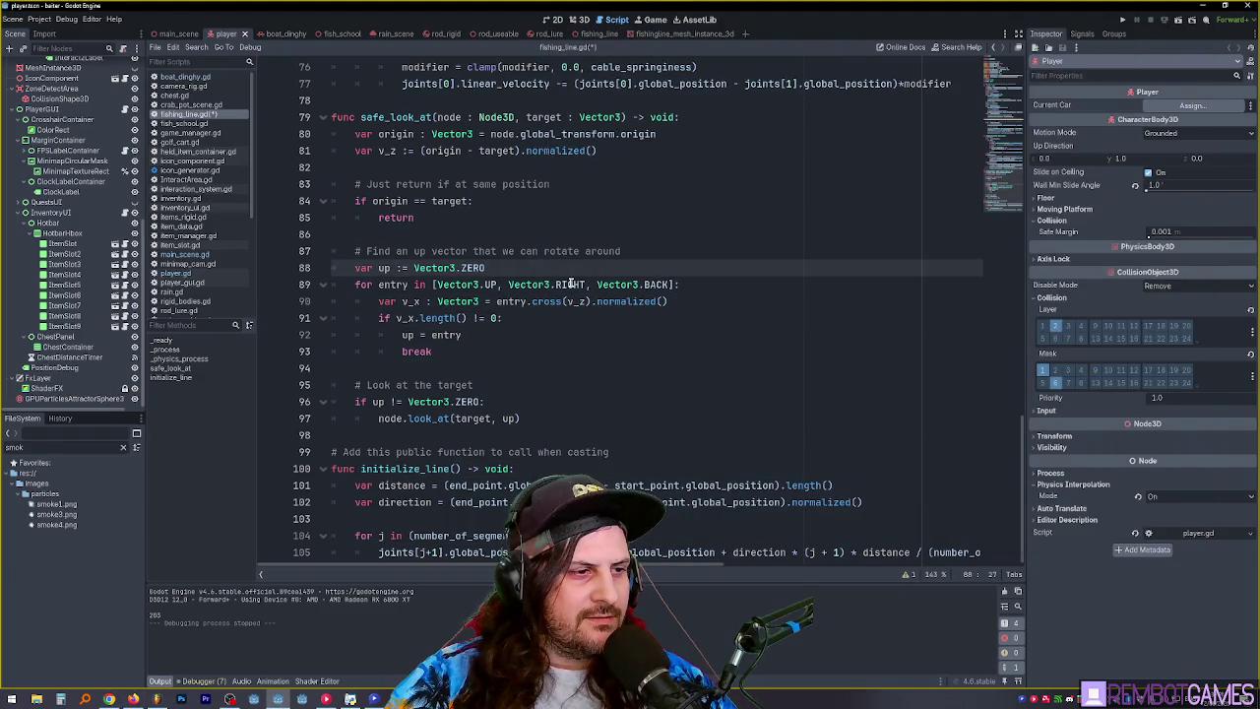
key("F5")
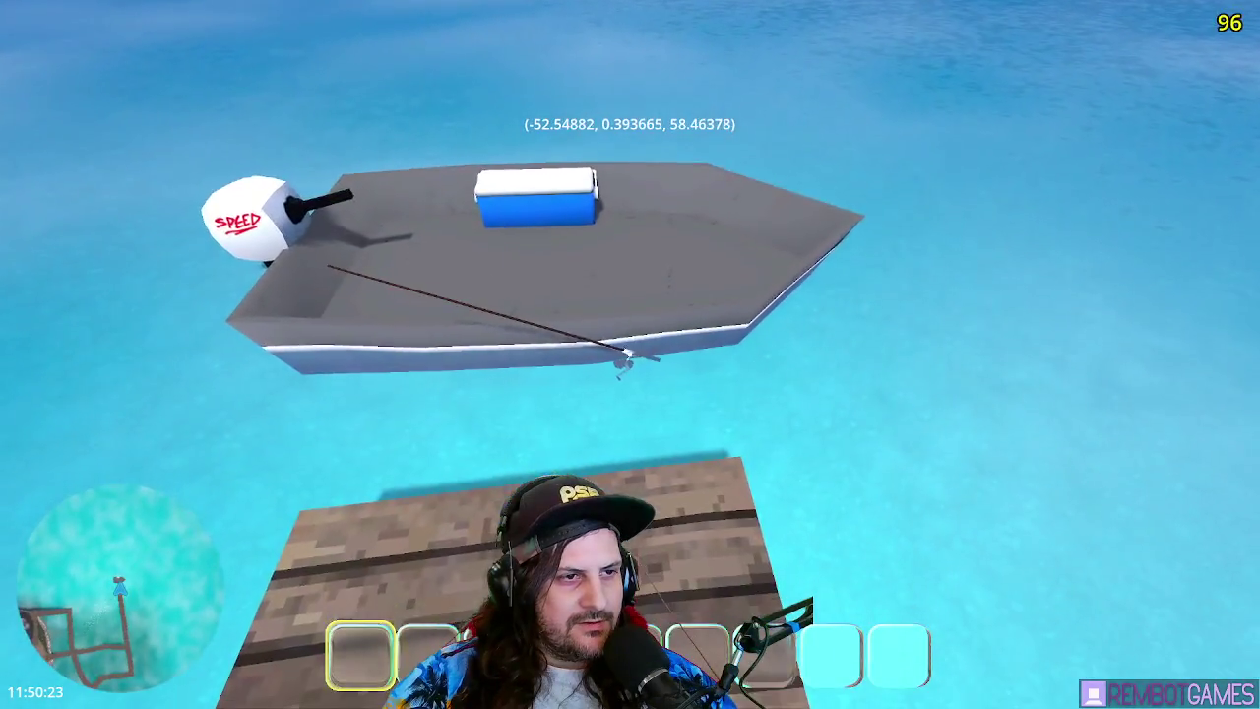
- Equip the rod in the test run, stop the game, and switch to the fishing_line scene
key("e")
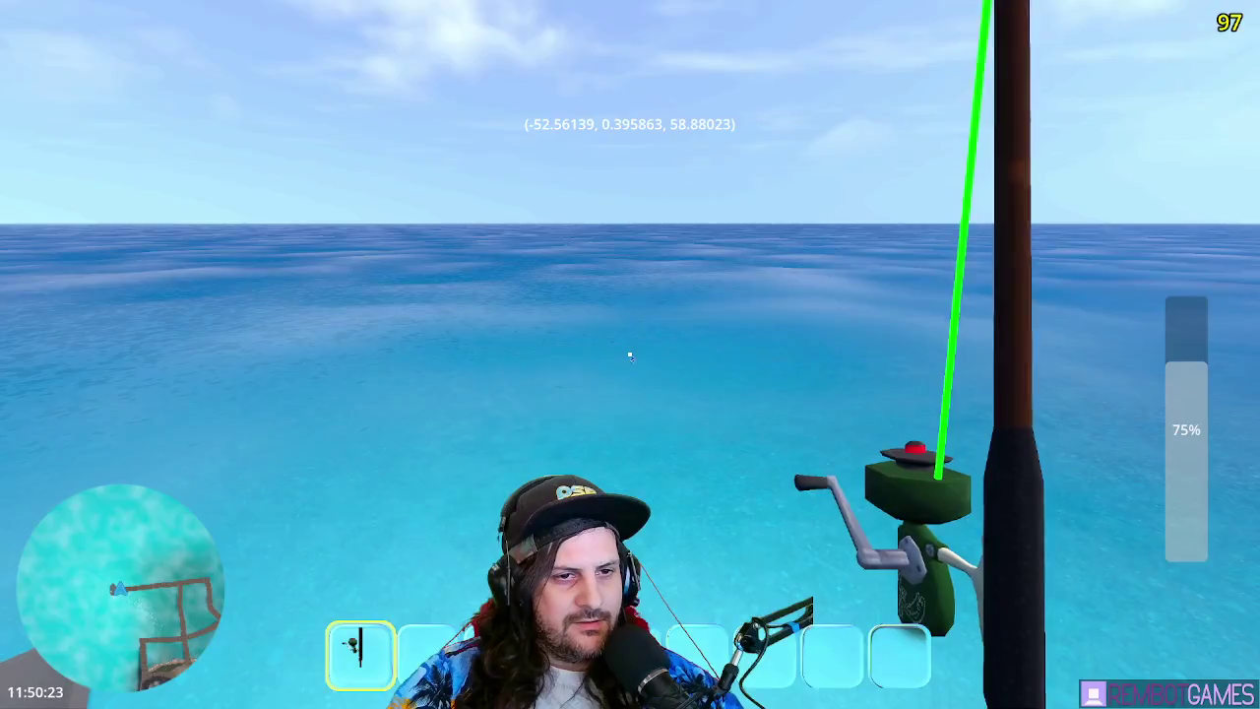
key("Escape")
left_click(676, 336)
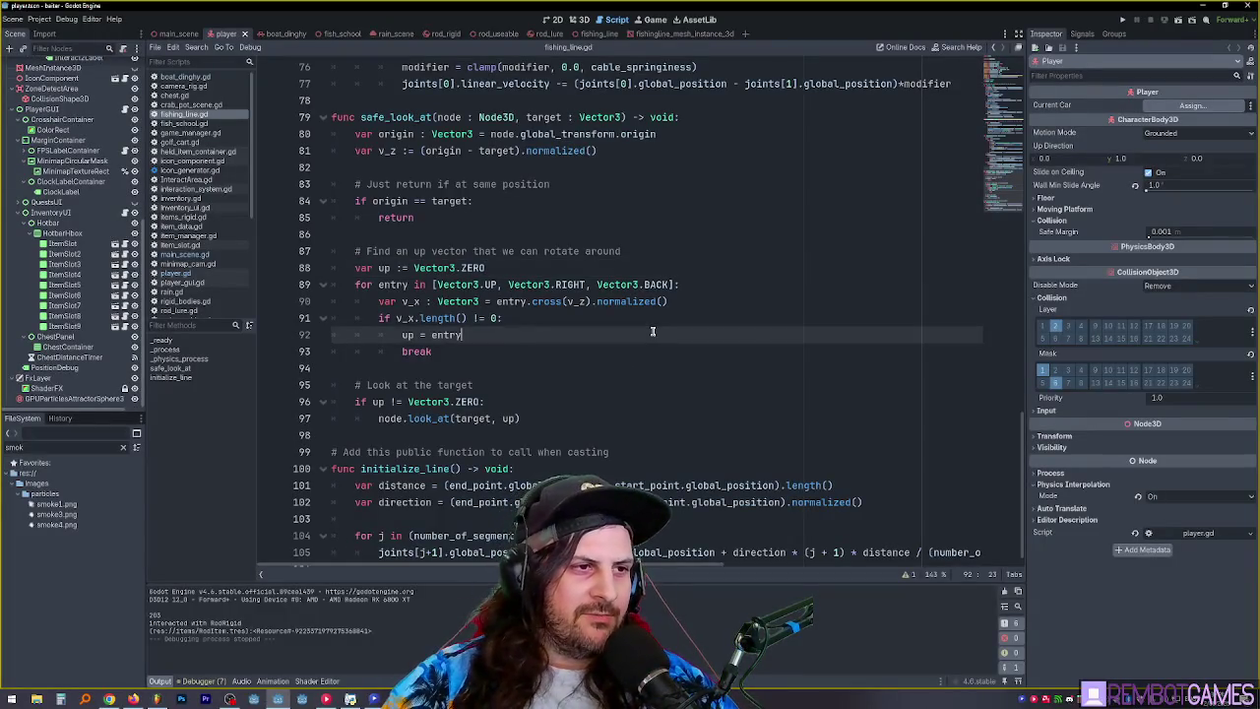
left_click(596, 323)
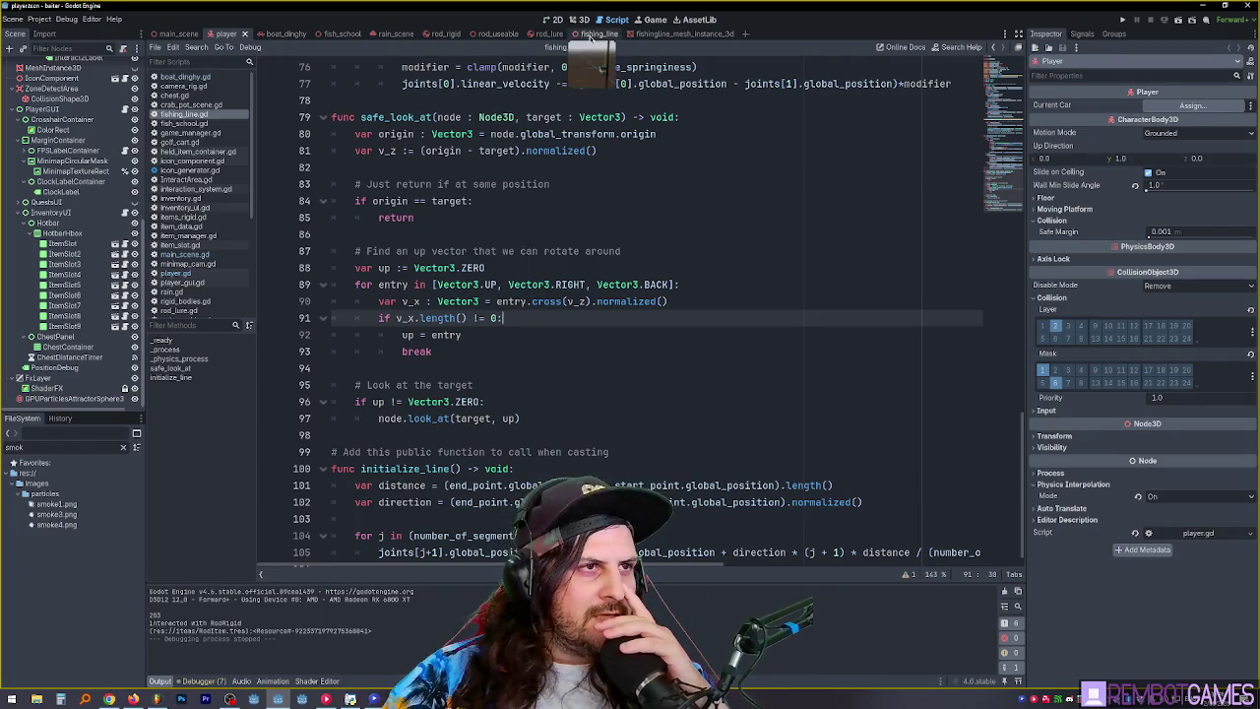
left_click(590, 35)
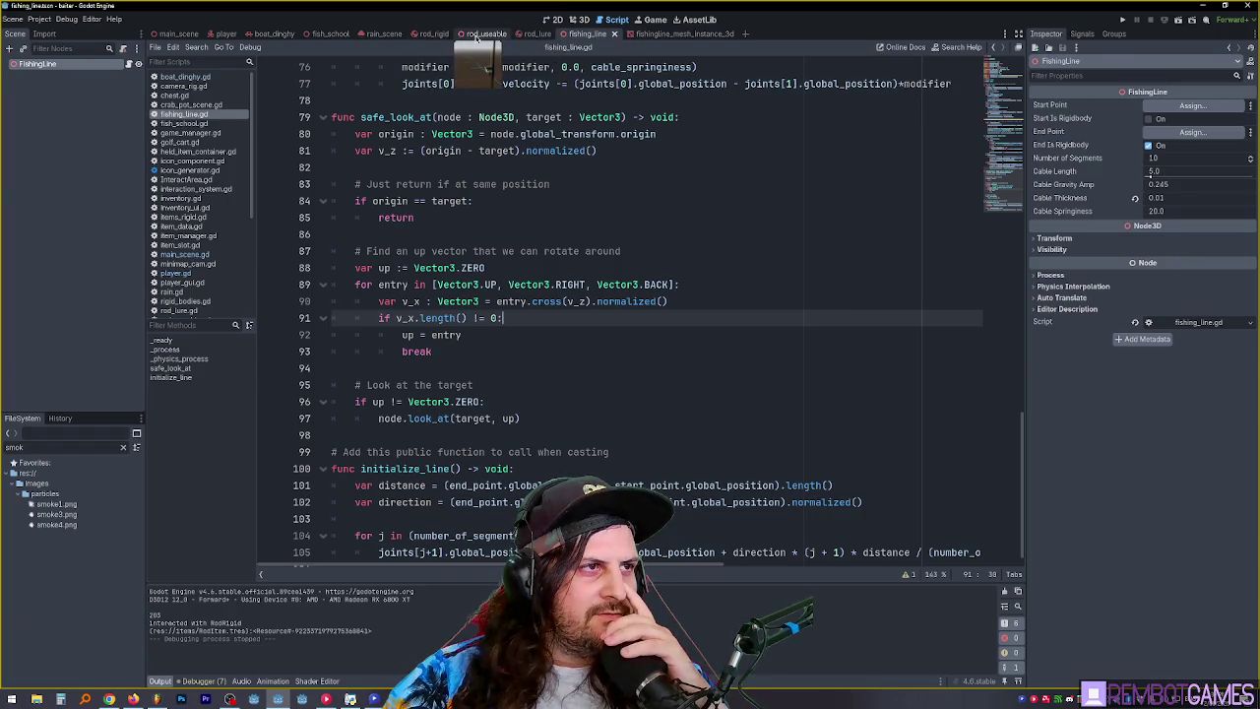
- In rod_useable.gd's create_fishing_line, add fishing_line.initialize_line() after add_child and run the game
left_click(480, 34)
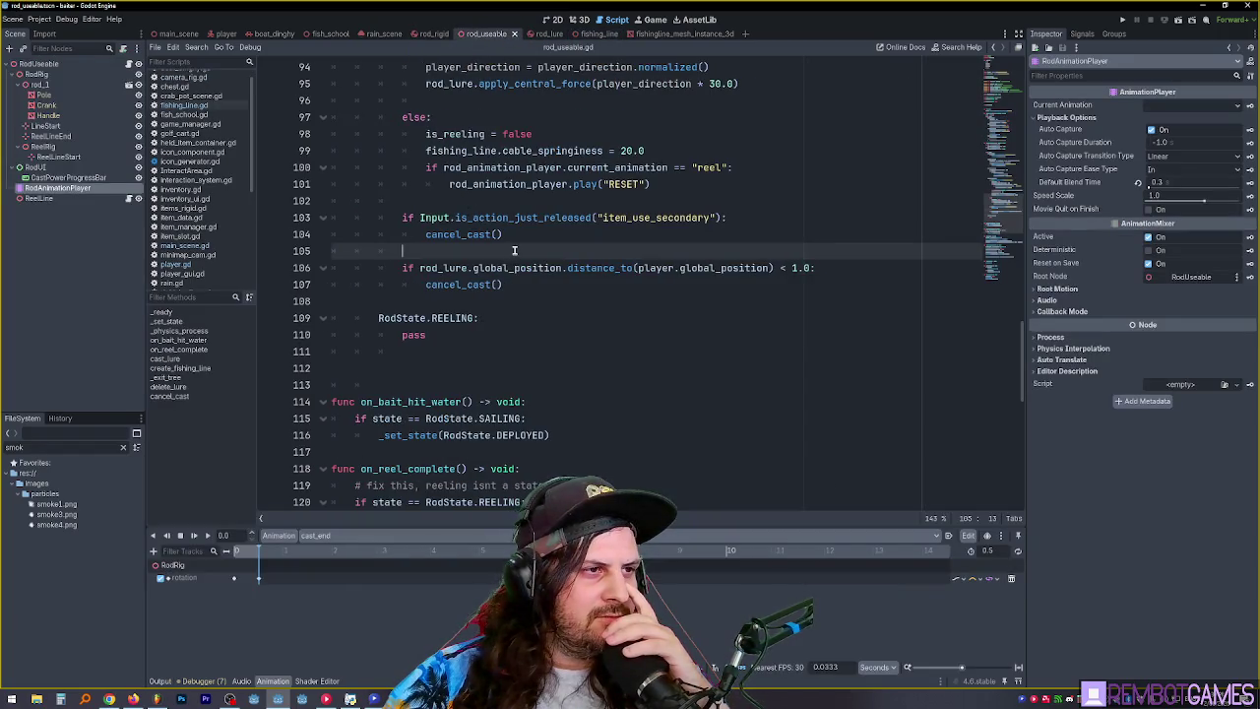
left_click(40, 63)
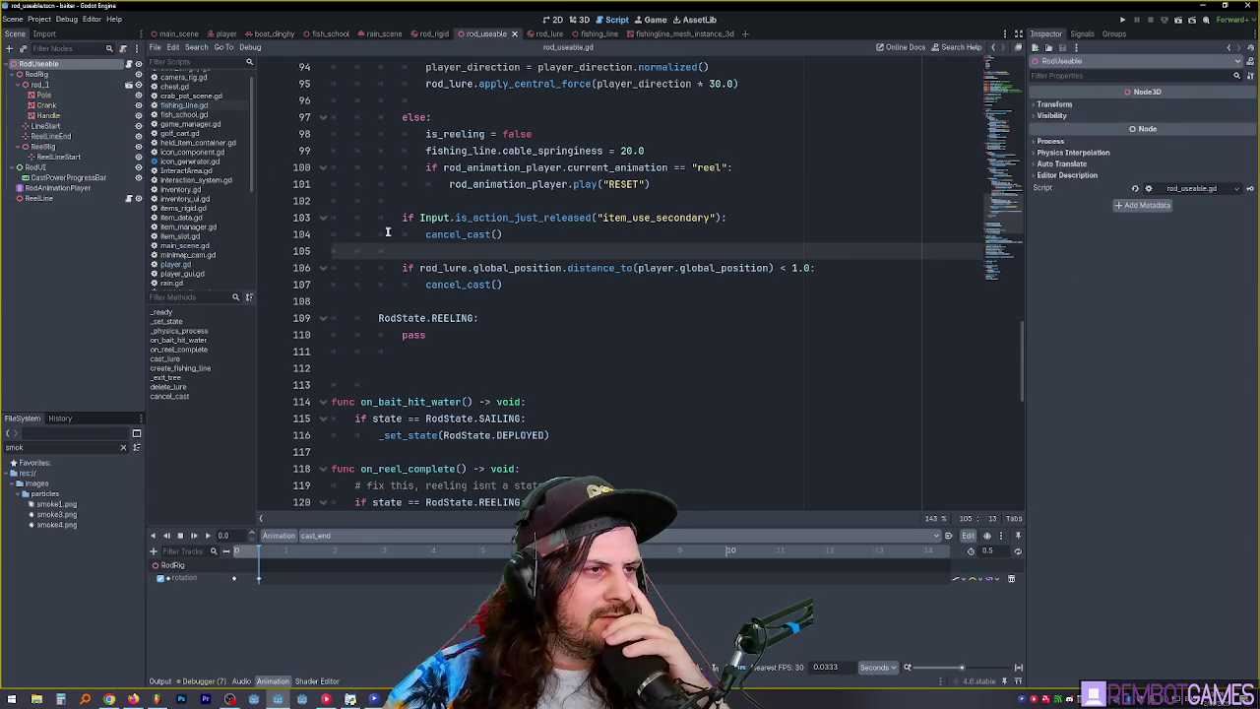
left_click(160, 681)
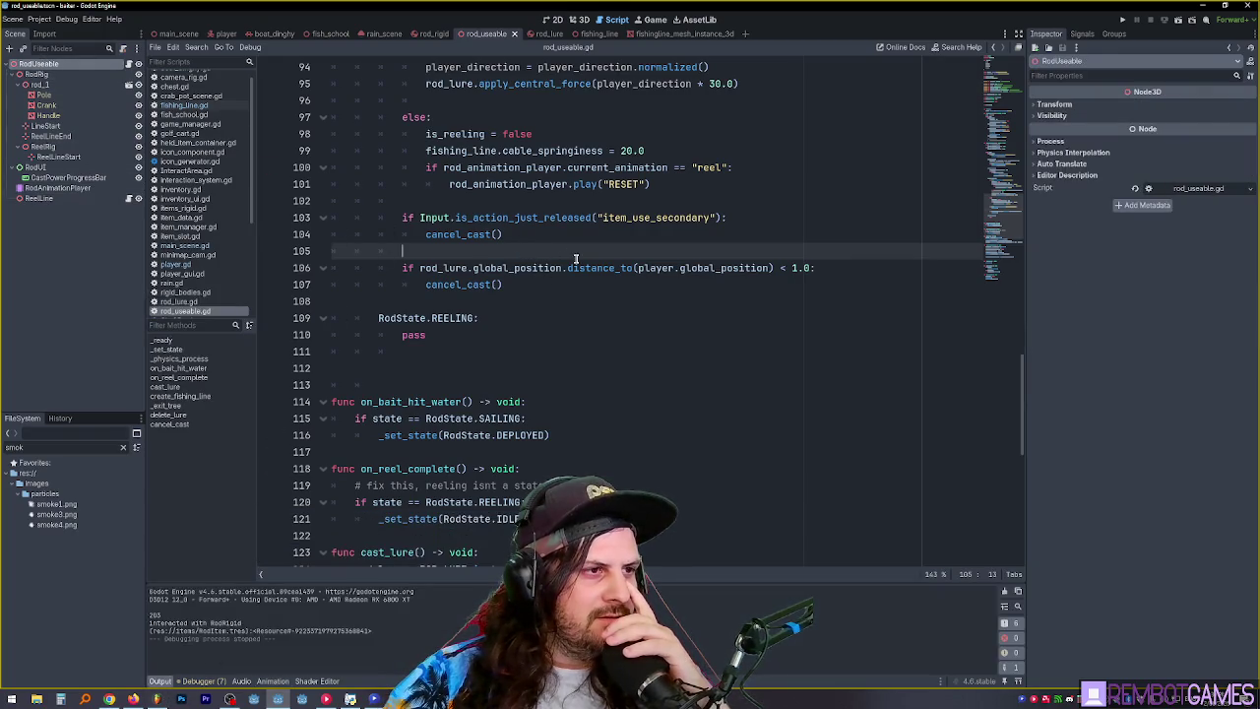
scroll(576, 259, "down", 8)
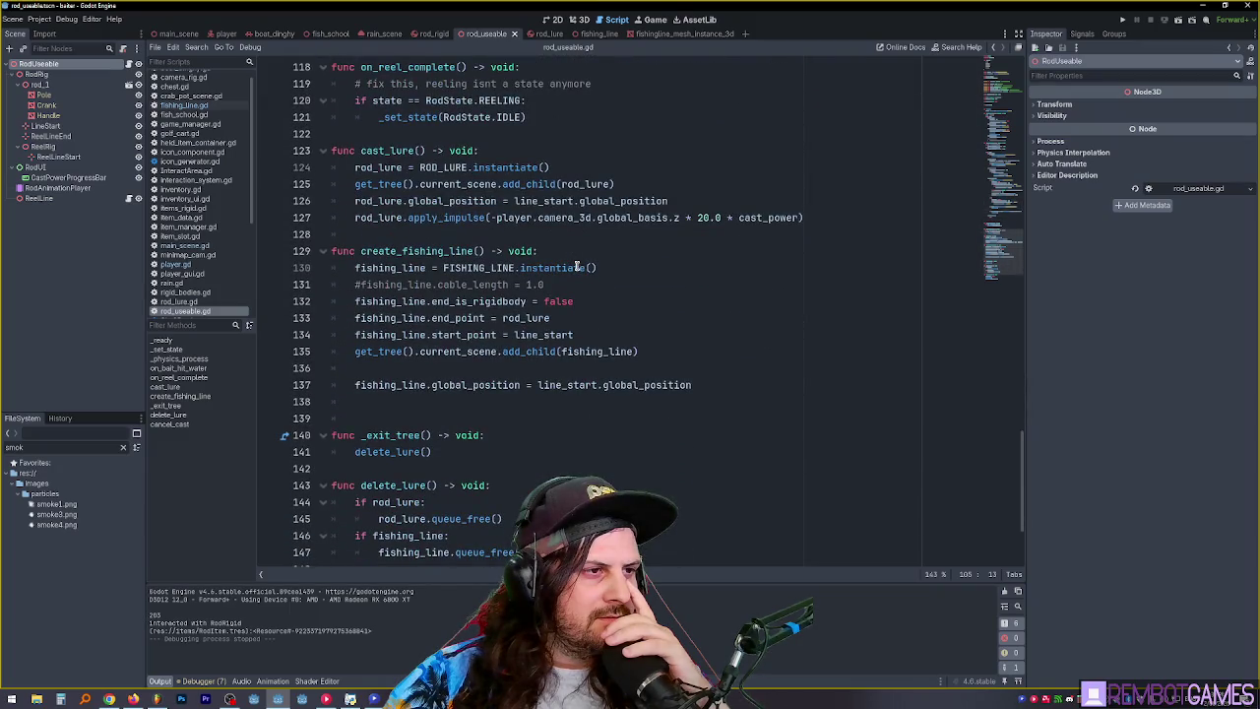
left_click(582, 318)
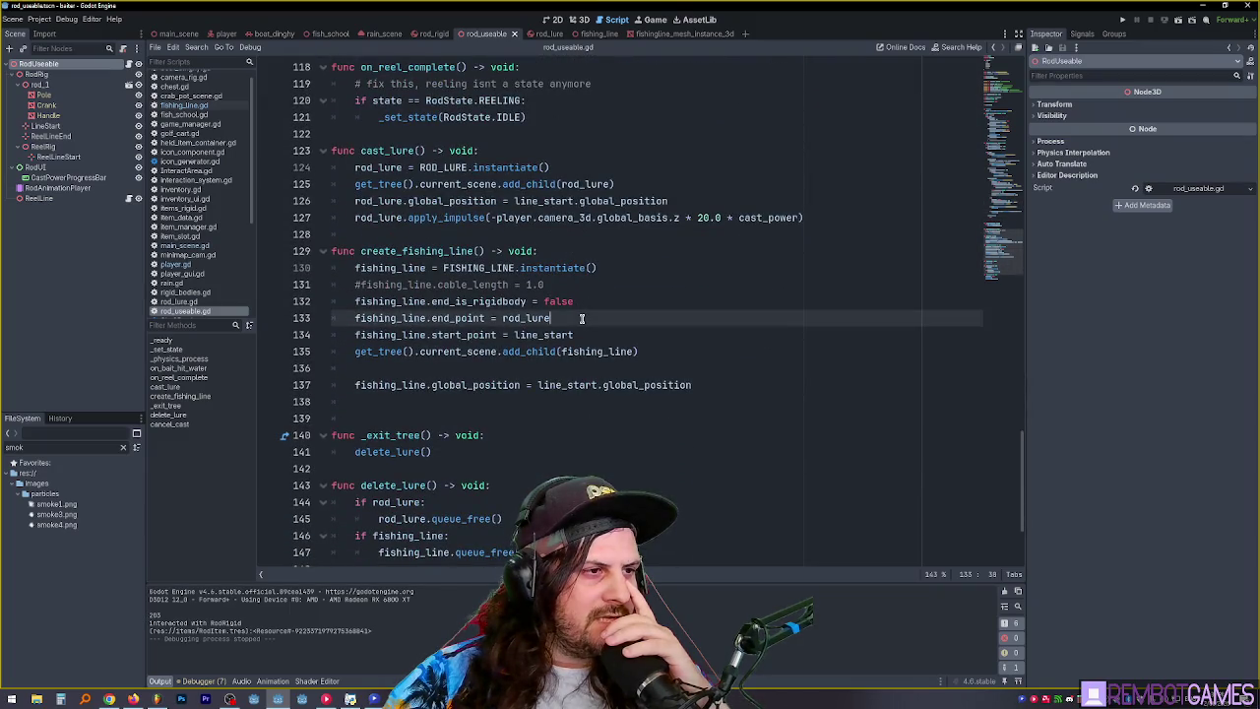
left_click(629, 335)
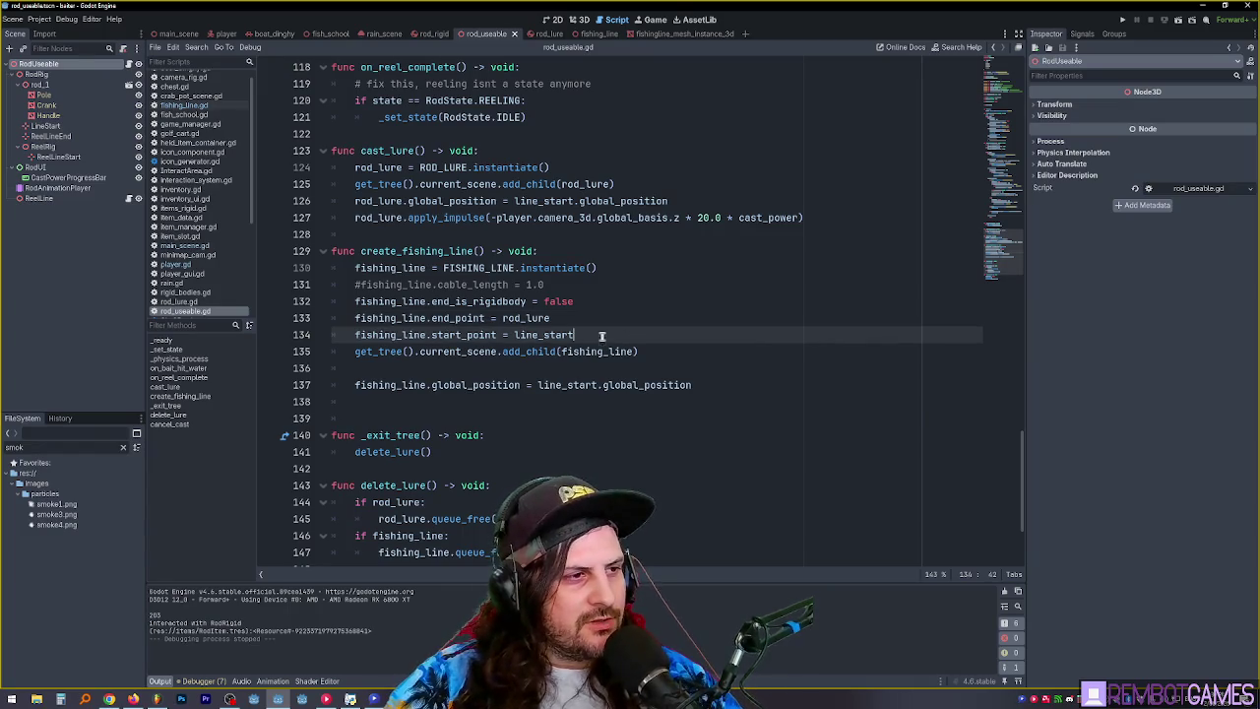
key("Down")
key("End")
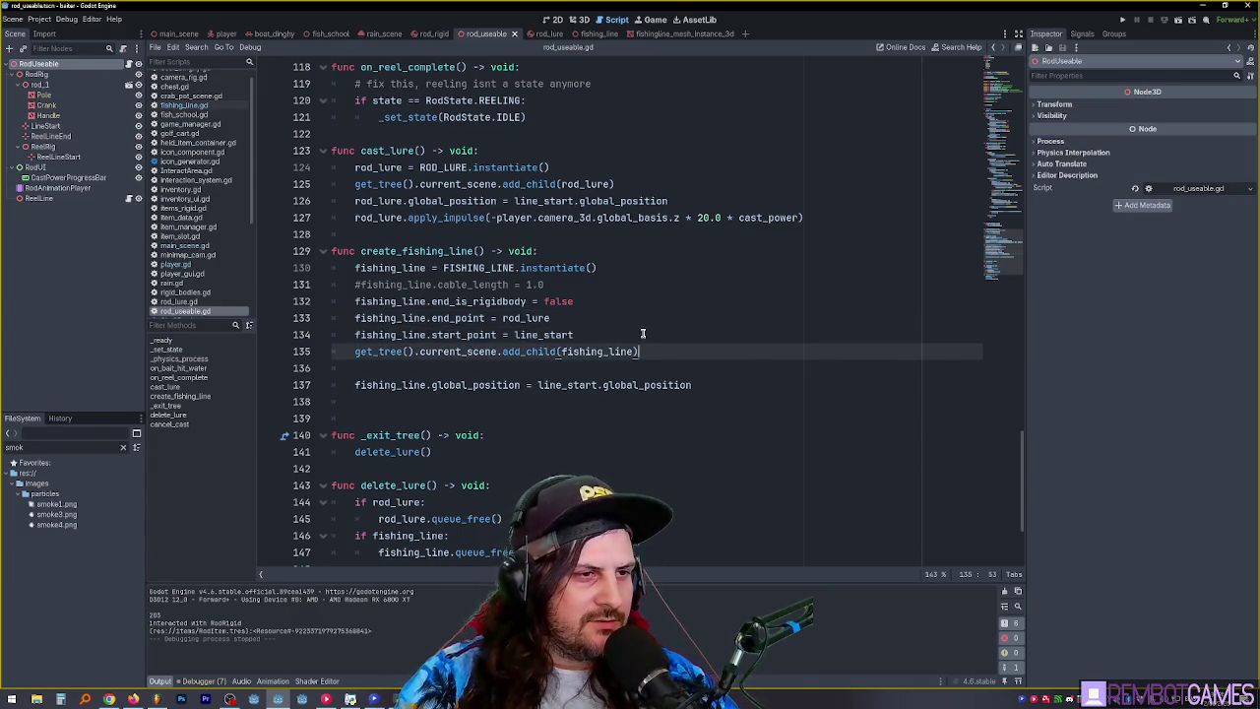
key("Return")
type("initialize_line")
type("fishing_line.")
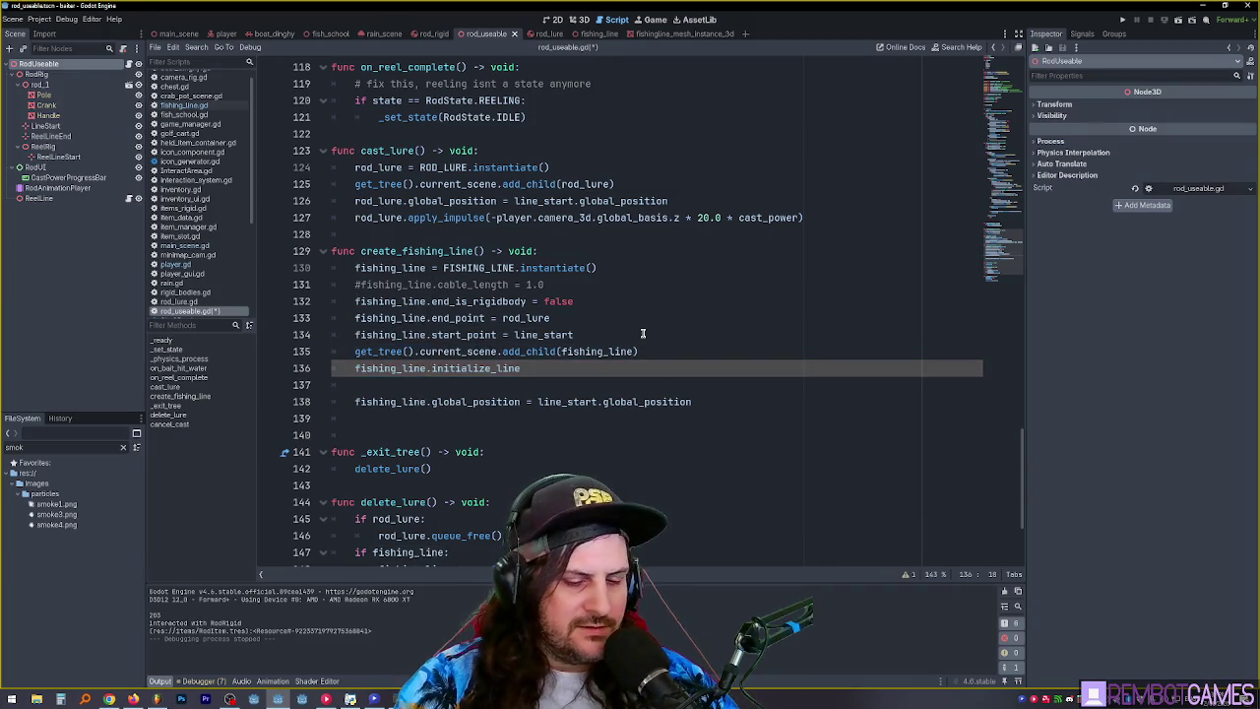
type("(")
key("F5")
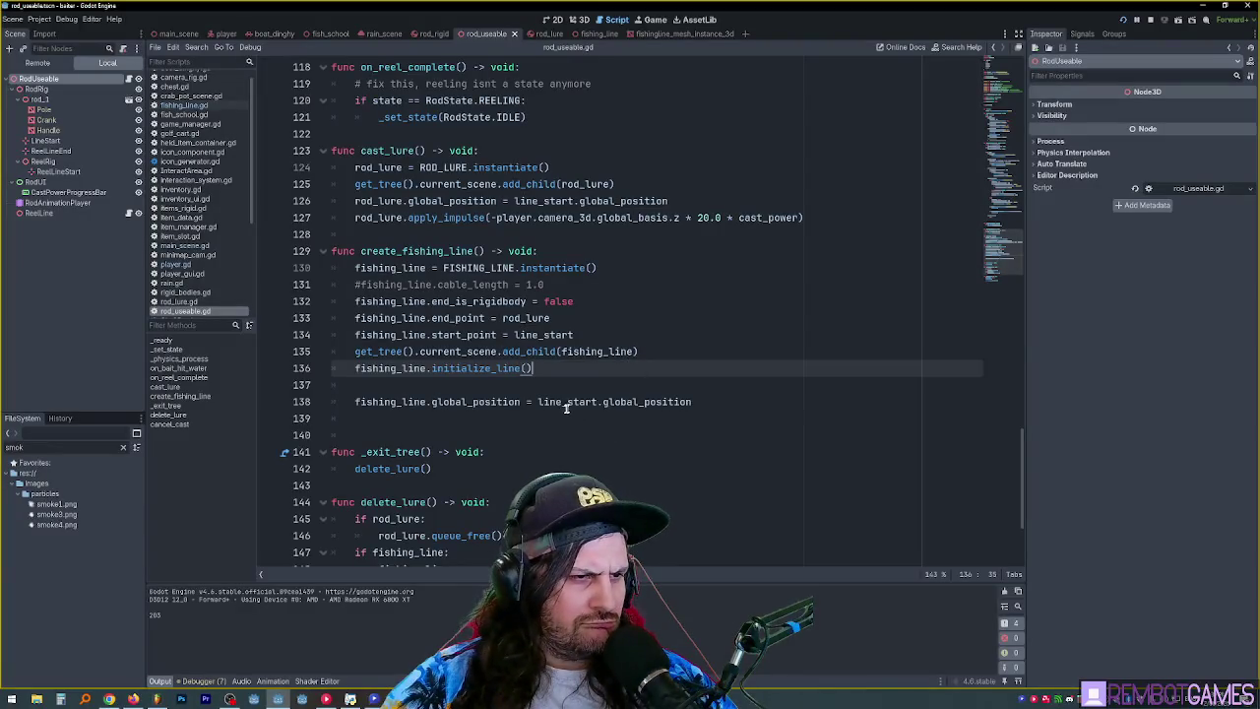
- Equip the rod and cast once in the running game, then return to the script
key("alt+Tab")
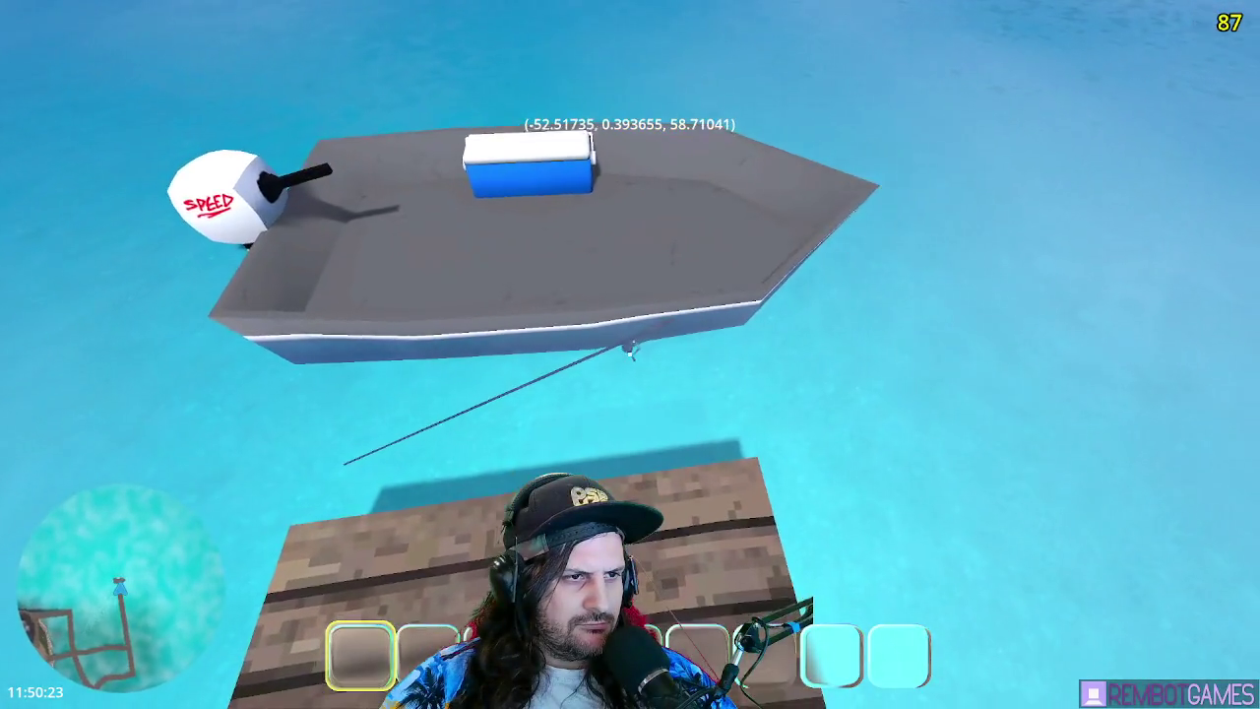
key("e")
left_click(629, 354)
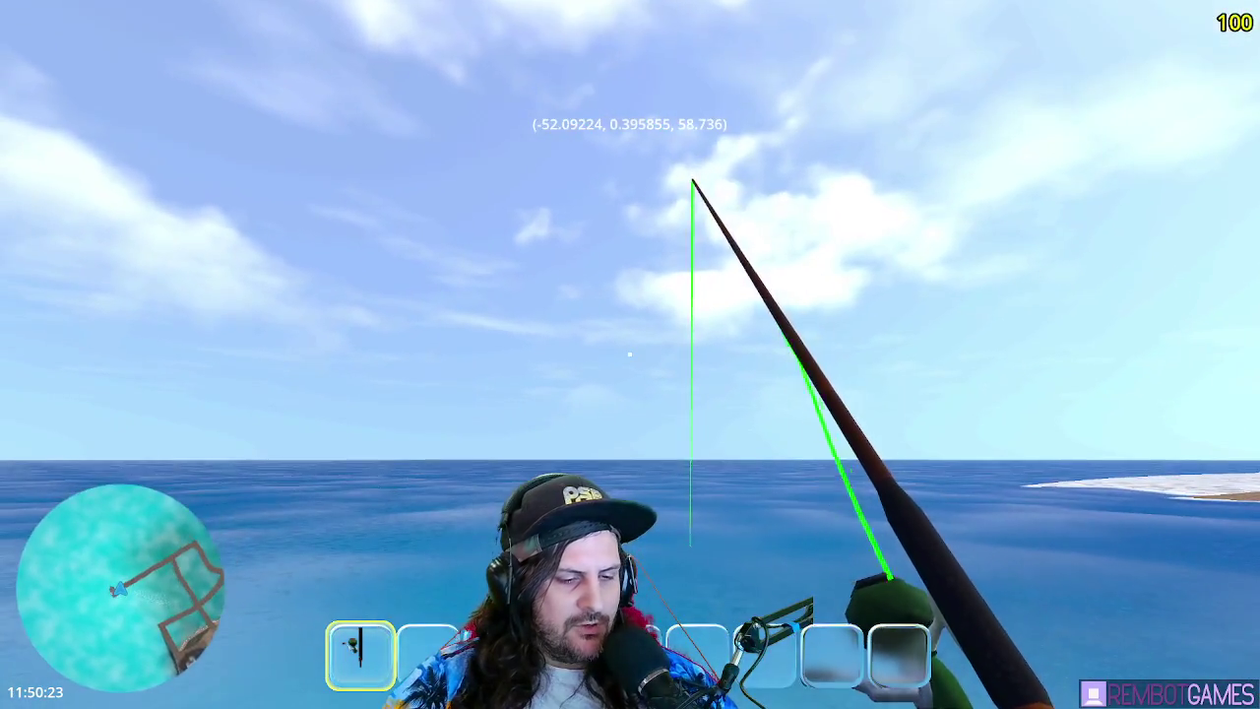
key("alt+Tab")
- Move the global_position line above initialize_line() and tidy the surrounding blank lines
left_click(489, 395)
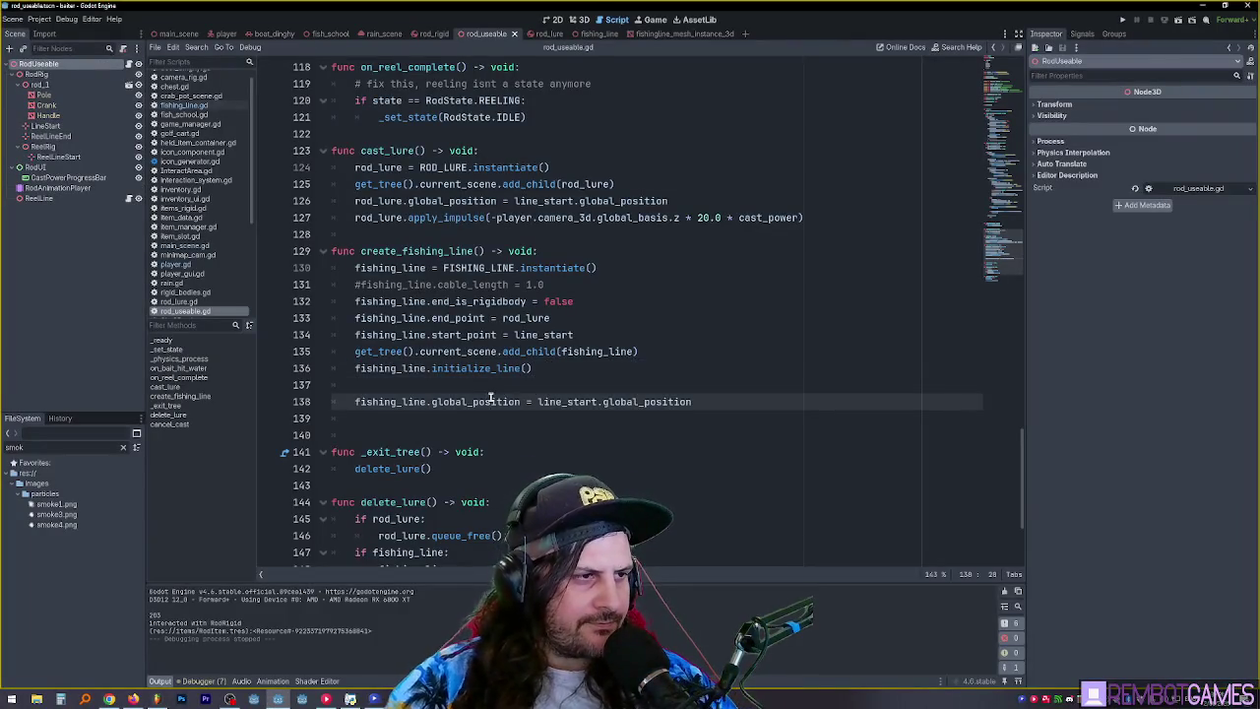
key("alt+Up")
key("alt+Up")
key("Home")
key("Return")
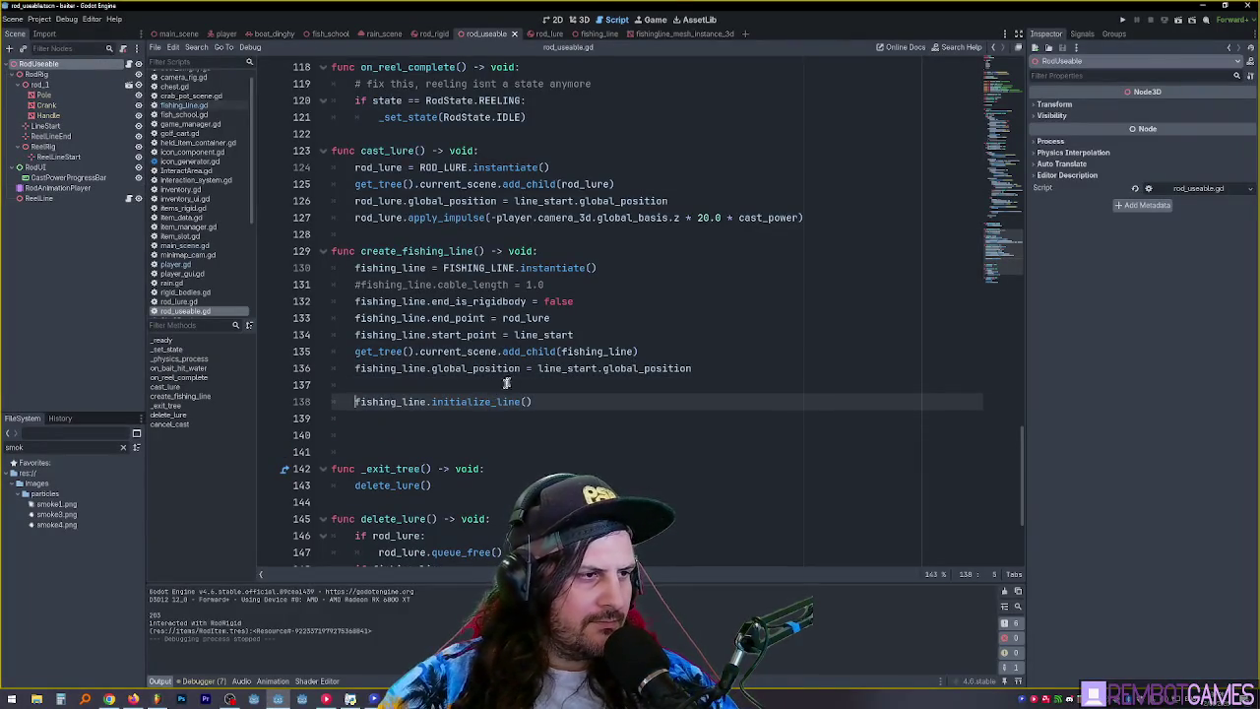
left_click(344, 421)
key("BackSpace")
key("Delete")
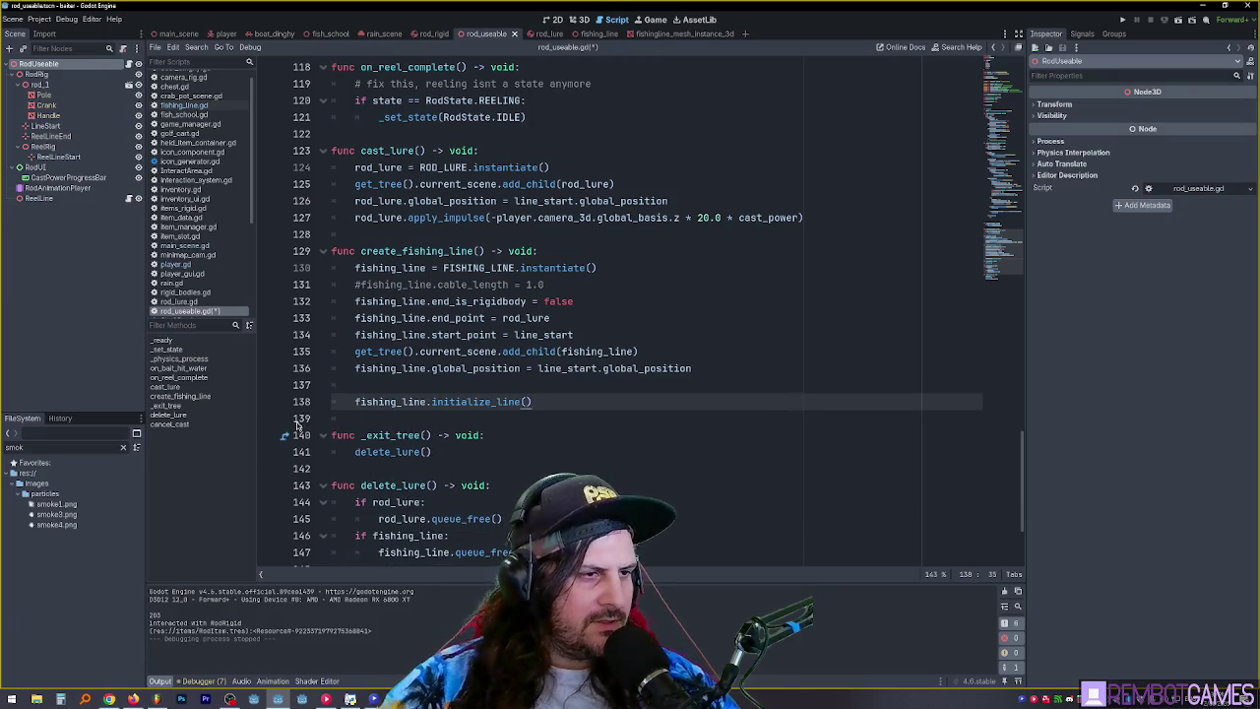
- Comment out the global_position assignment with Ctrl+K, rerun the game, and cast several times
left_click(648, 350)
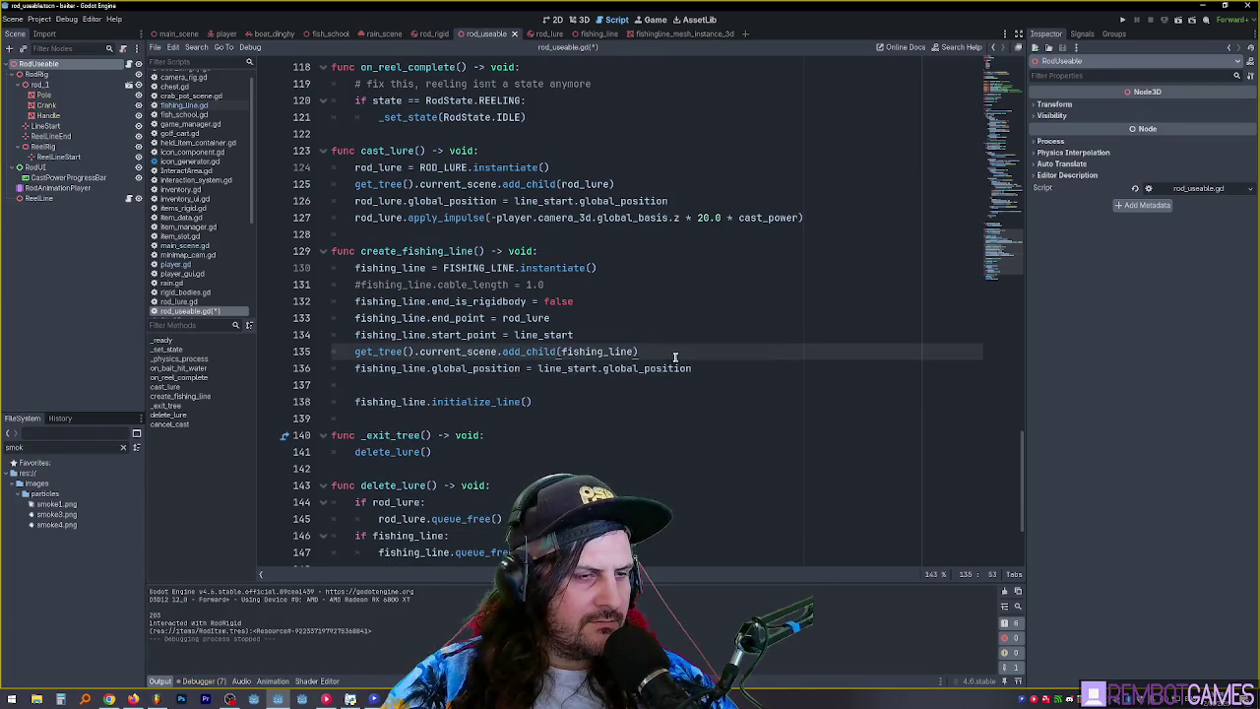
left_click(736, 368)
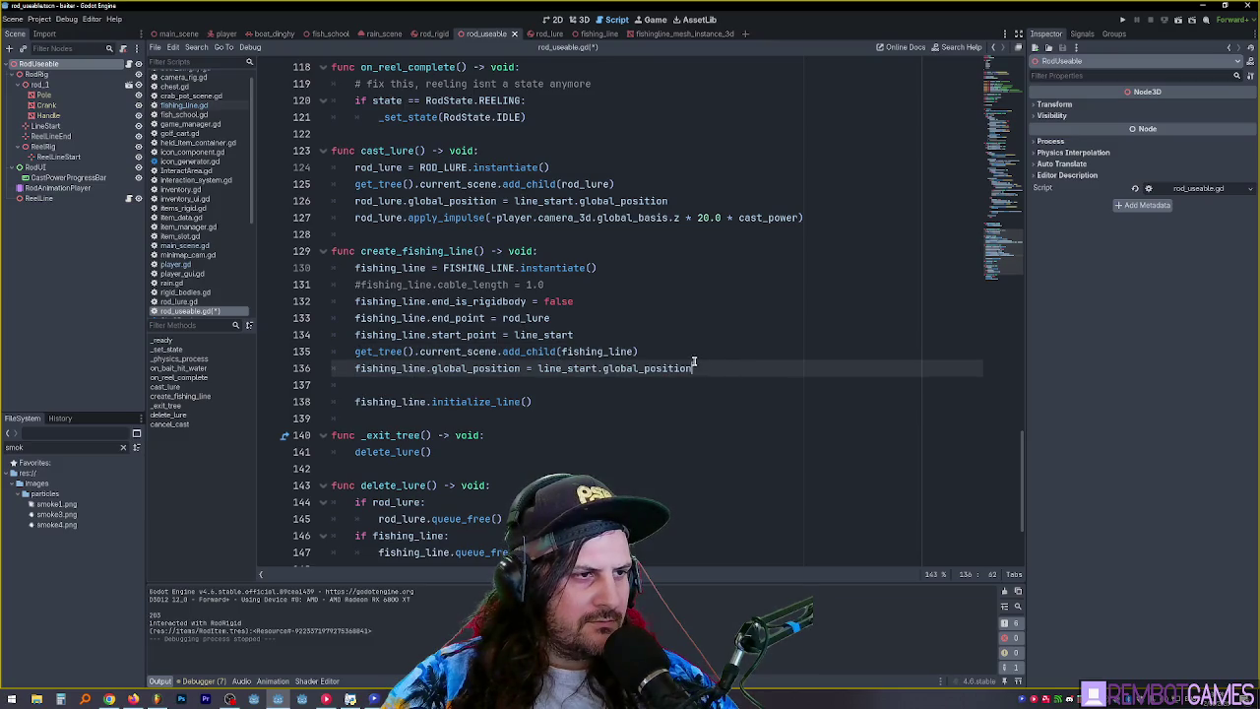
key("ctrl+k")
key("F5")
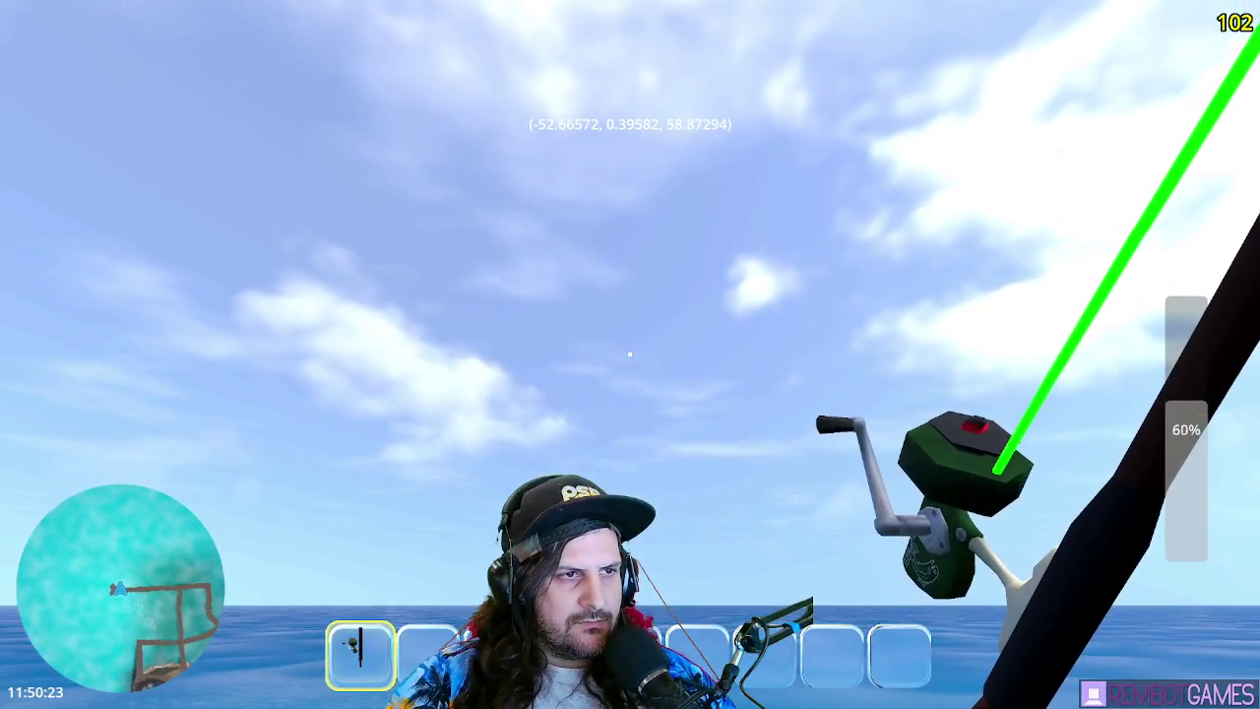
left_click(629, 354)
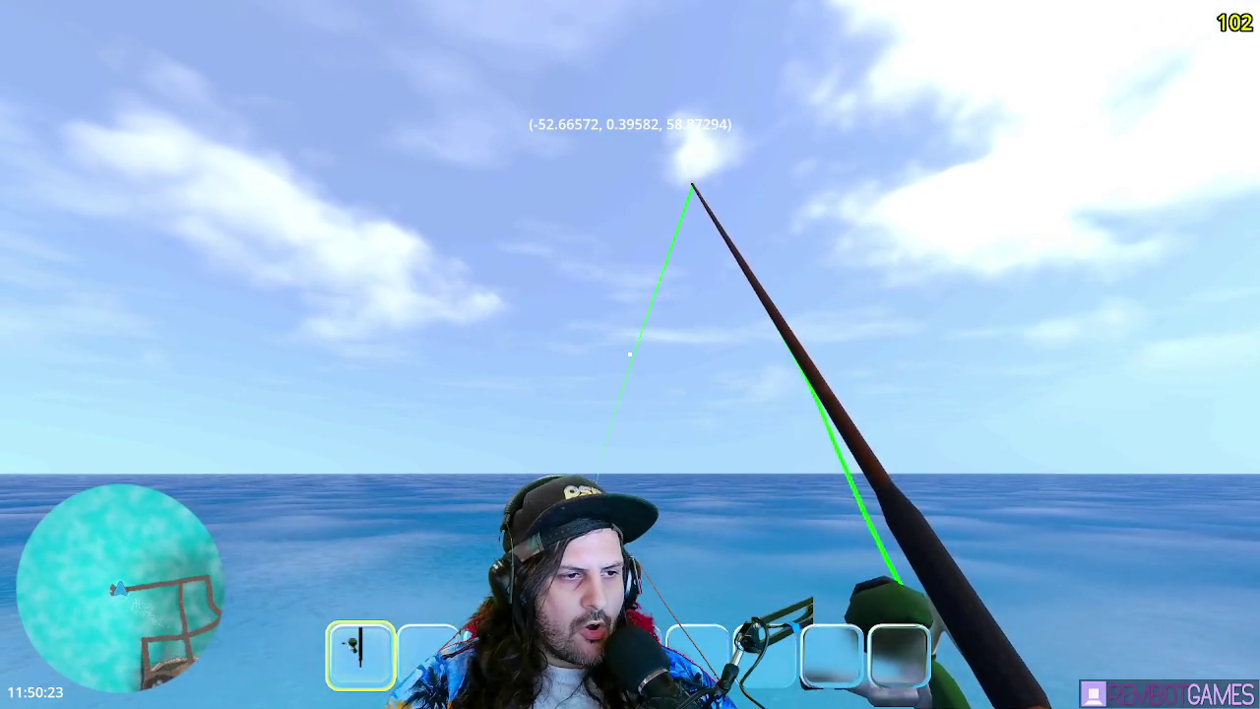
left_click(629, 354)
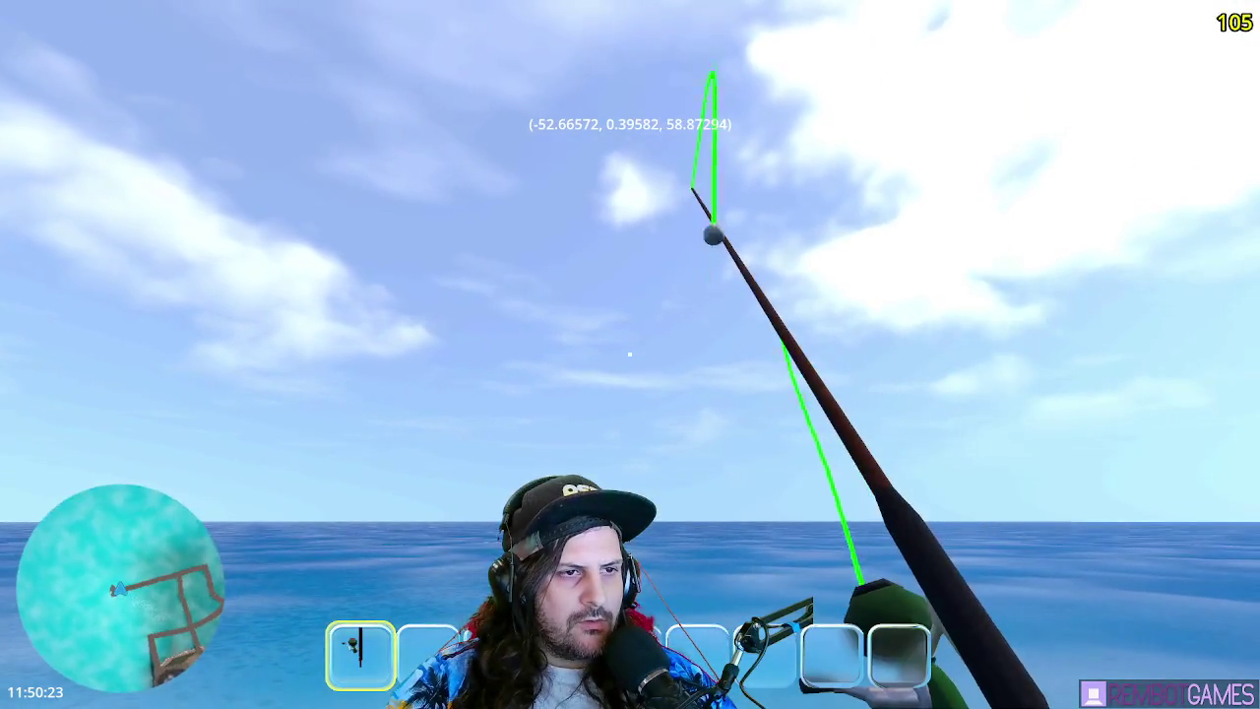
left_click(629, 354)
left_click(630, 354)
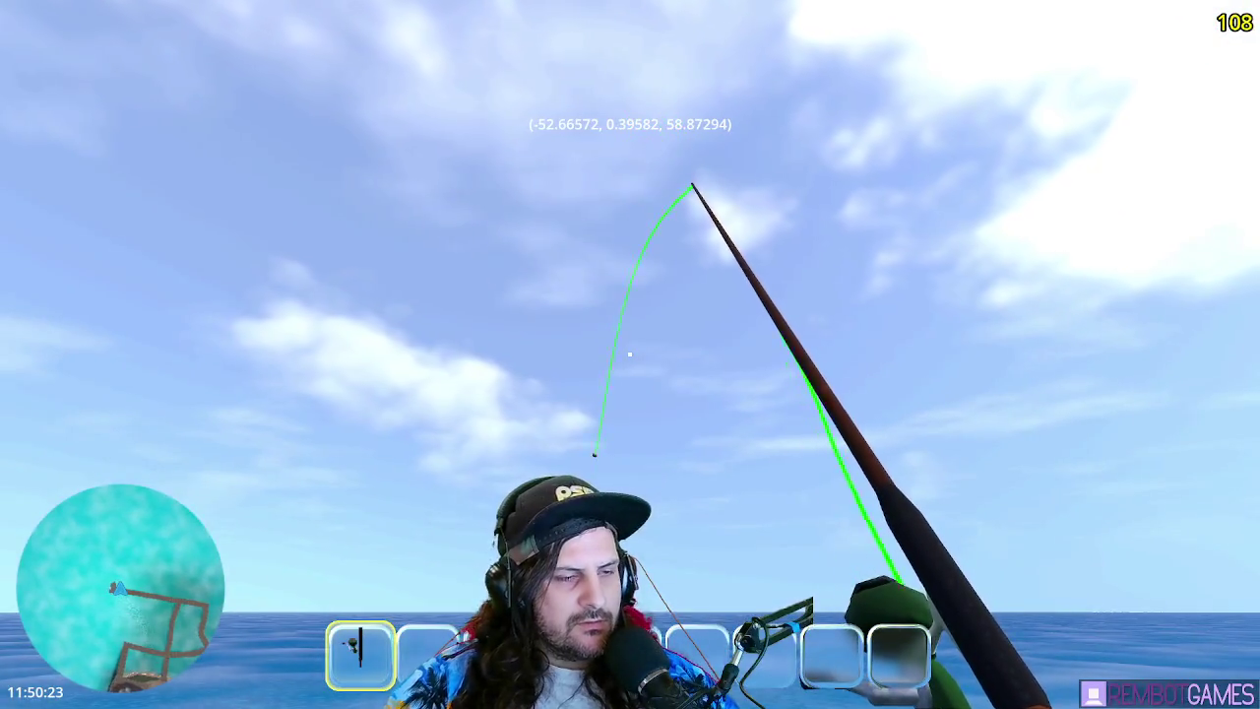
key("F8")
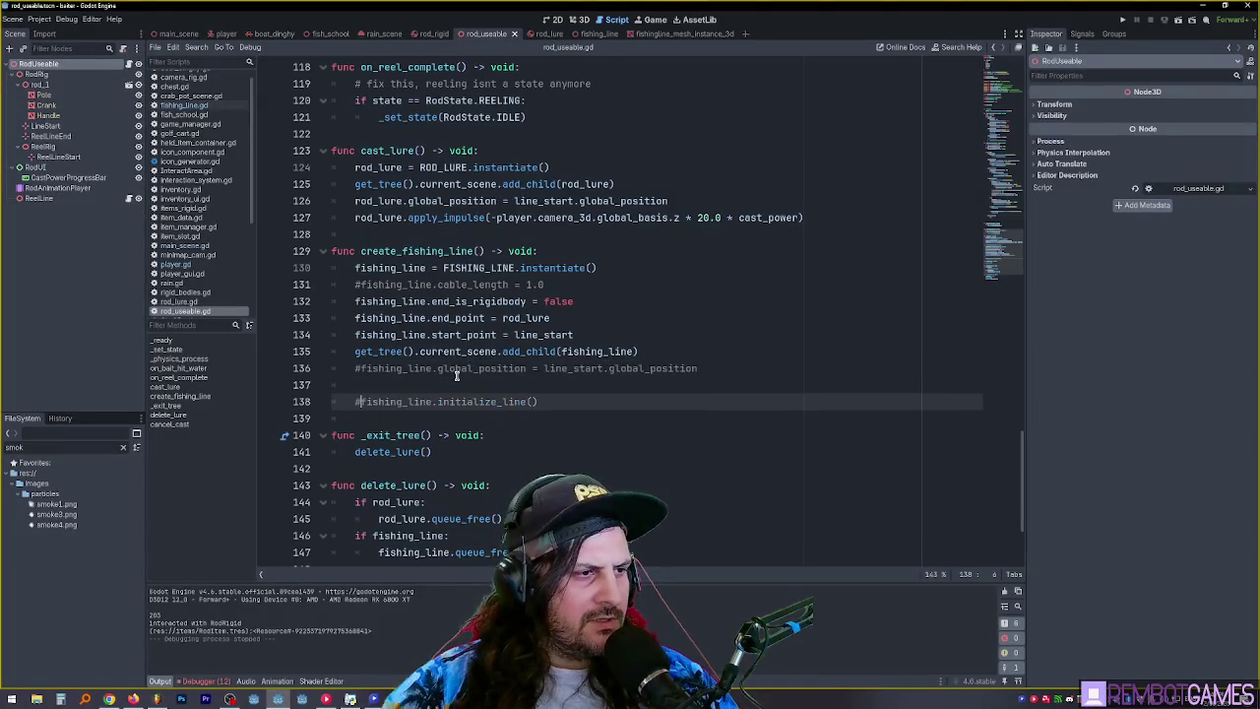
key("F5")
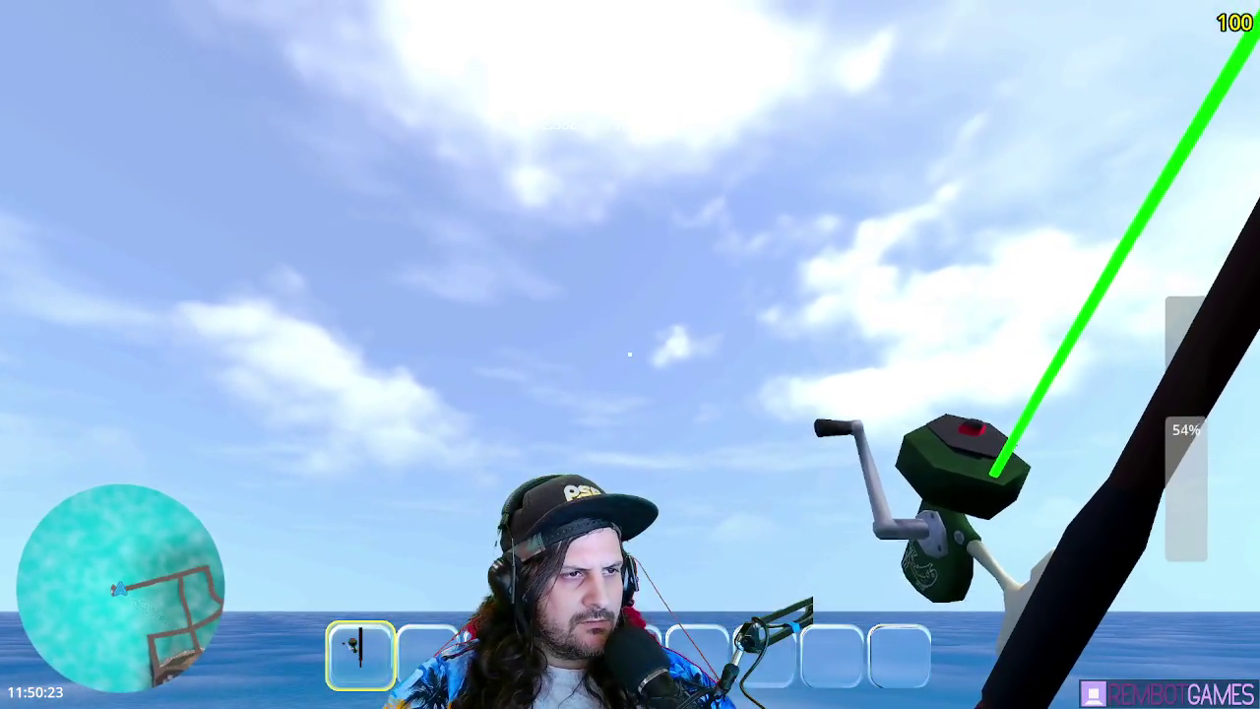
left_click(630, 354)
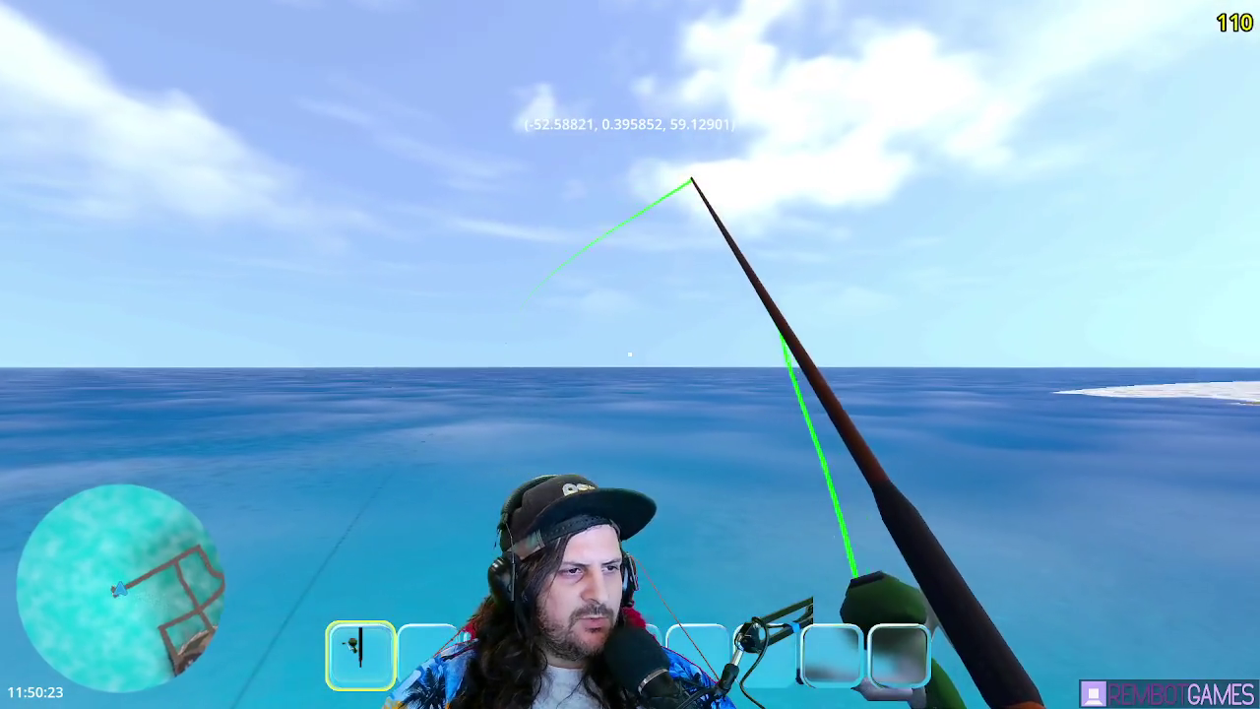
left_click_drag(630, 355, 630, 355)
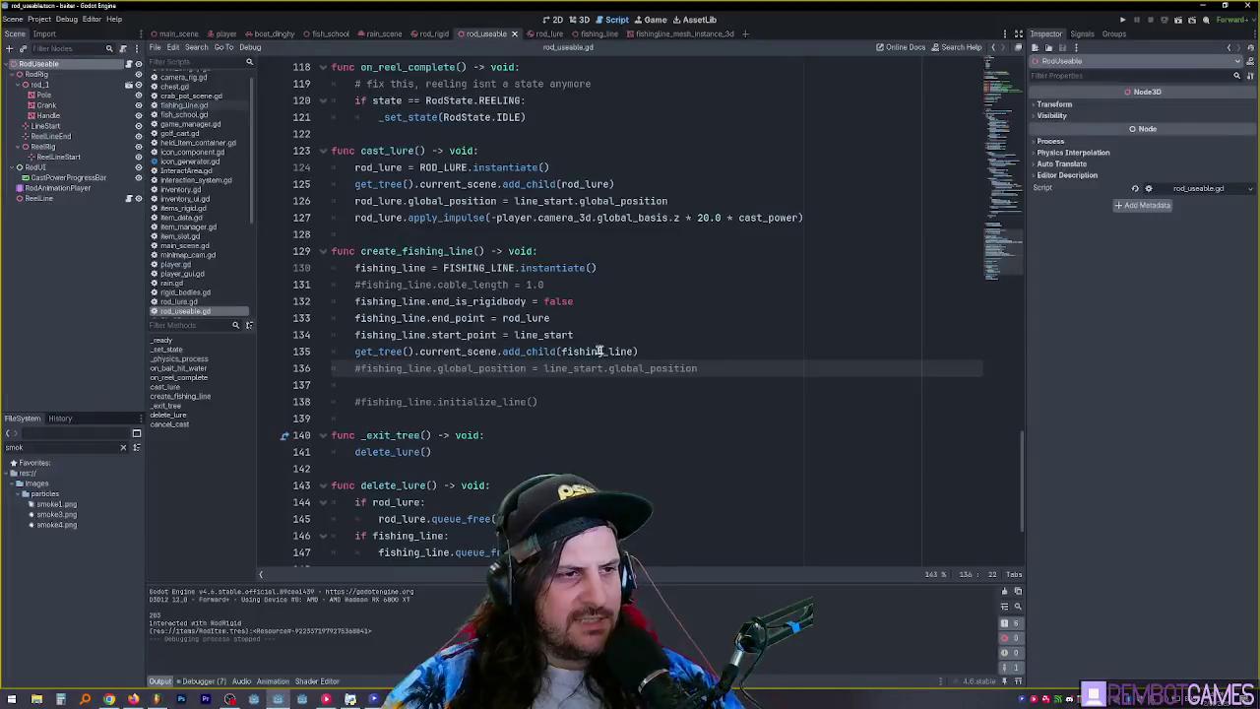
key("F8")
left_click(655, 366)
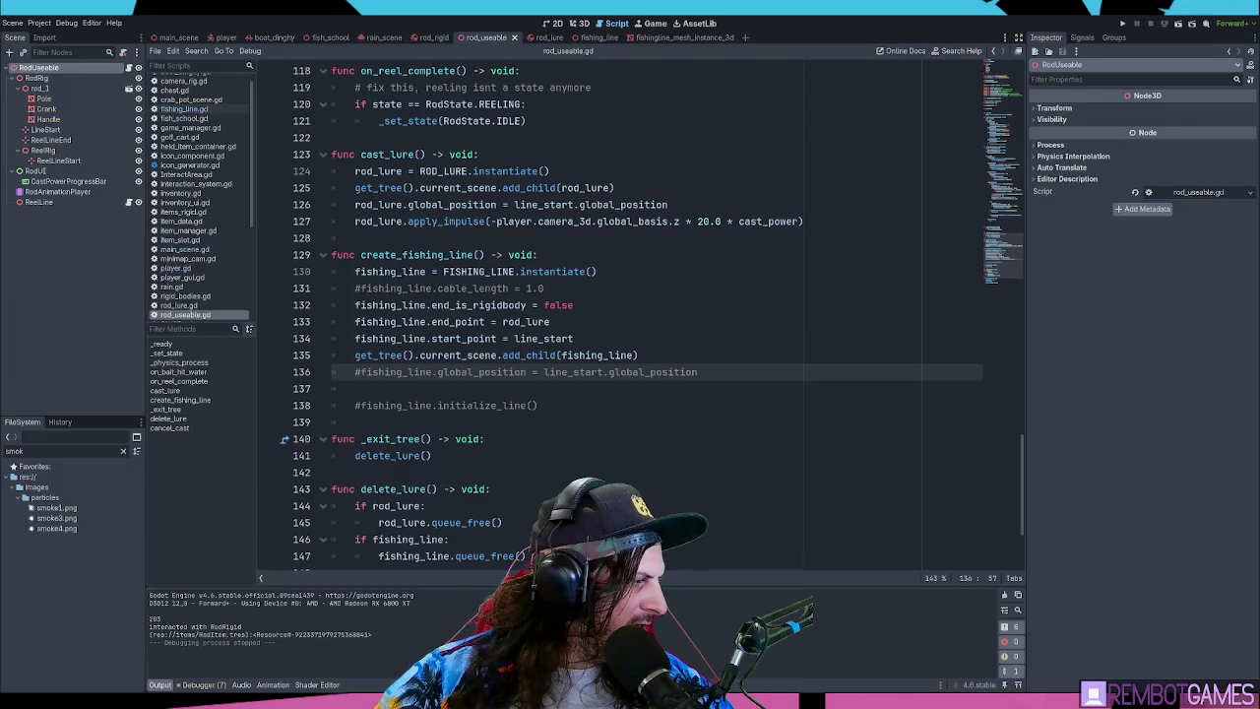
- Review the right-hand expression on lines 135–136 of rod_useable.gd
key("End")
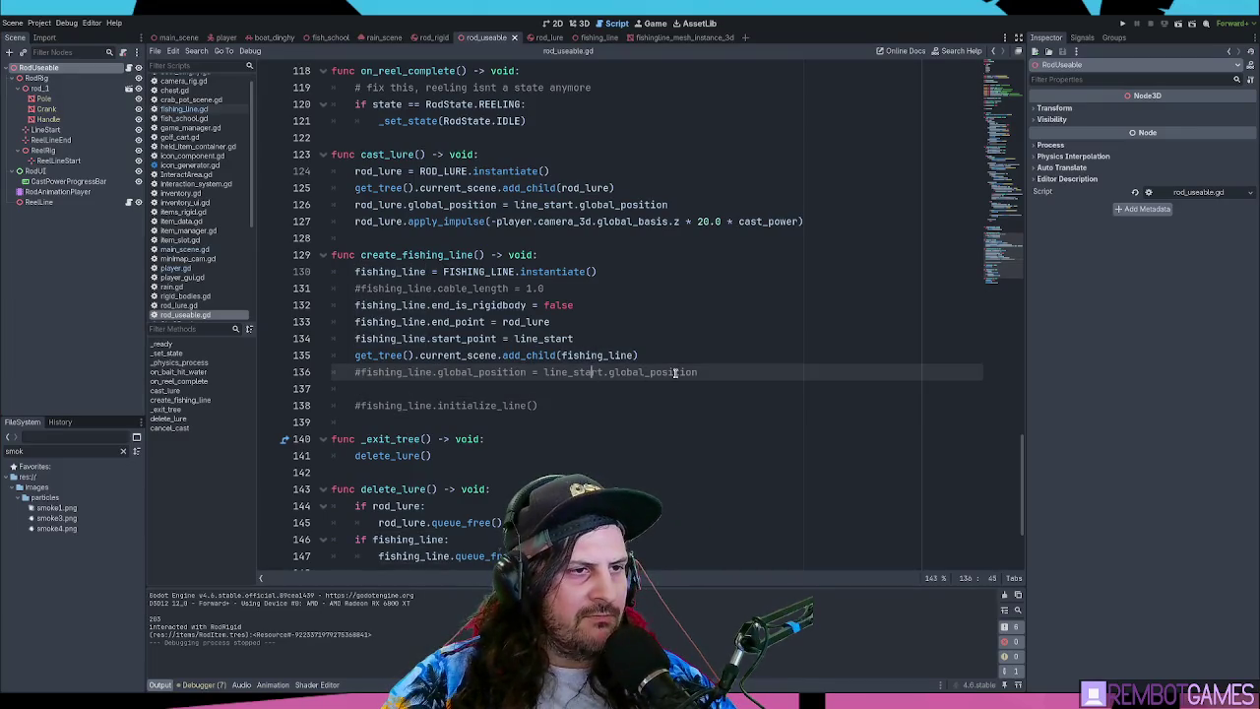
key("shift+ctrl+Left")
key("shift+ctrl+Left")
key("shift+ctrl+Left")
left_click(362, 372, "shift")
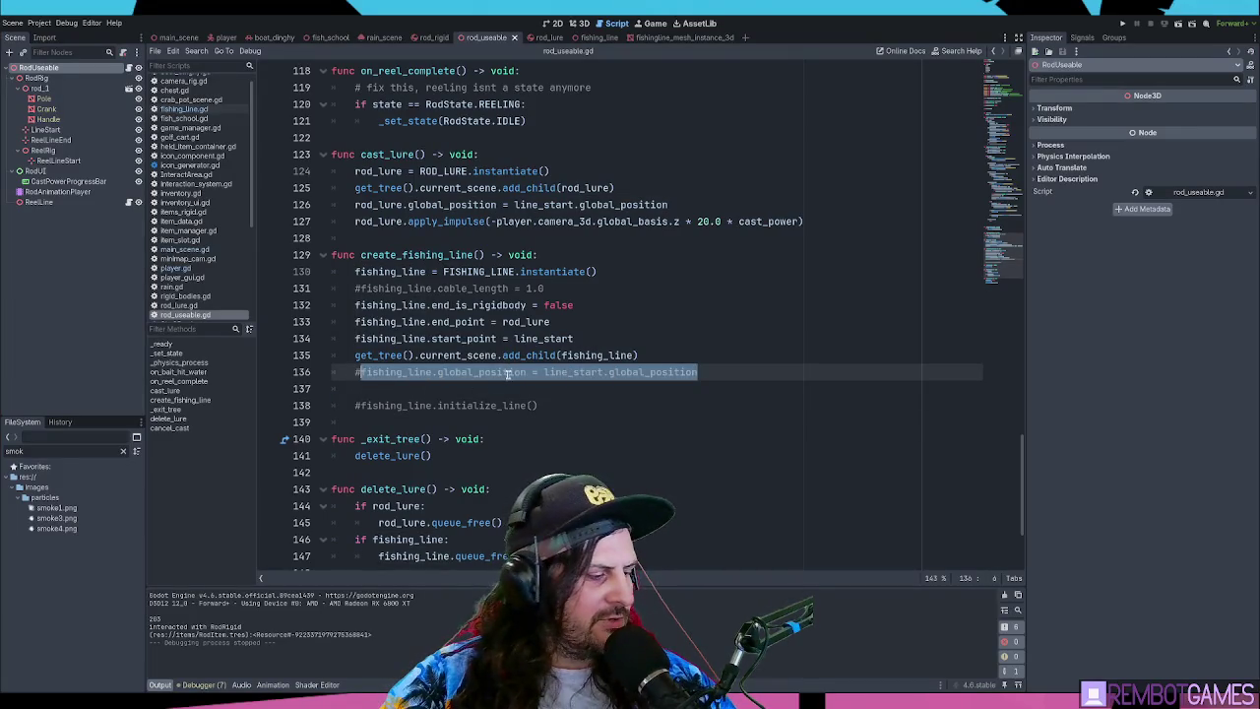
left_click(723, 367)
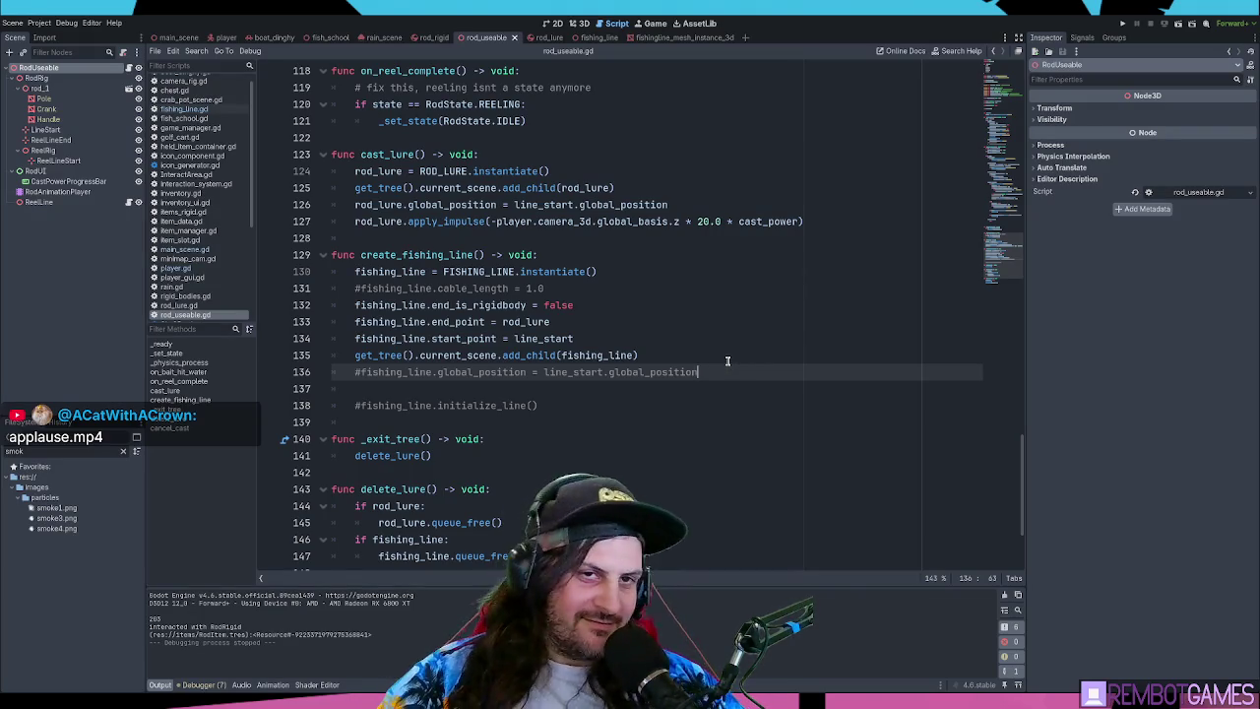
left_click(730, 360)
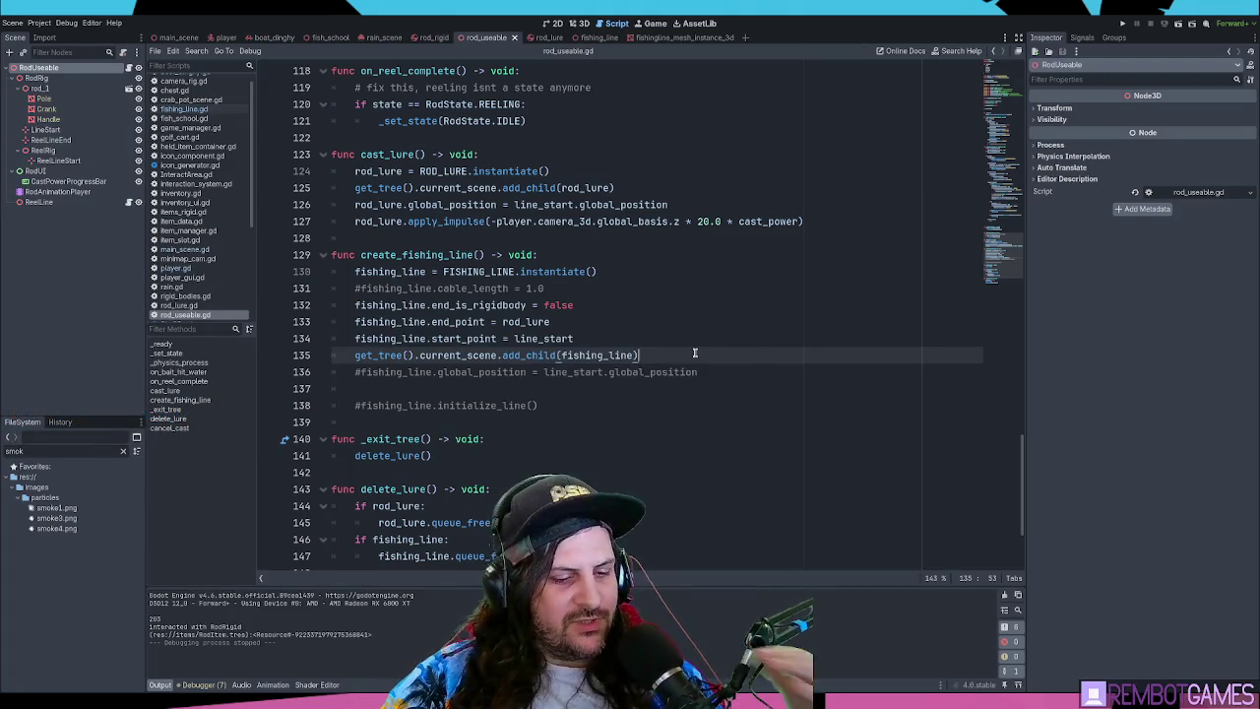
- Run the game to test the fishing line, then stop it and save the script
key("F5")
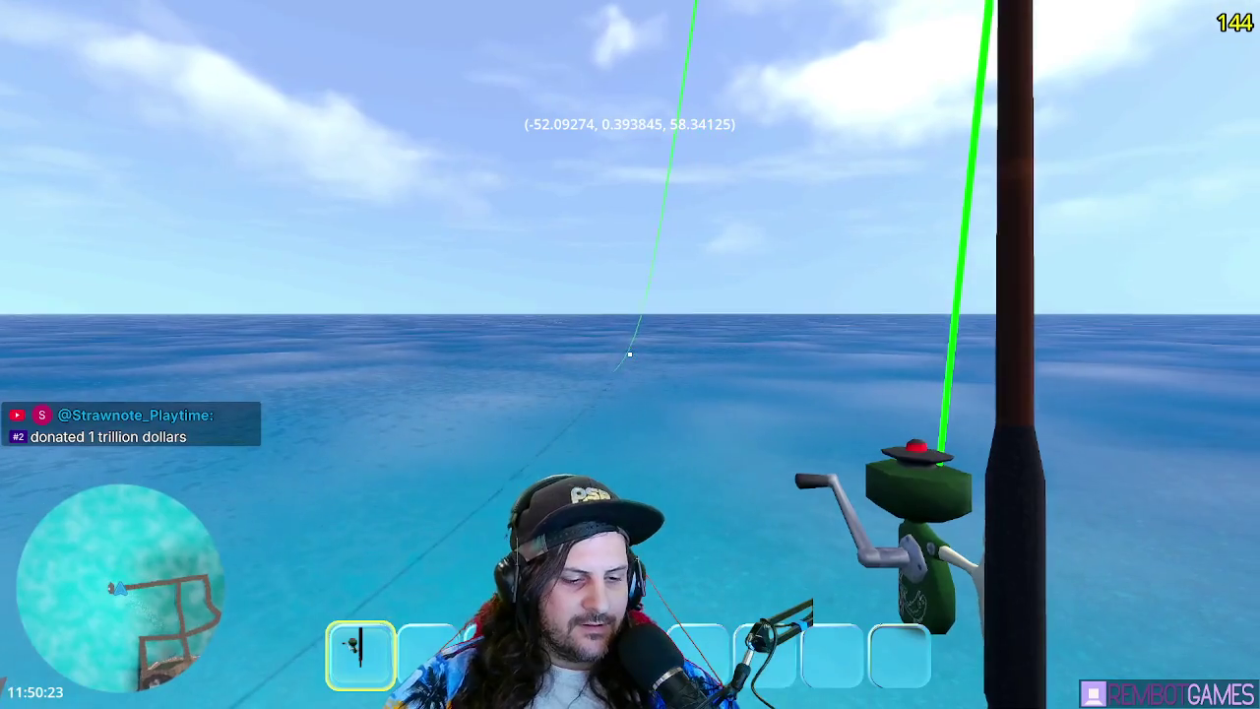
key("F8")
left_click(696, 324)
key("ctrl+s")
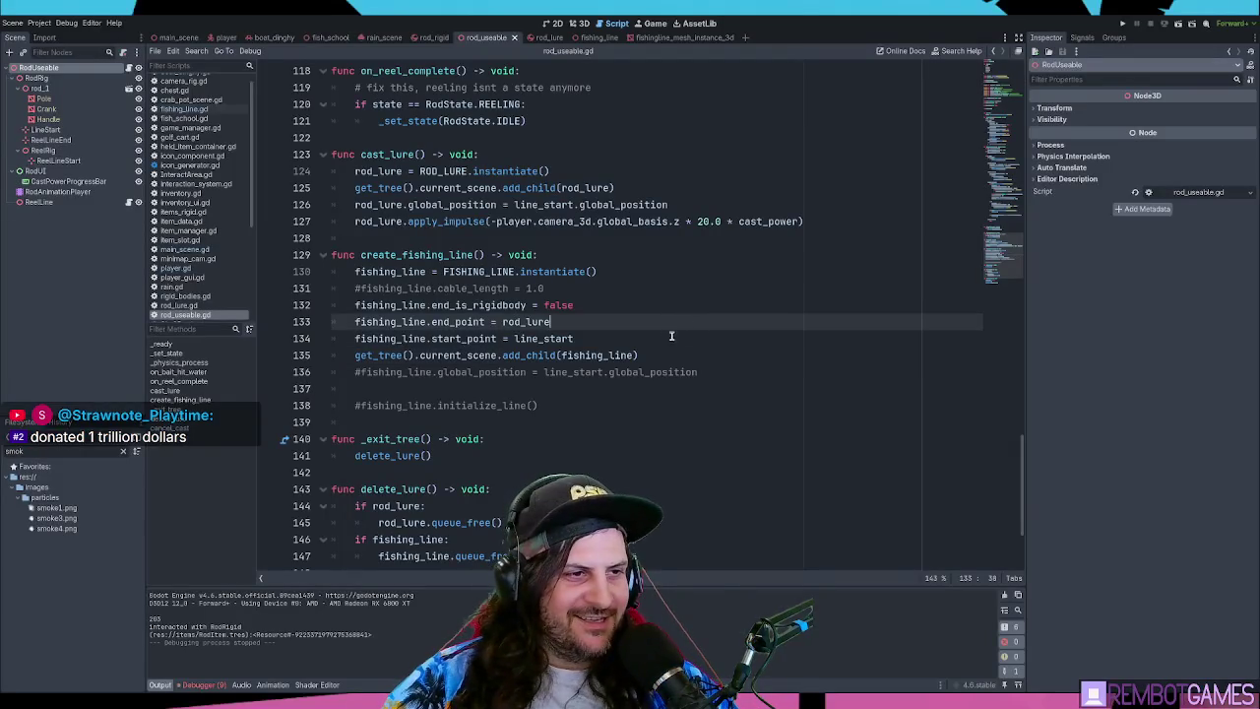
- Point out lines 134 to 136 of rod_useable.gd while explaining the fix
left_click(668, 352)
left_click(669, 337)
left_click(708, 351)
left_click(744, 374)
left_click(739, 360)
left_click(754, 367)
left_click(756, 362)
left_click(757, 371)
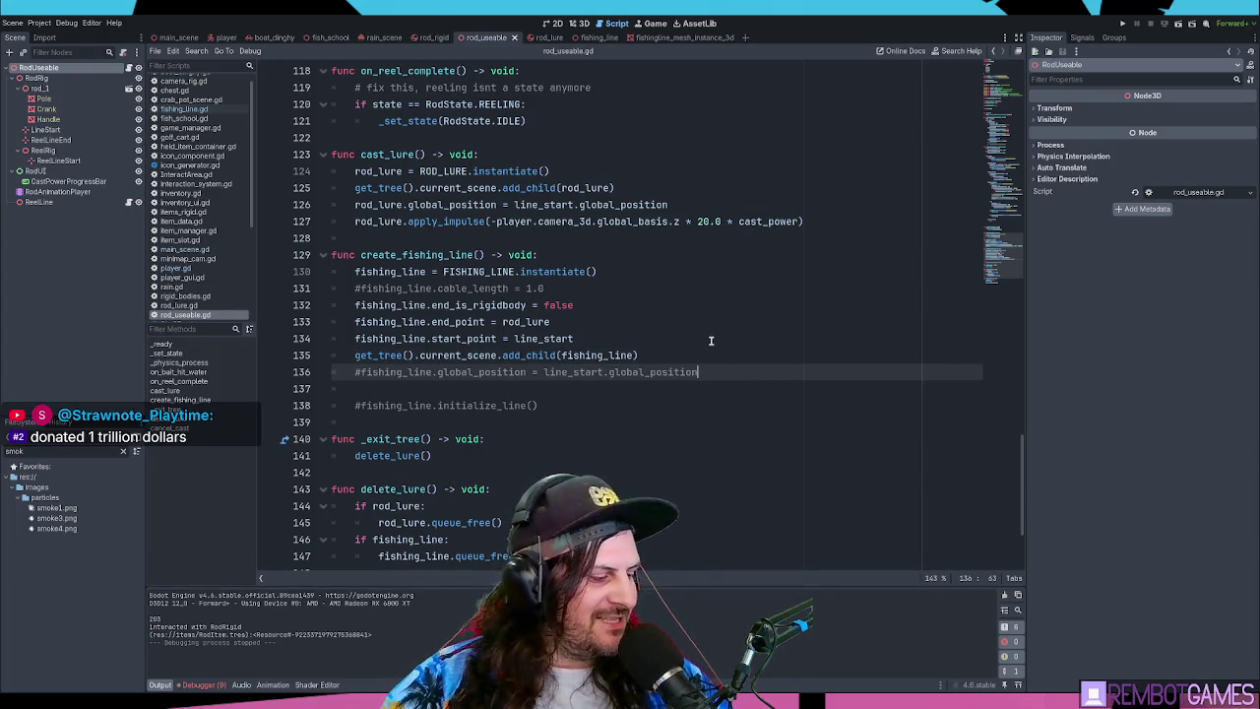
left_click(711, 340)
left_click(724, 365)
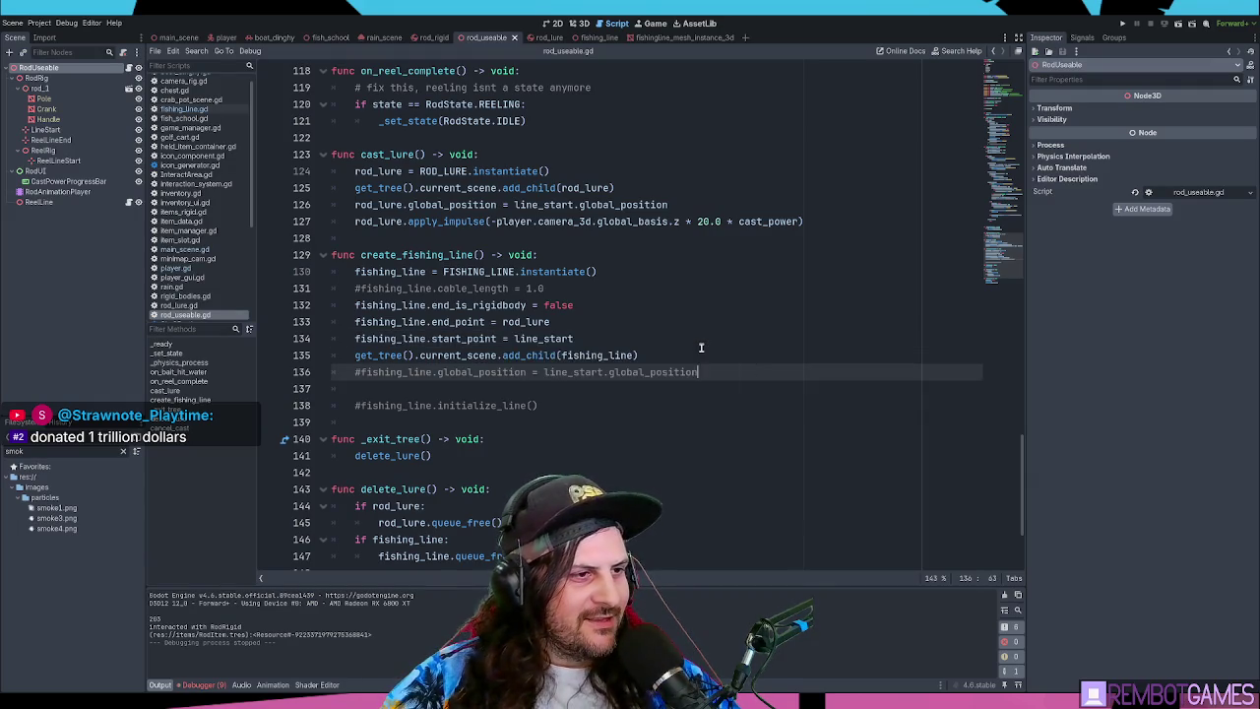
left_click(699, 354)
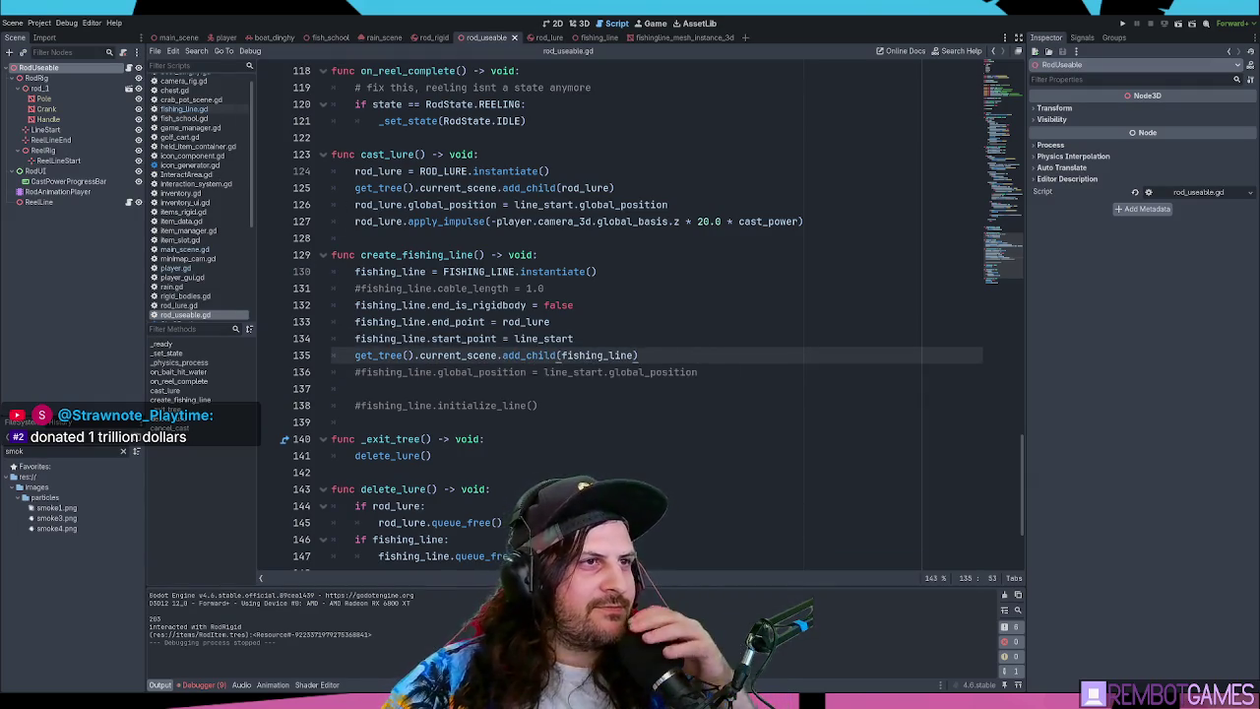
- Comment out the whole initialize_line function in fishing_line.gd and save
left_click(597, 38)
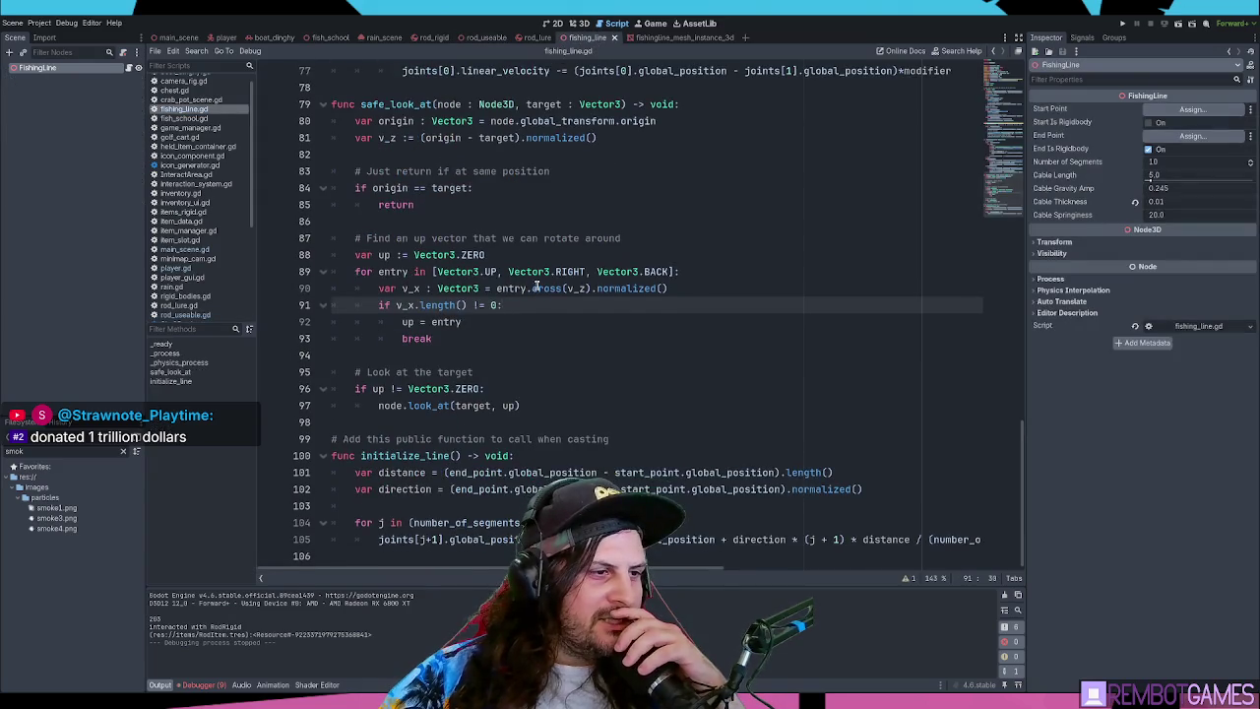
mouse_move(900, 539)
left_mouse_down()
mouse_move(796, 539)
mouse_move(424, 457)
mouse_move(410, 441)
left_mouse_up()
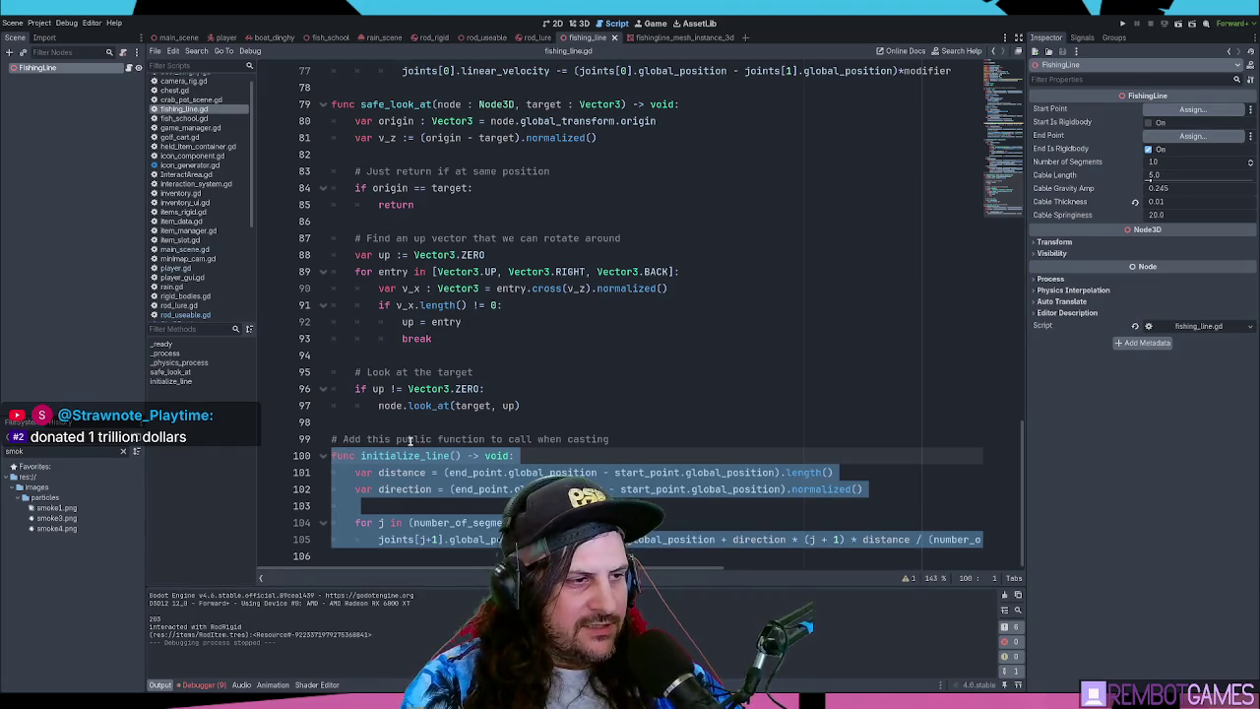
key("ctrl+k")
left_click(519, 439)
key("ctrl+s")
- Back in rod_useable.gd, highlight the fishing_line global_position expression on line 136
key("alt+Left")
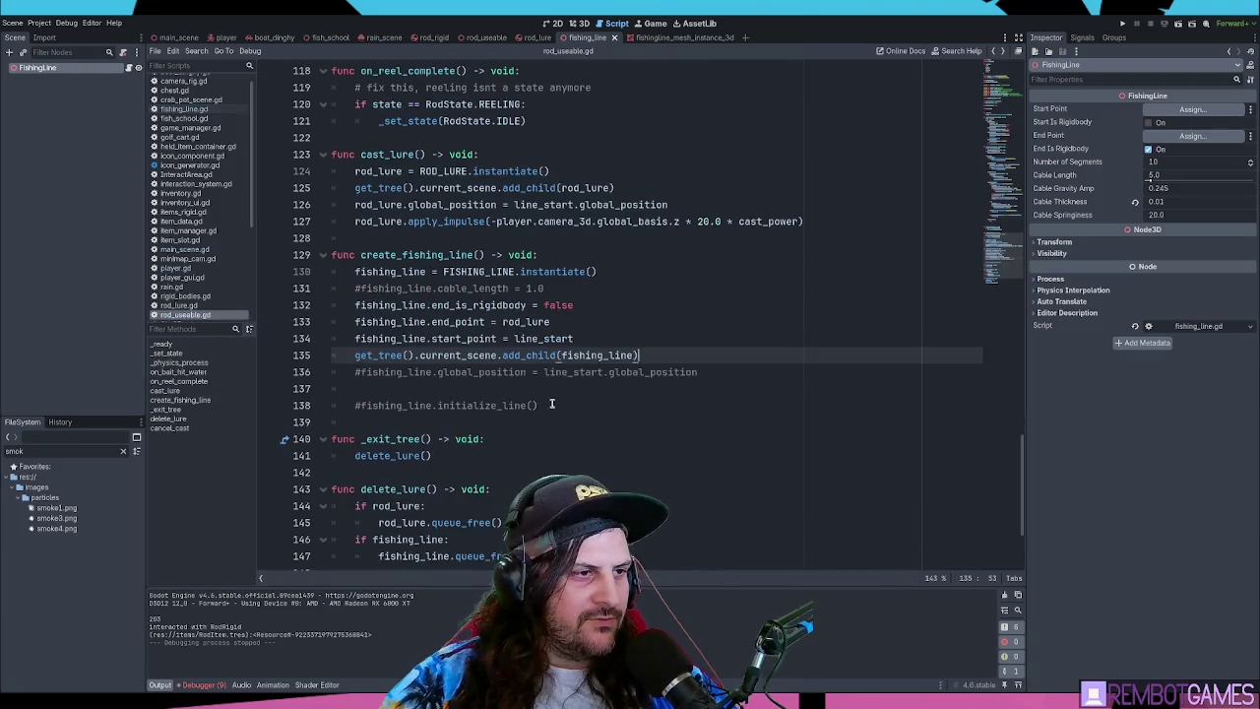
left_click(562, 404)
left_click(572, 387)
double_click(675, 372)
double_click(389, 372)
left_click_drag(388, 372, 618, 372)
key("End")
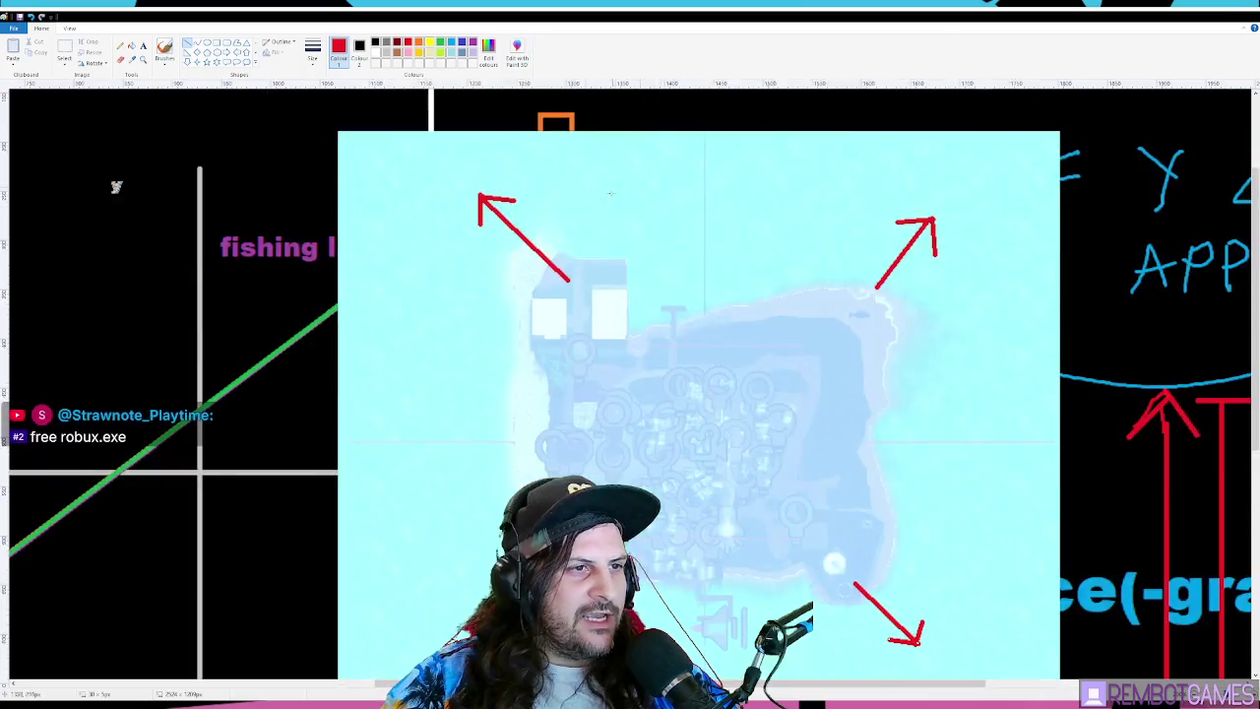
- Draw a black cross over the centre of the island map
left_click(207, 43)
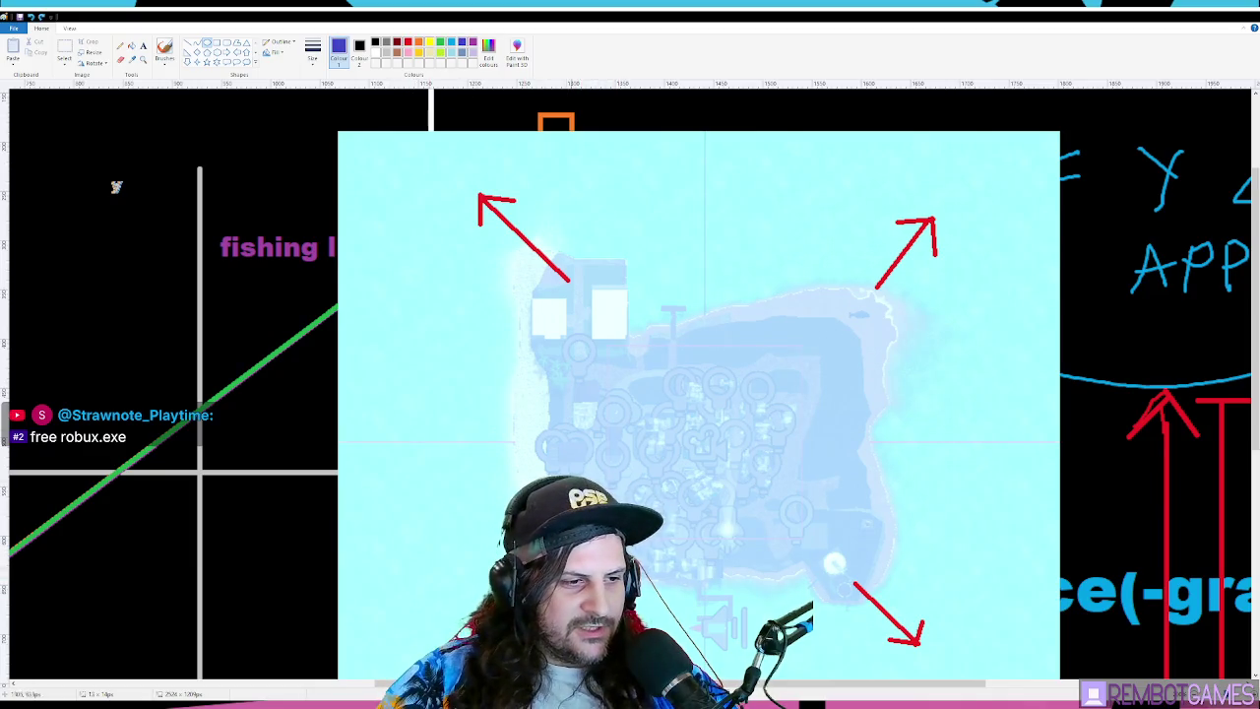
scroll(567, 337, "down", 10)
scroll(567, 338, "up", 3)
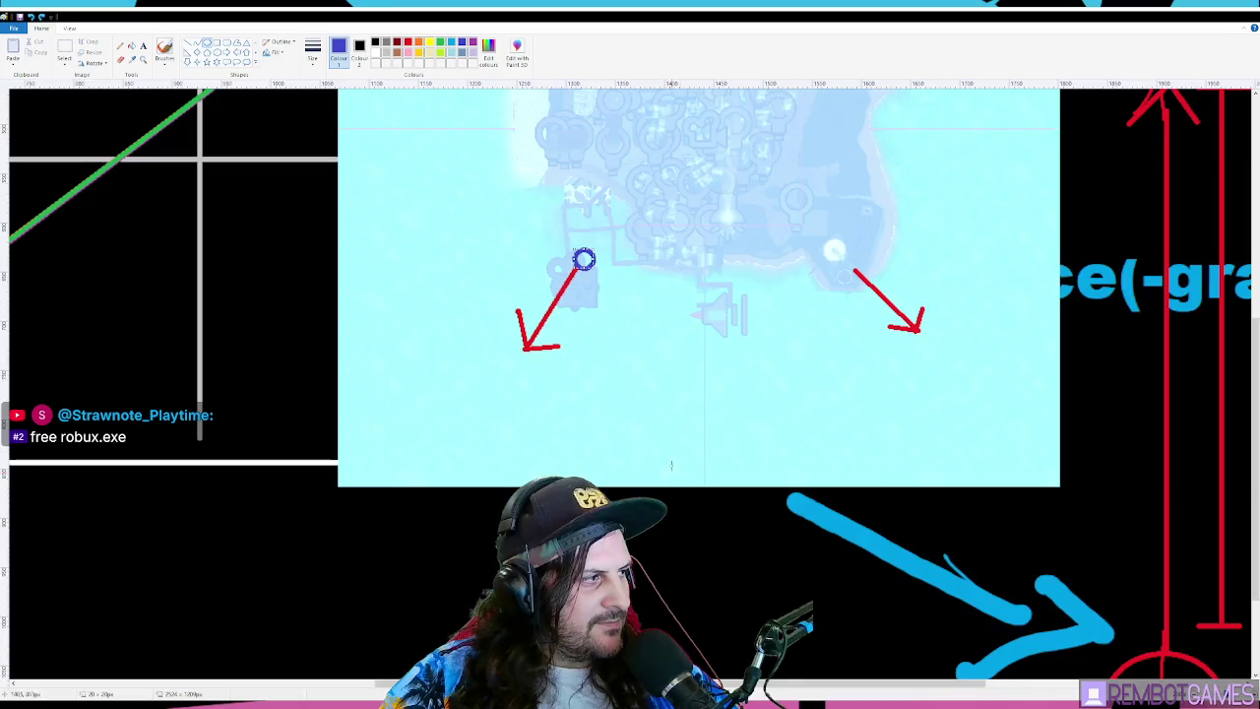
scroll(567, 338, "up", 3)
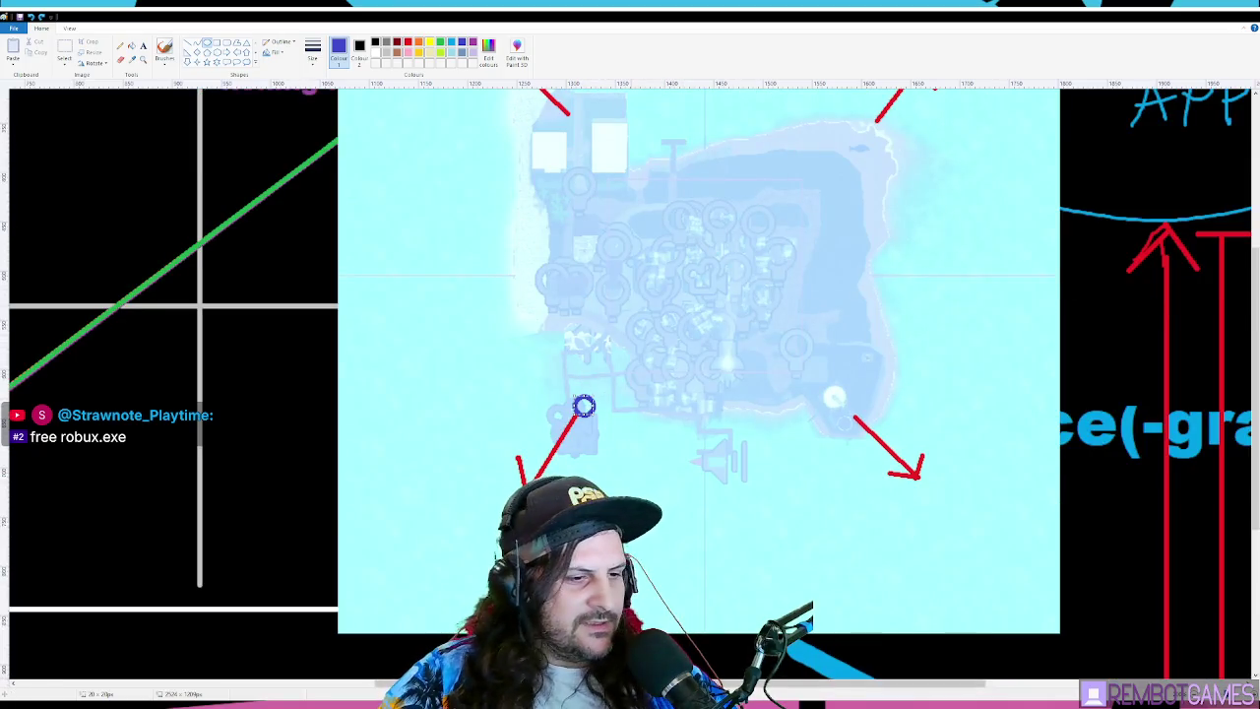
scroll(584, 405, "right", 3)
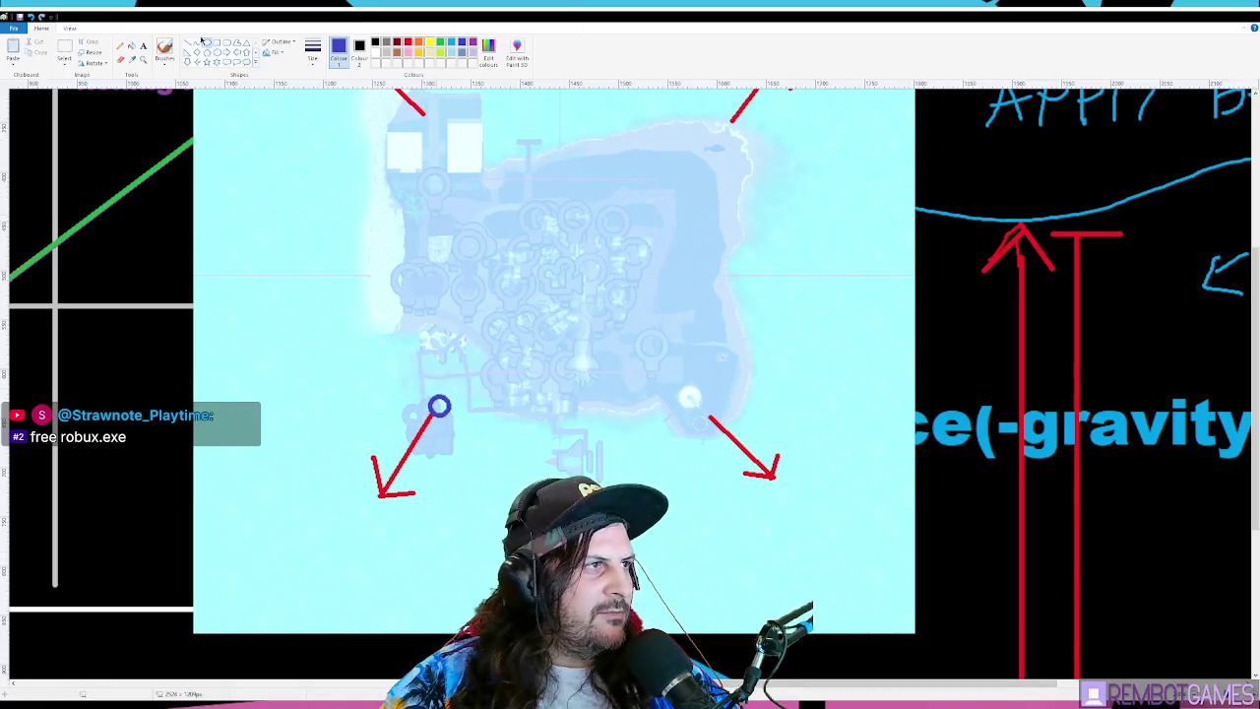
left_click(376, 44)
left_click_drag(555, 209, 554, 337)
left_click_drag(486, 267, 637, 269)
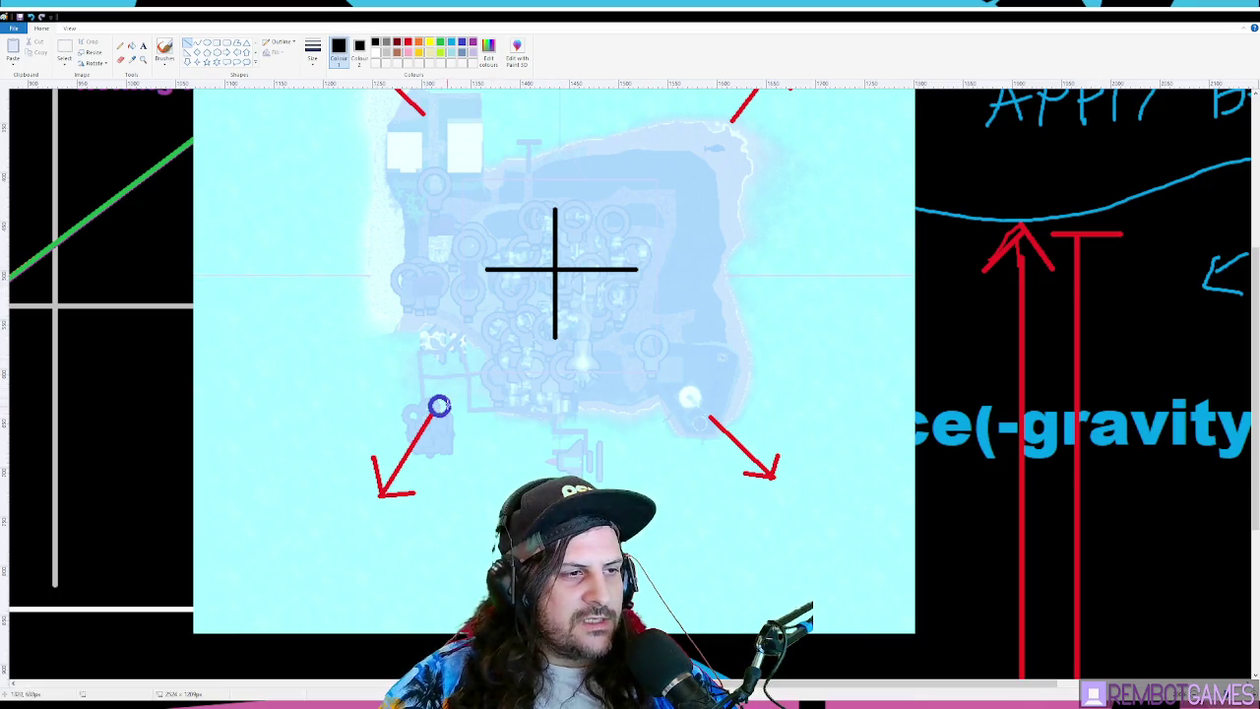
- Add a small turquoise circle at the cross centre and a turquoise line running down-left
left_click(207, 43)
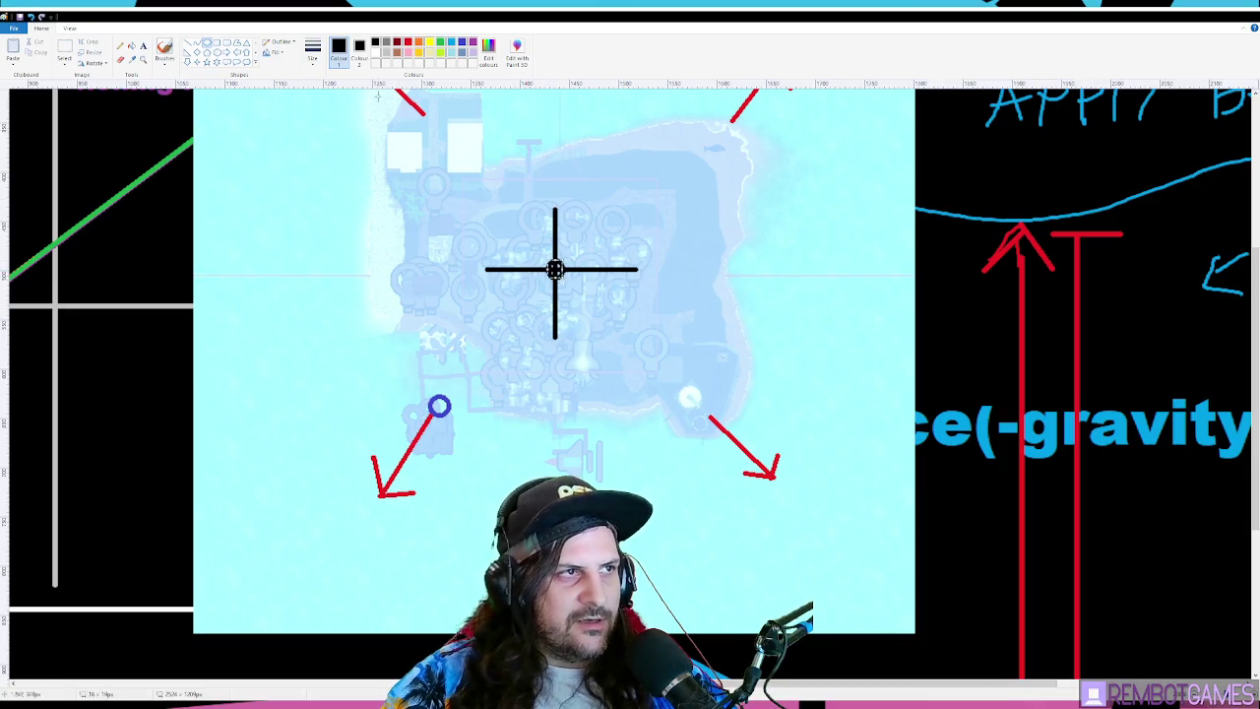
left_click(451, 43)
left_click_drag(550, 262, 567, 283)
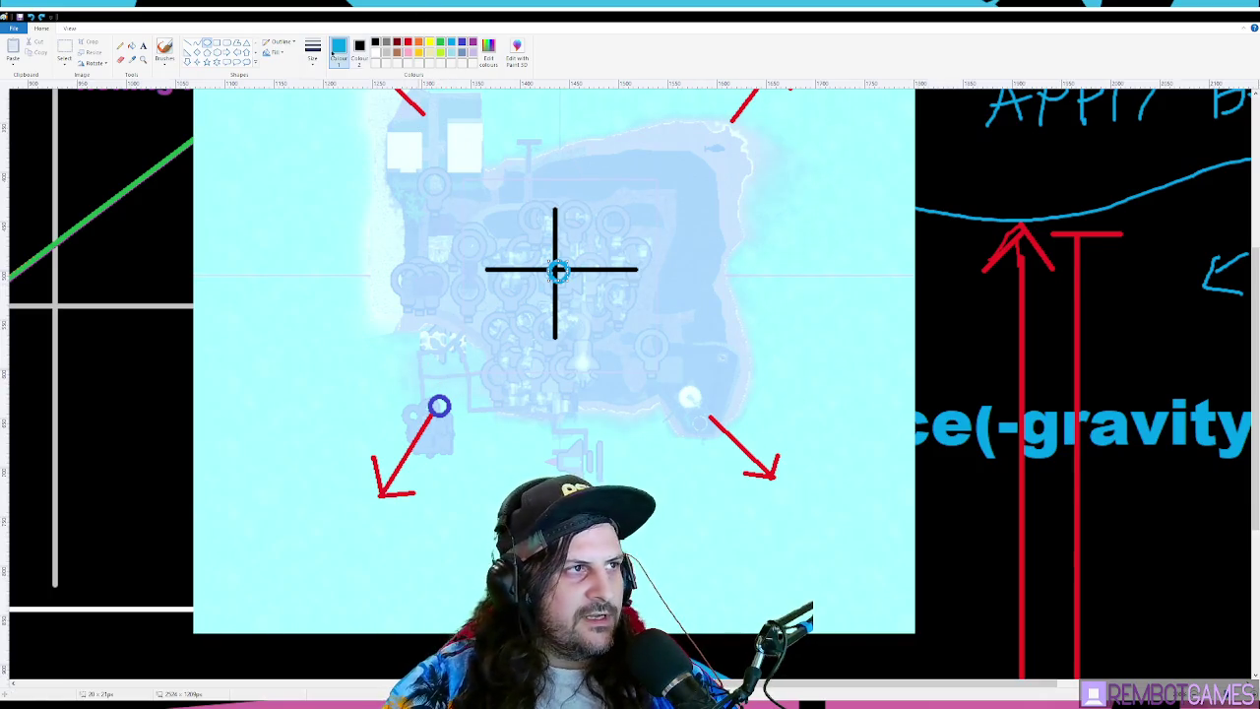
left_click(188, 43)
mouse_move(557, 272)
left_mouse_down()
mouse_move(461, 383)
mouse_move(455, 362)
mouse_move(489, 378)
left_mouse_up()
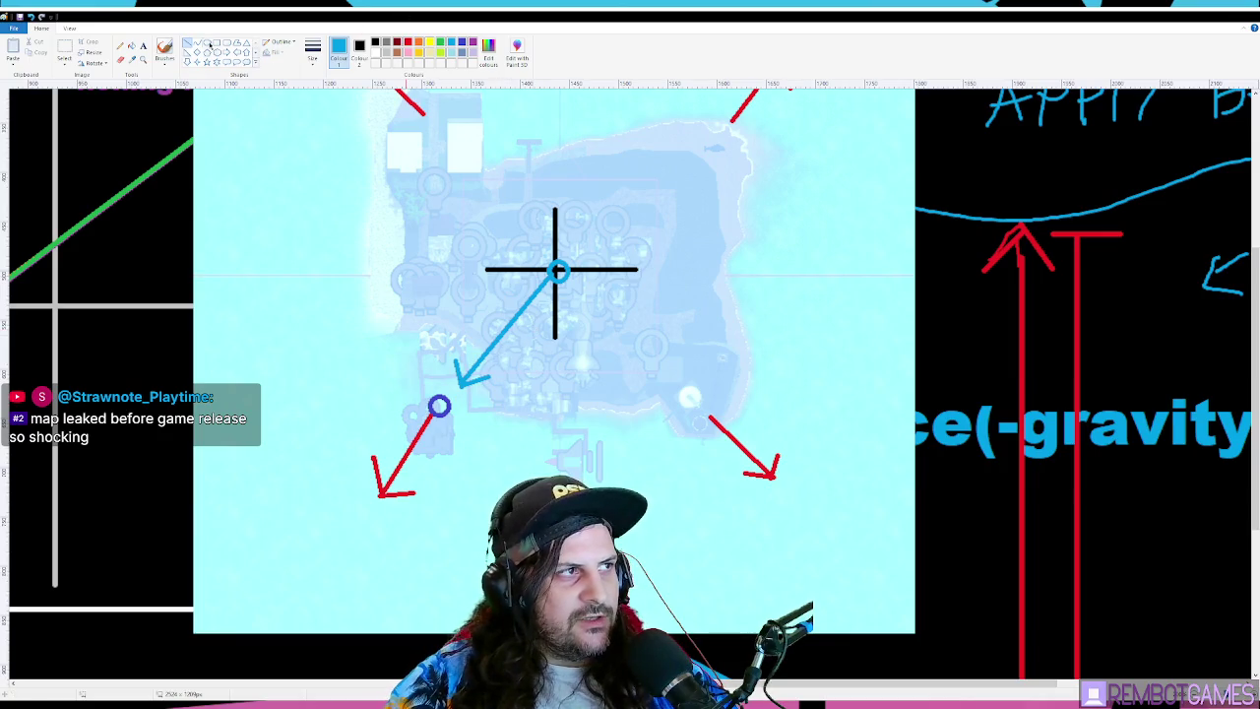
- Start a text box on the island map, then dismiss it empty
left_click(142, 46)
left_click(484, 302)
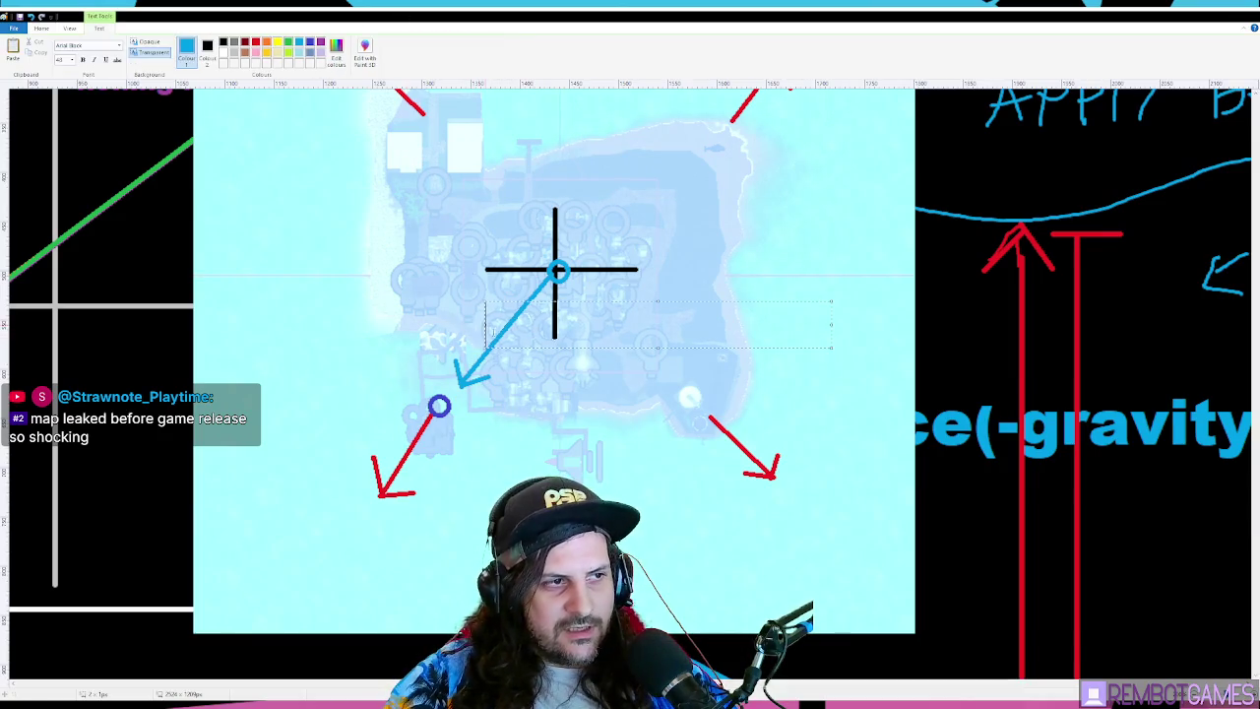
left_click(473, 349)
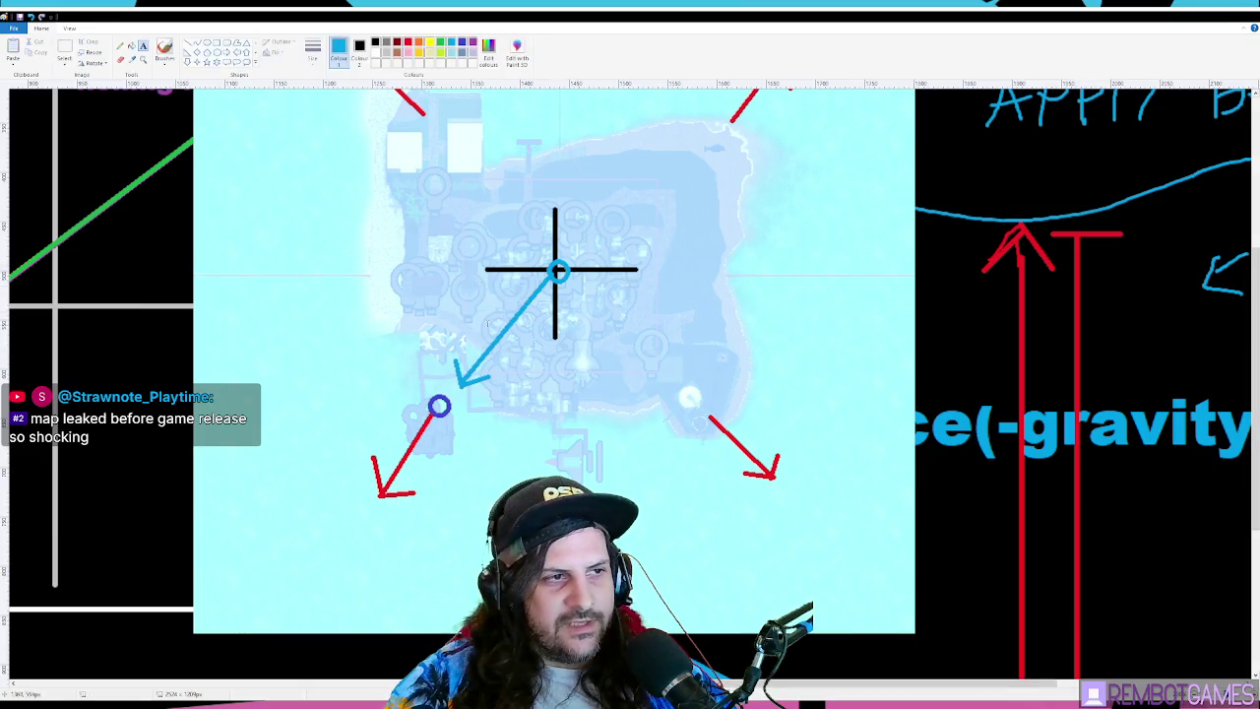
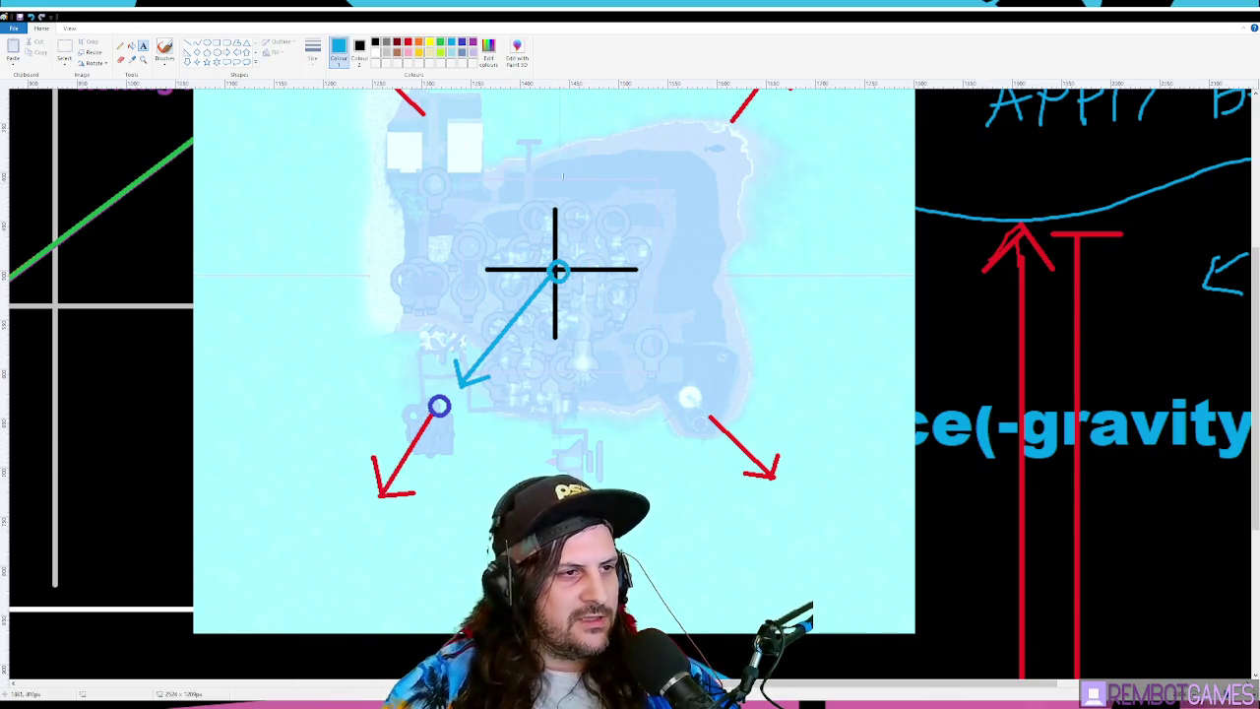
- Put the Paint diagram away and return to rod_useable.gd near line 136
scroll(554, 393, "up", 3)
scroll(604, 418, "down", 3)
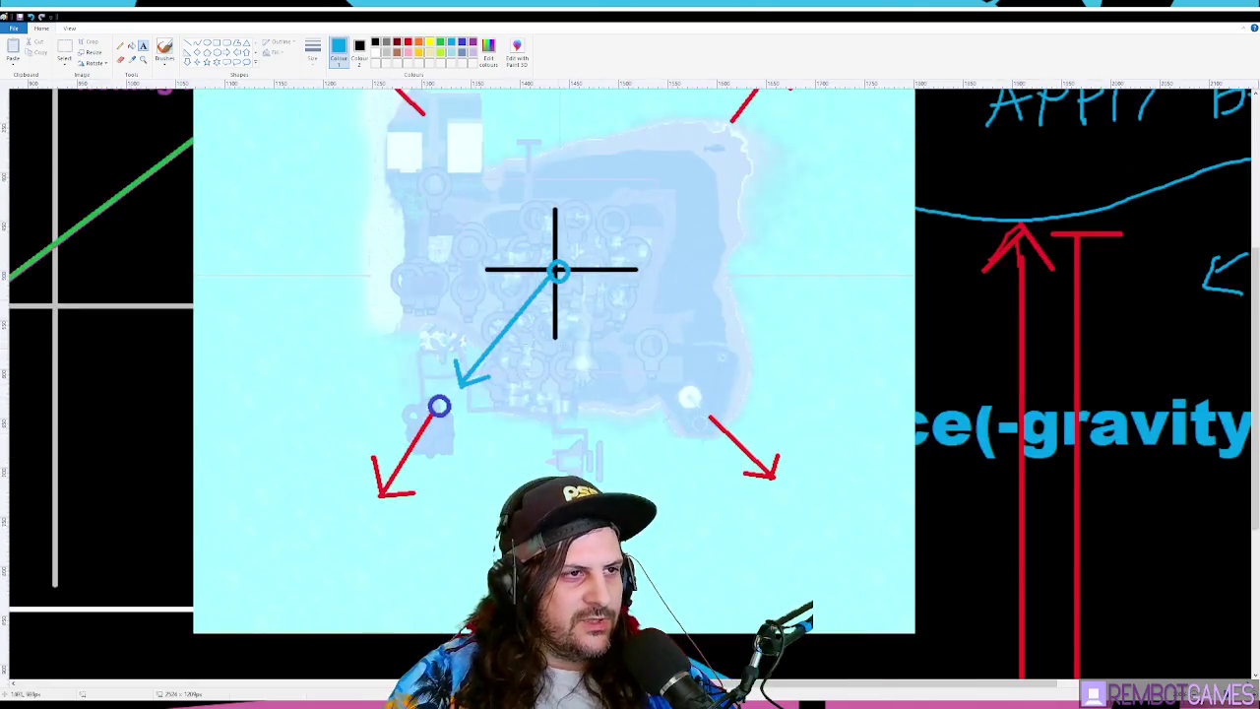
left_click(1208, 17)
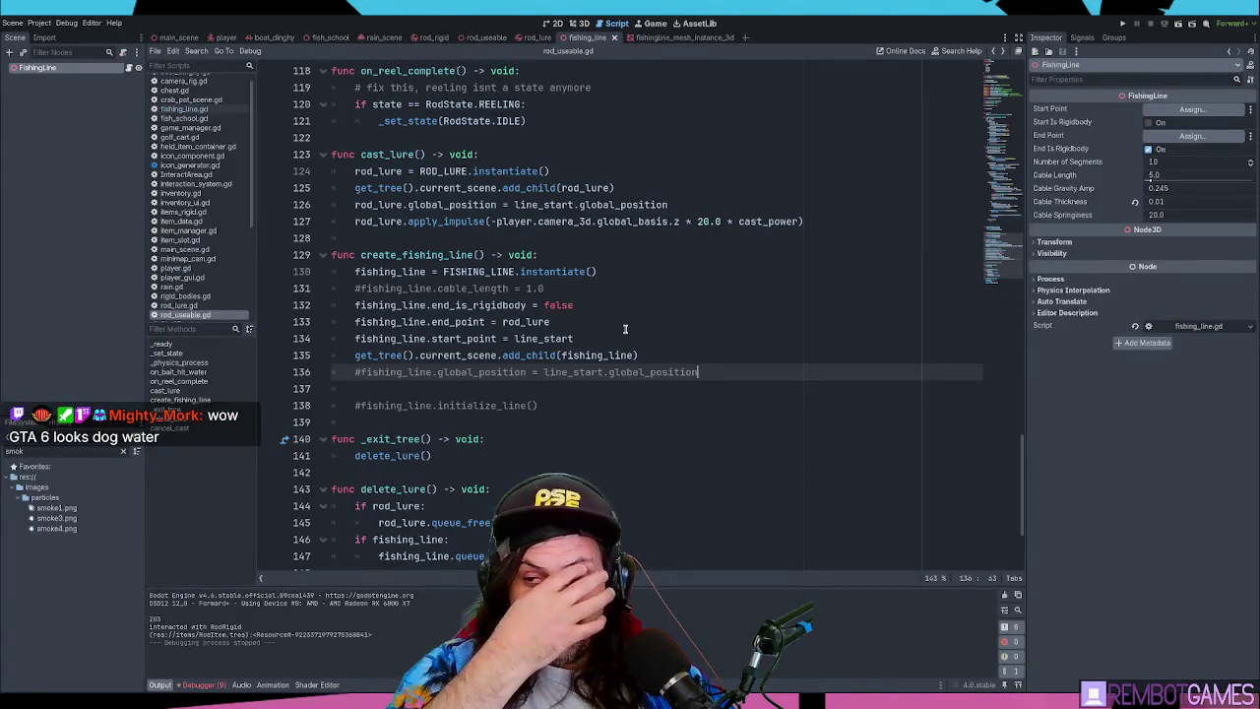
left_click(642, 311)
left_click(673, 339)
left_click(748, 372)
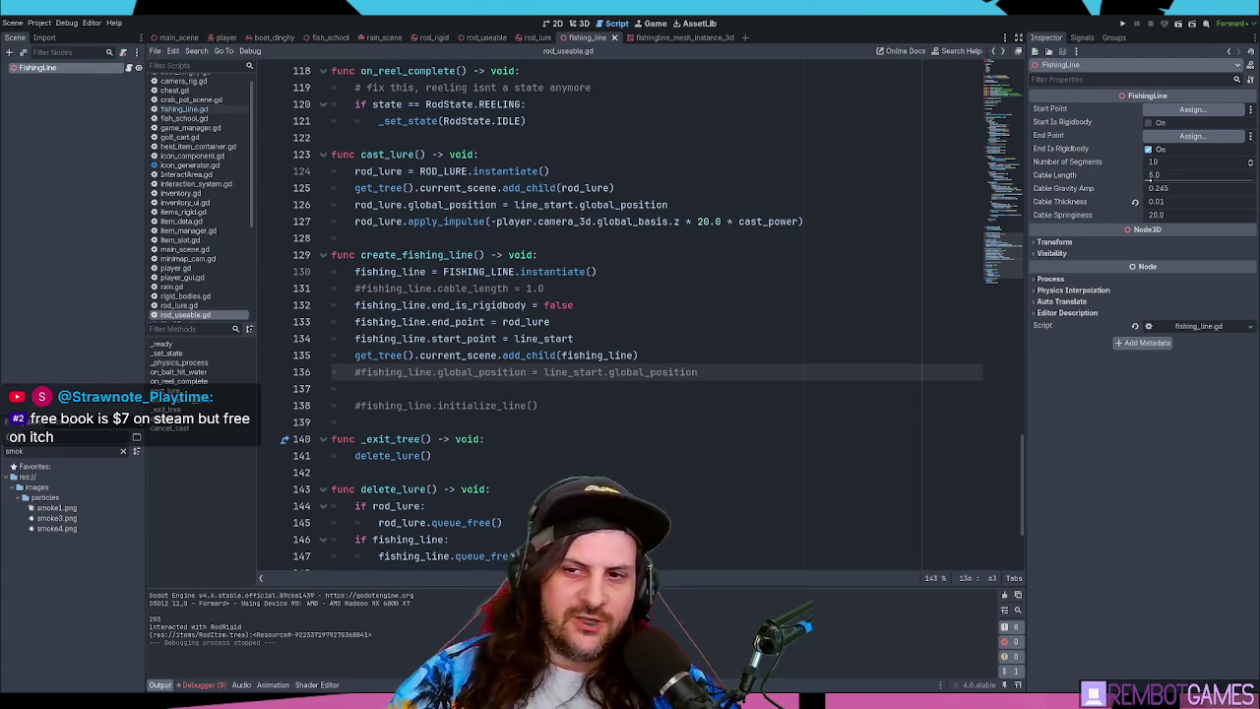
- Delete empty line 137 and add a blank line above the commented global_position call
left_click(624, 336)
left_click(740, 378)
left_click(744, 388)
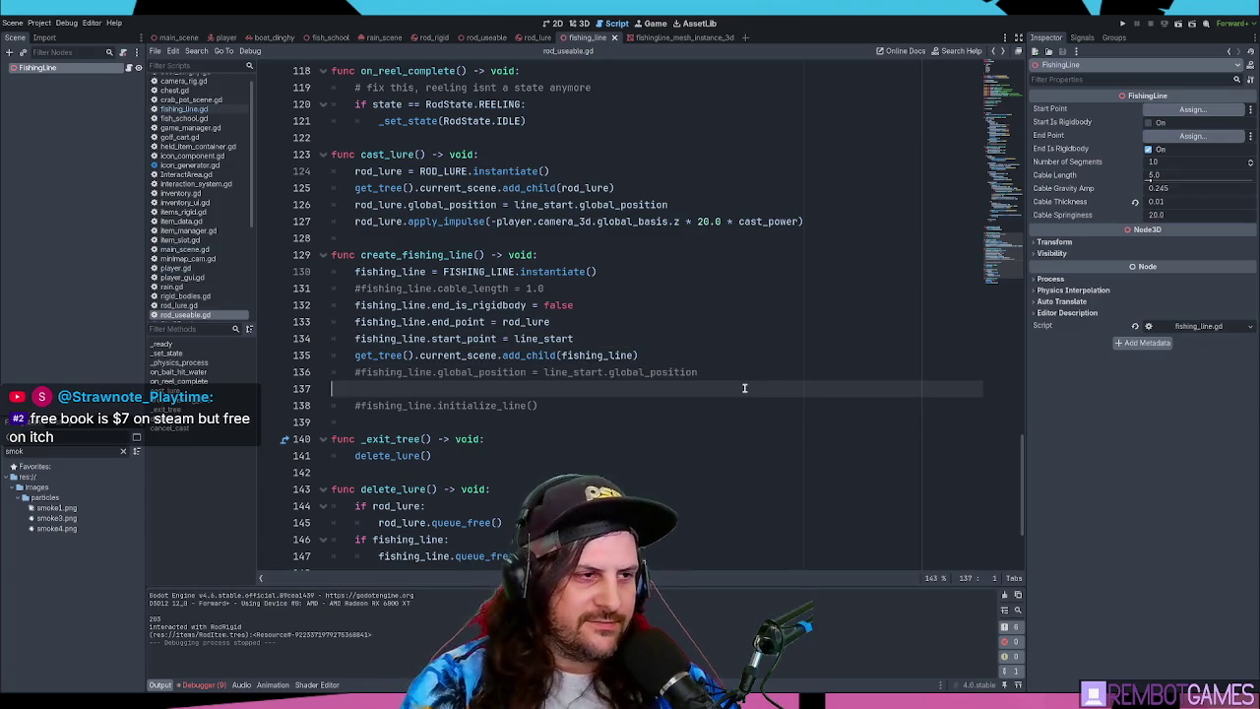
key("BackSpace")
key("Return")
key("Up")
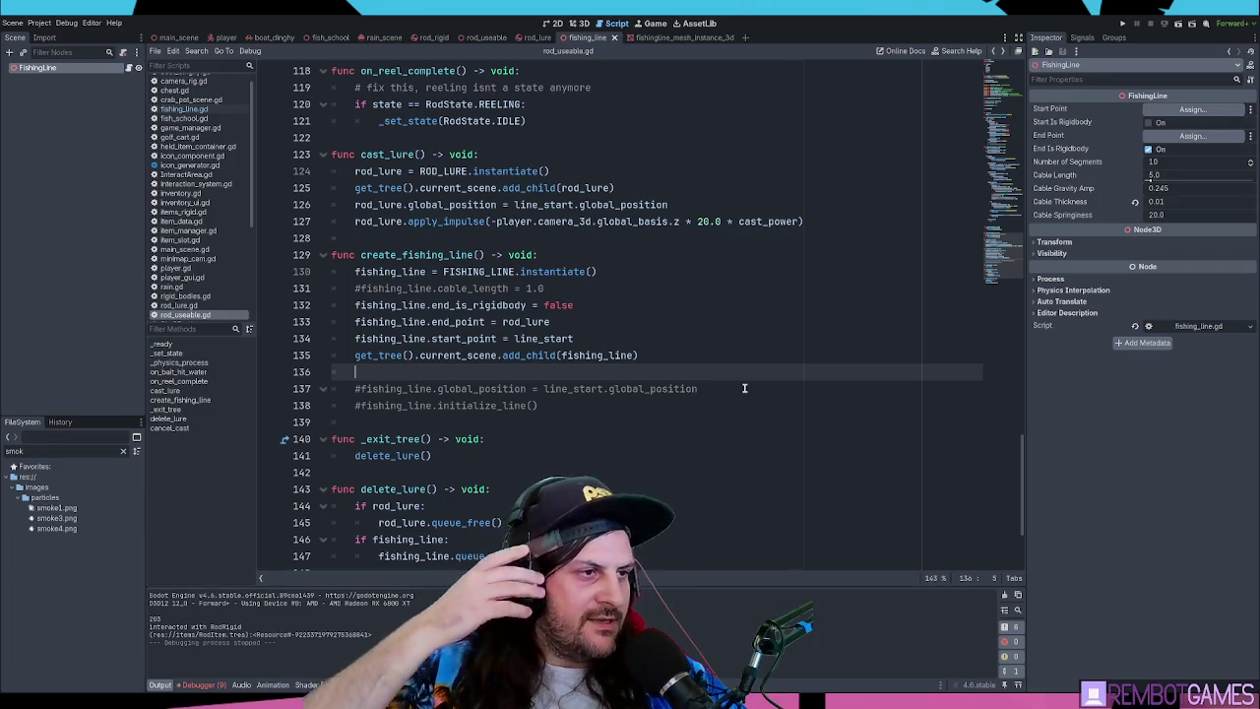
- Review the cable_length and end_is_rigidbody lines 131–132 of create_fishing_line
left_click(586, 291)
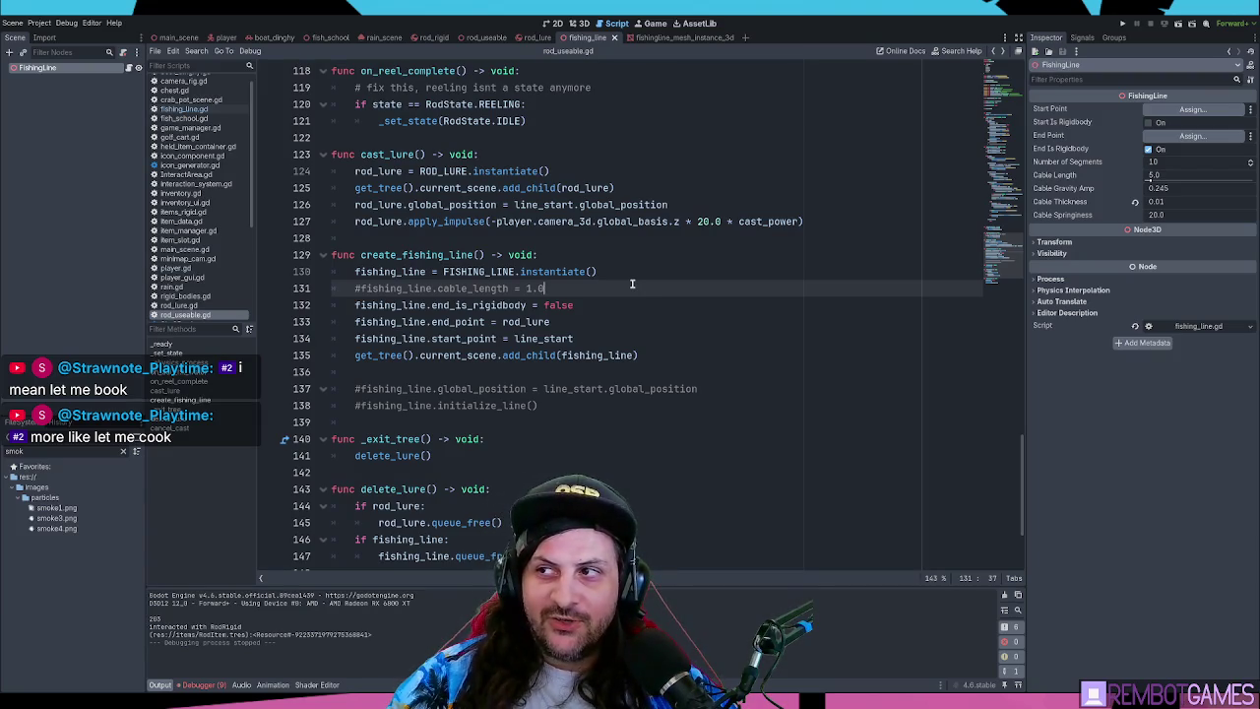
left_click(642, 309)
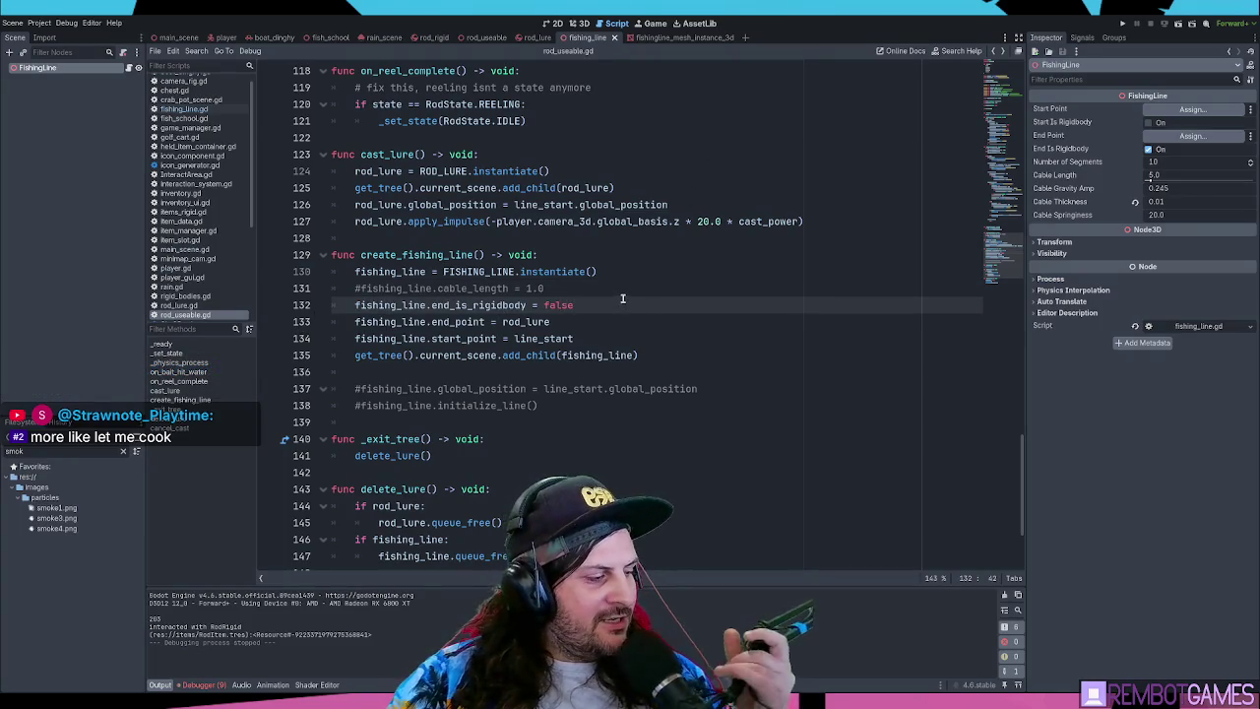
key("Up")
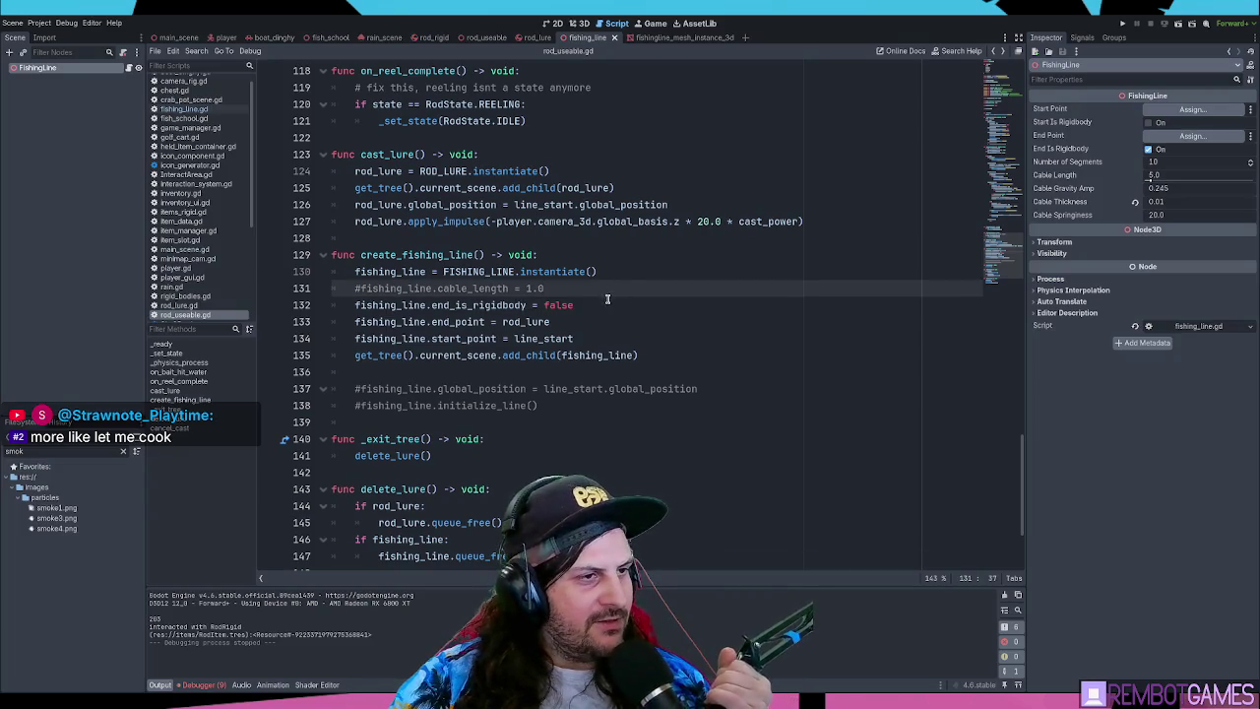
key("Down")
key("Up")
key("Down")
key("Up")
key("Down")
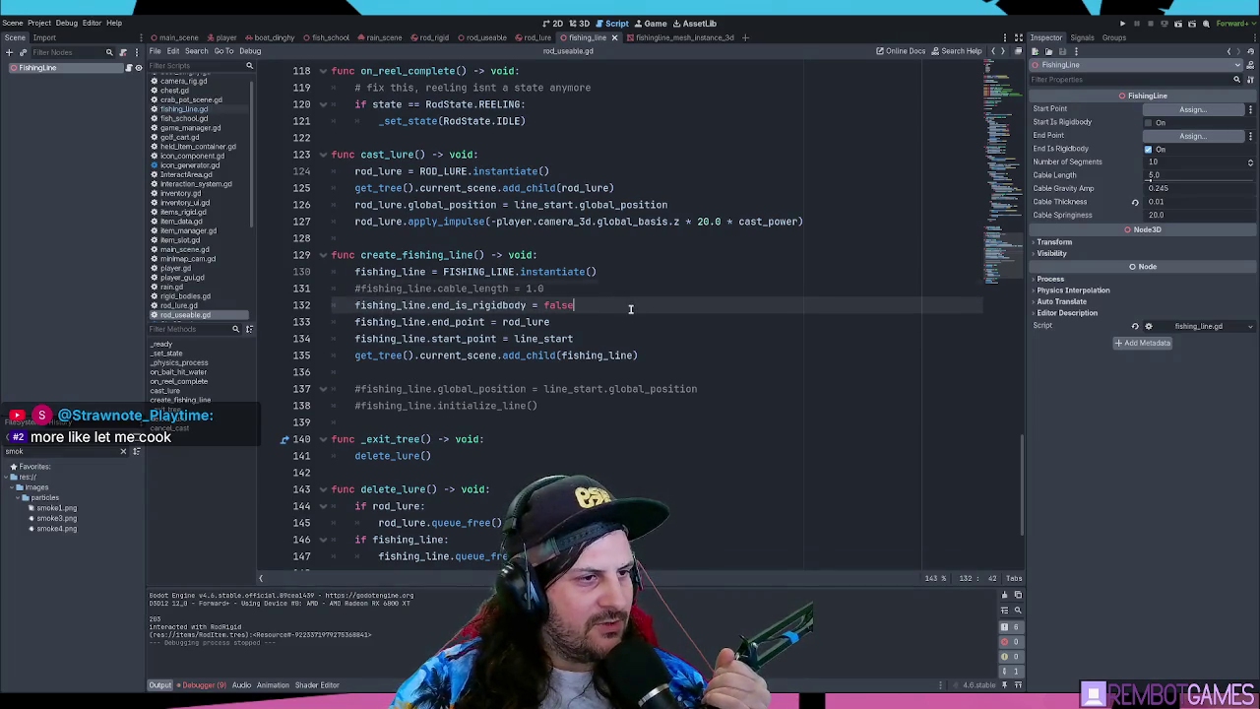
scroll(689, 315, "down", 1)
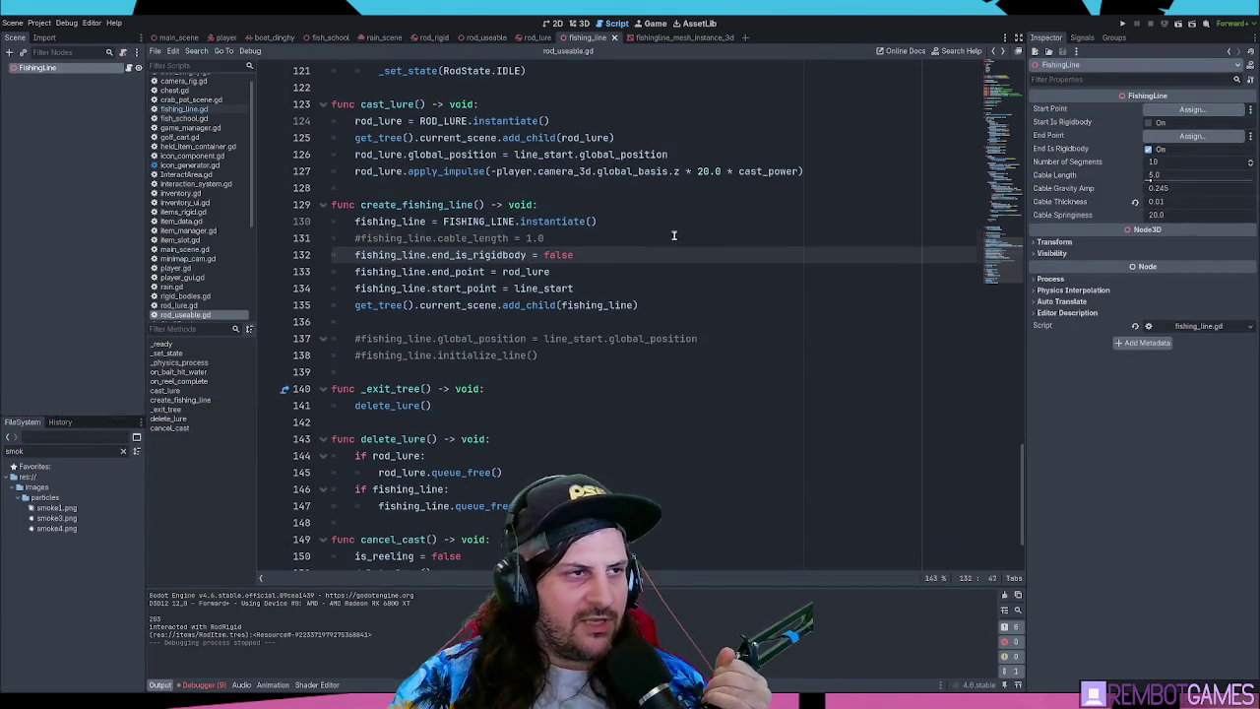
key("Up")
scroll(674, 235, "up", 5)
scroll(443, 178, "down", 3)
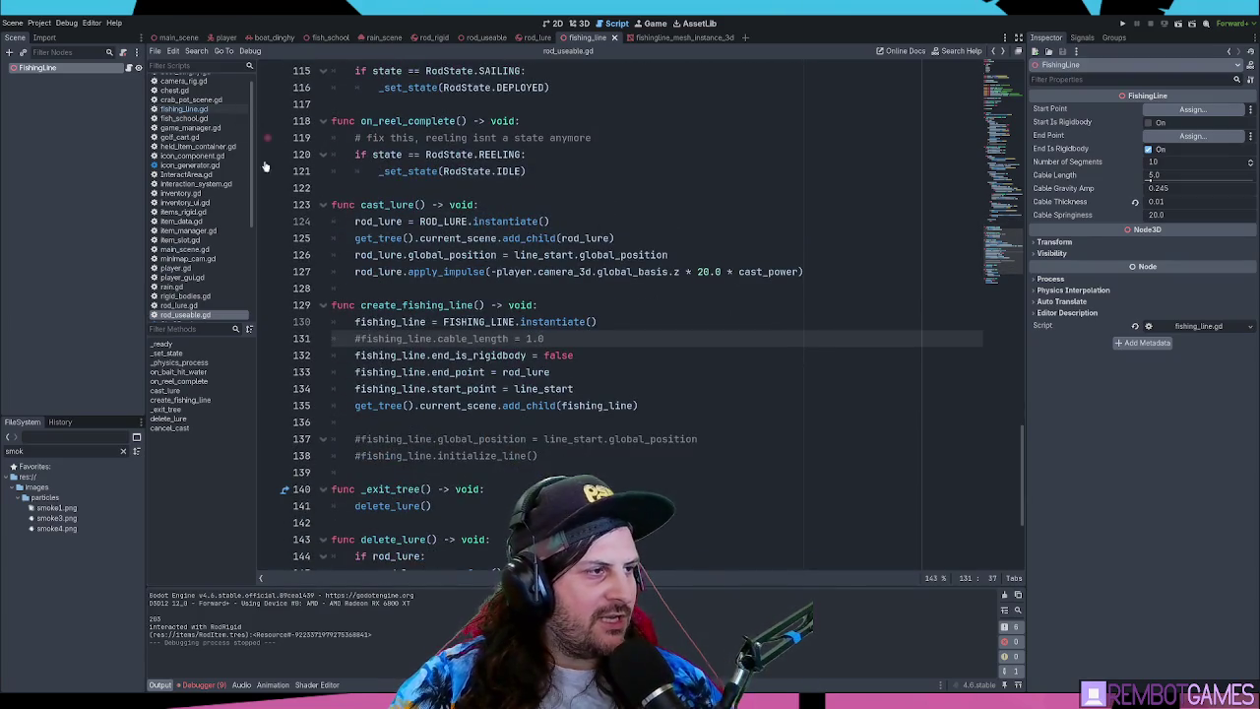
- Search the script for 20.0 and step through both matches
left_click(508, 240)
key("ctrl+f")
type("20.0")
key("Return")
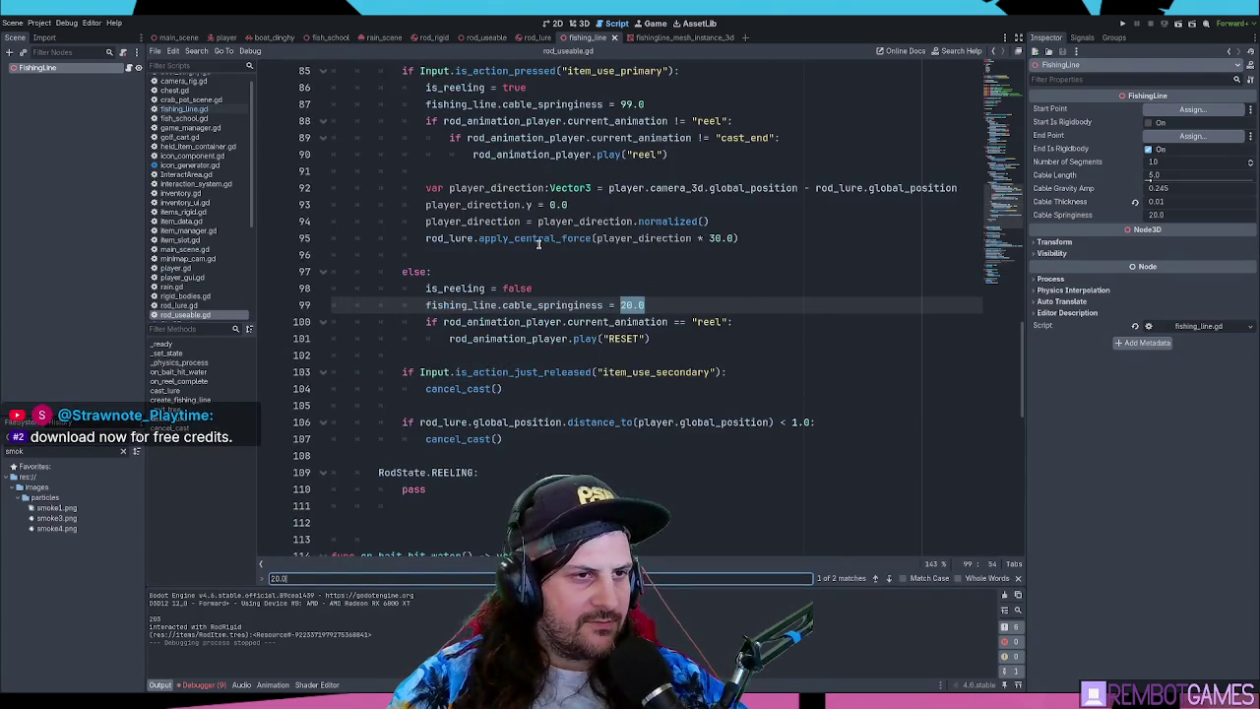
key("Return")
key("Return")
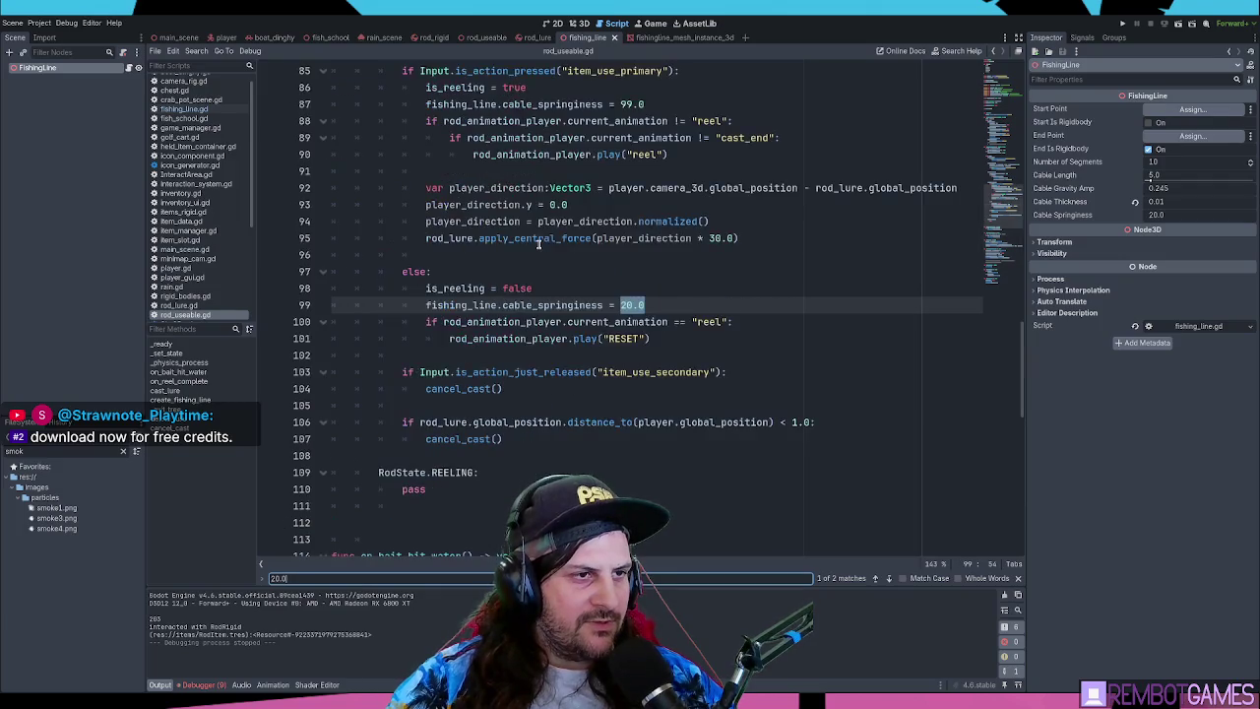
key("Escape")
- Select the 20 springiness value on line 99 and run the project with F5
left_click(618, 289)
left_click(623, 305)
double_click(631, 305)
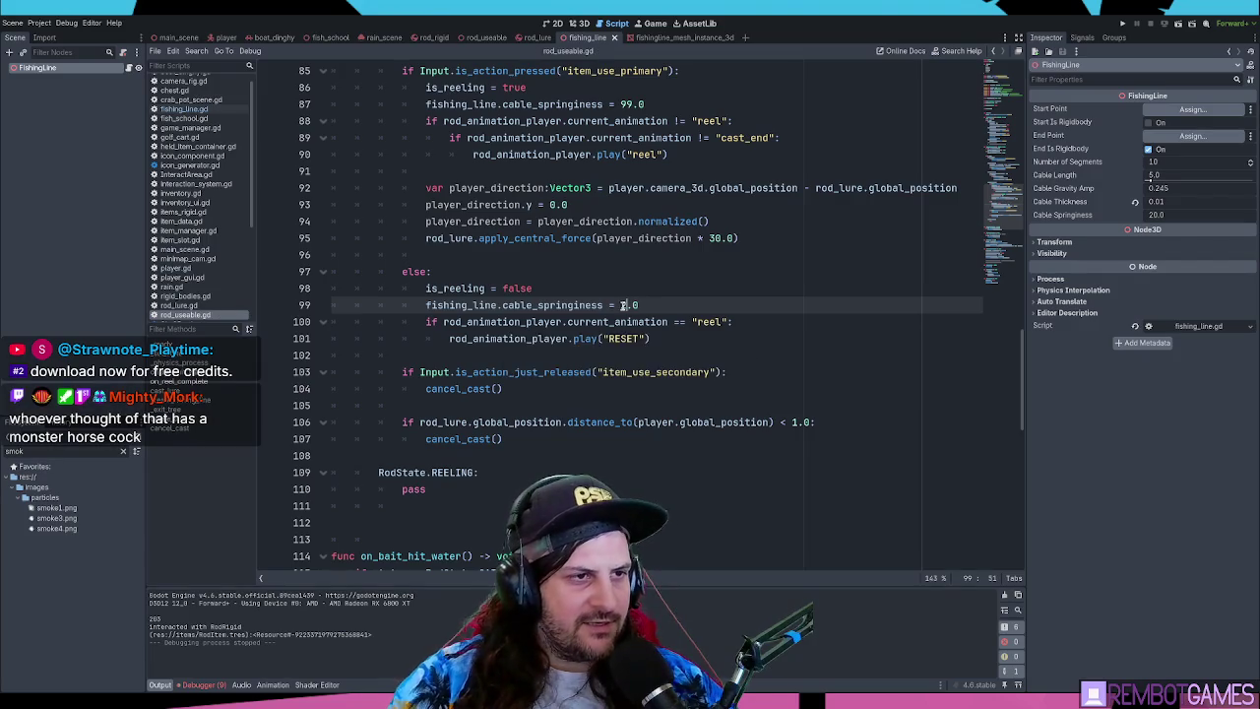
key("F5")
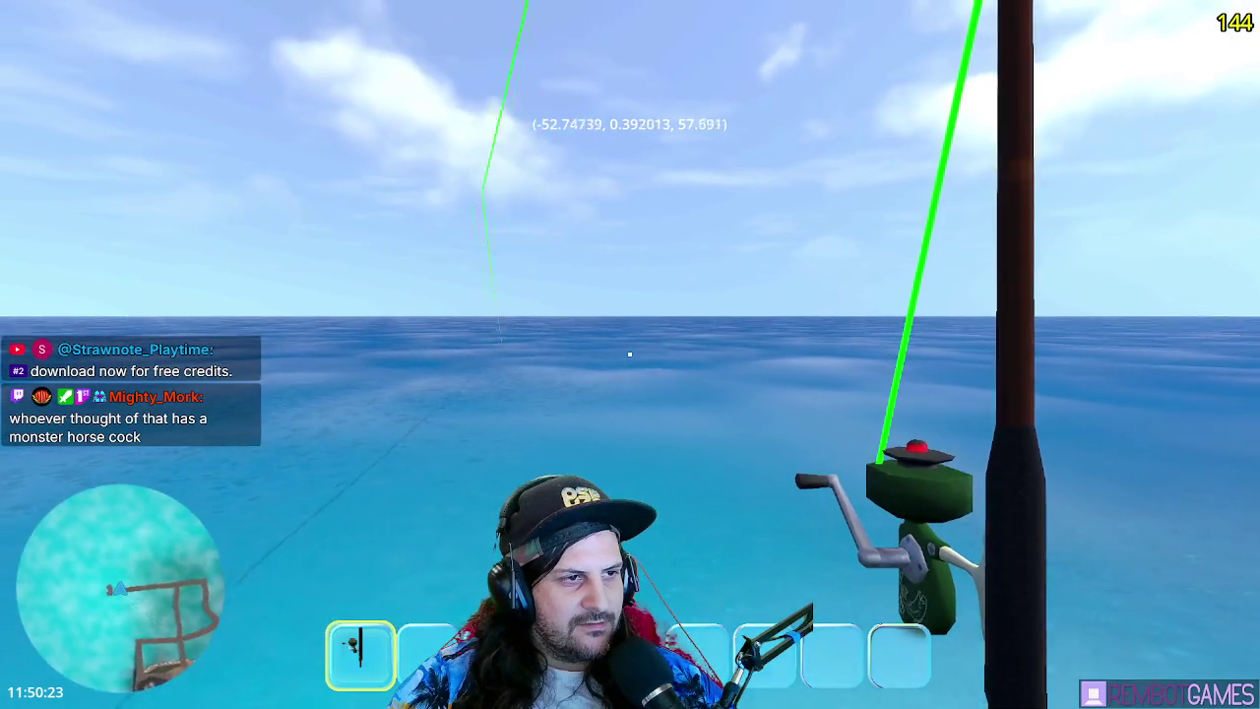
- Repeatedly reel the lure in from far out at sea toward the docks and beach
left_click(630, 354)
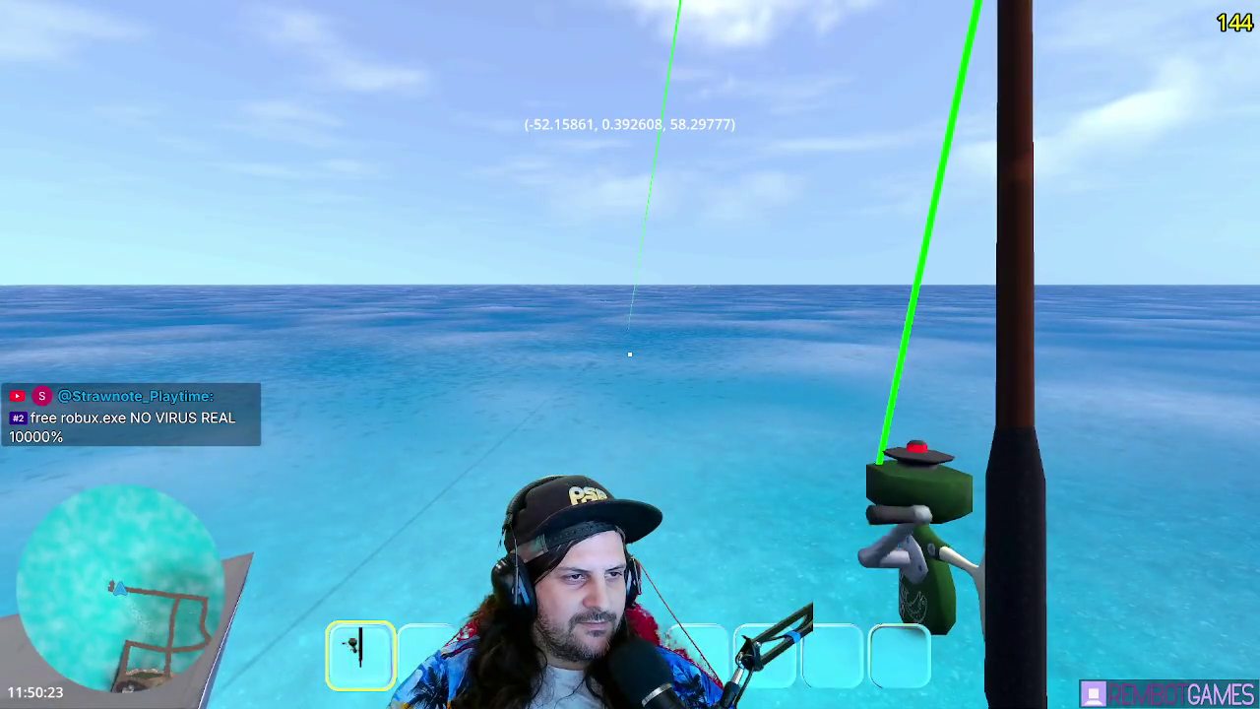
left_click(630, 353)
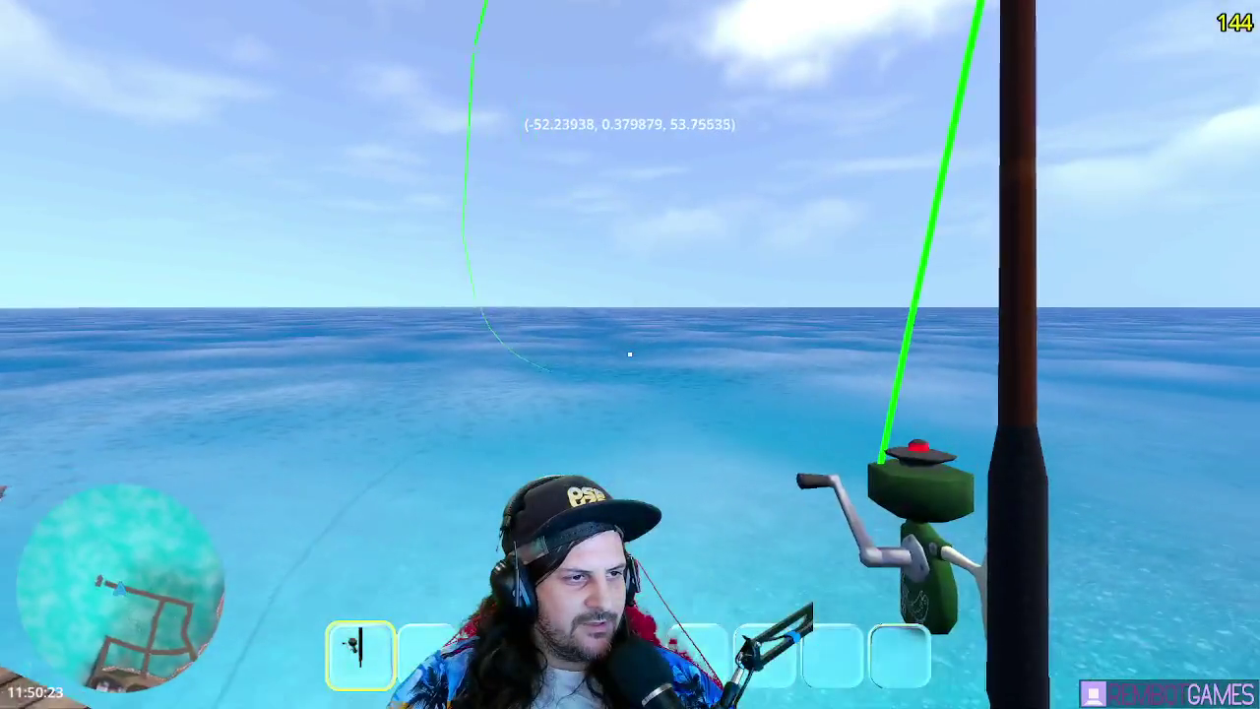
left_click(630, 353)
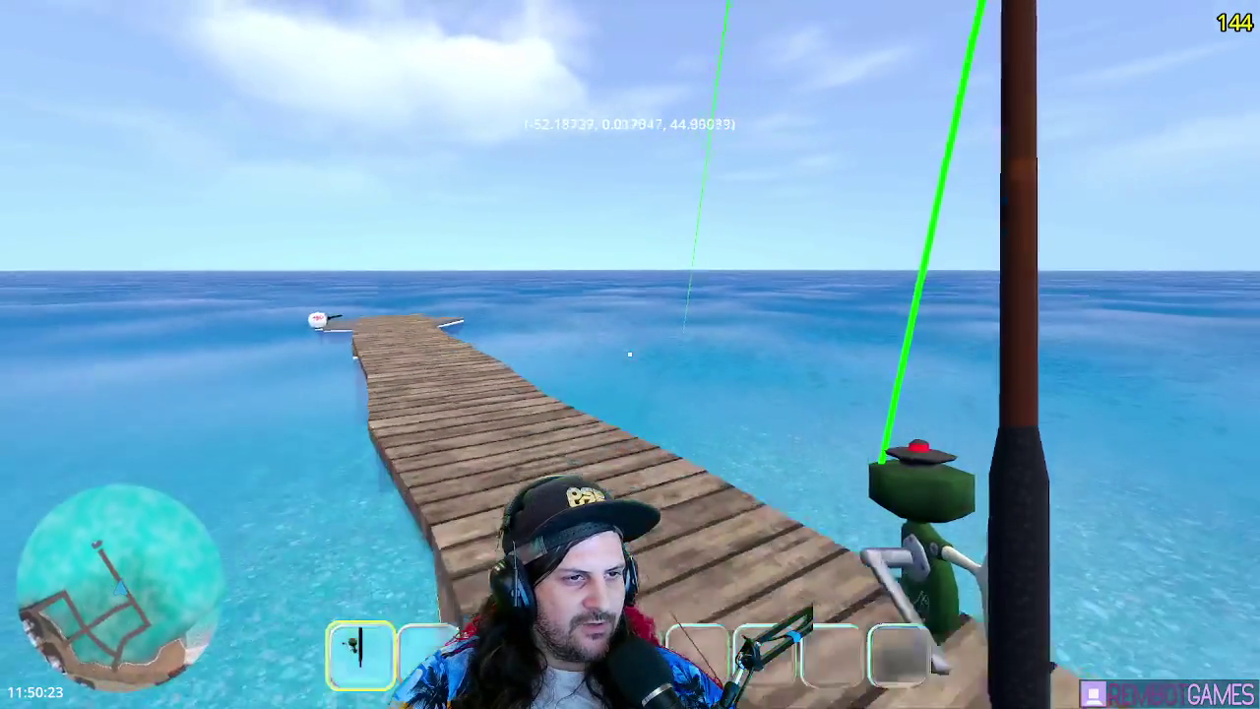
left_click(630, 353)
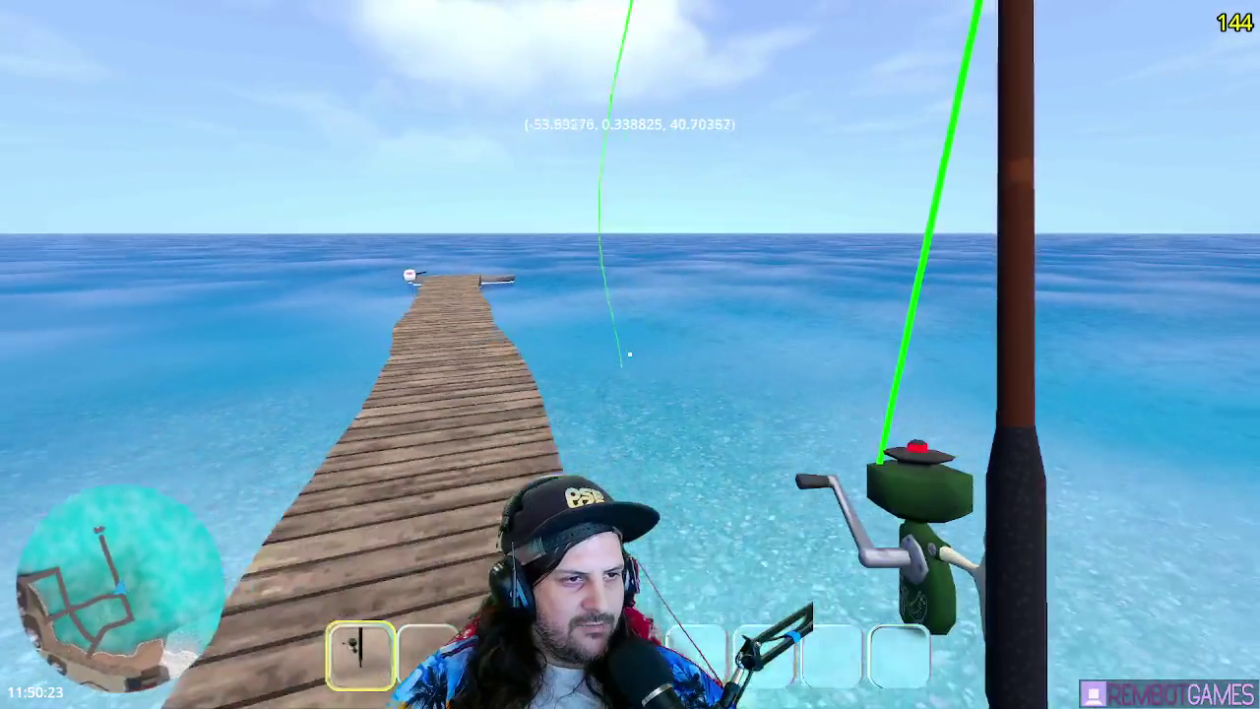
left_click(630, 354)
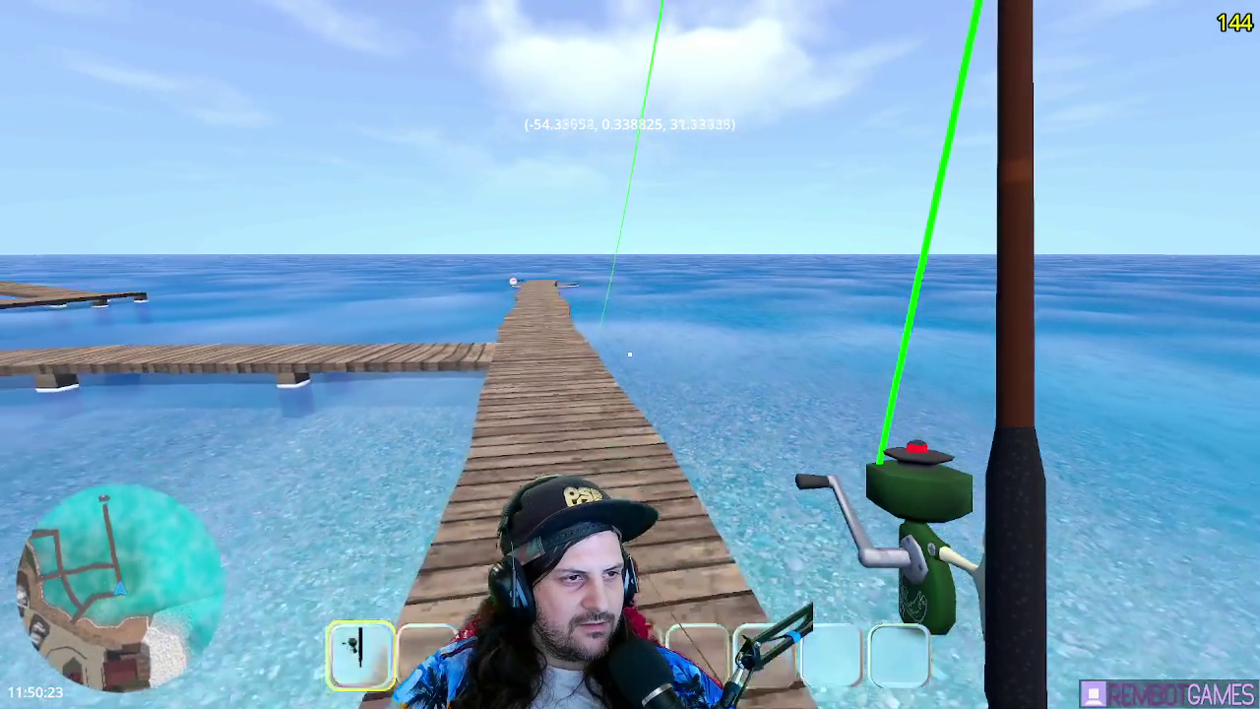
left_click(629, 353)
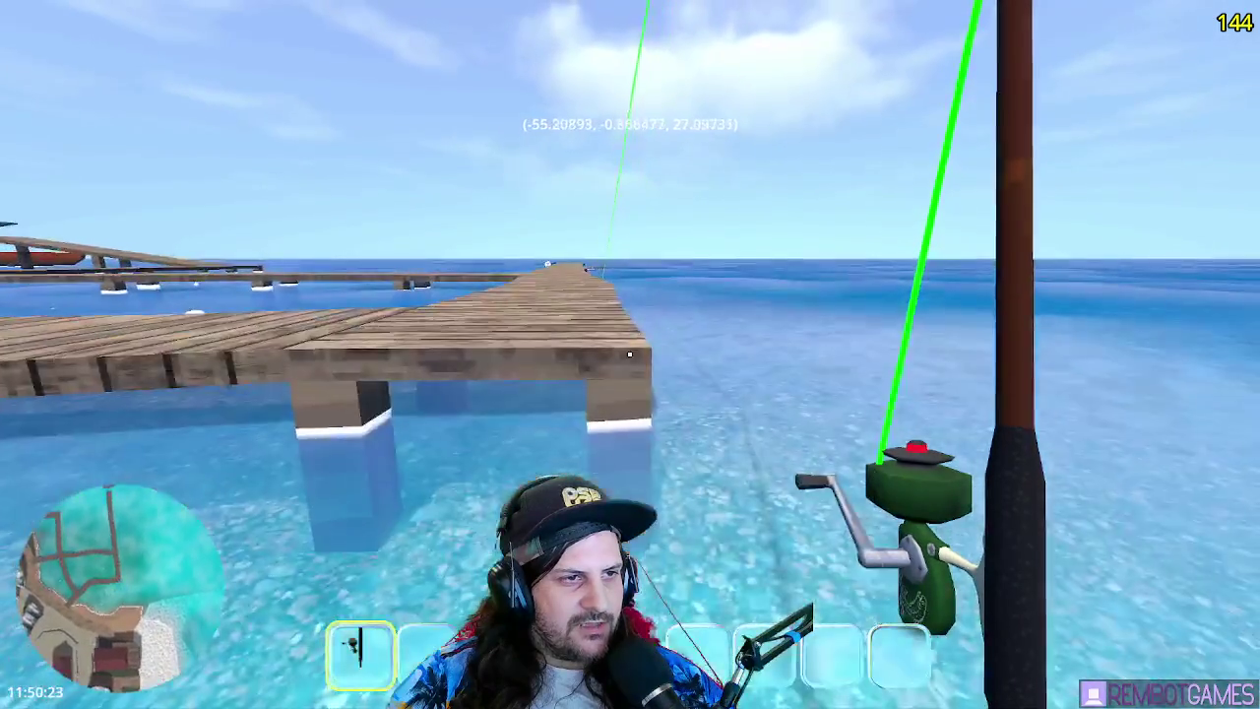
left_click(629, 353)
left_click(630, 353)
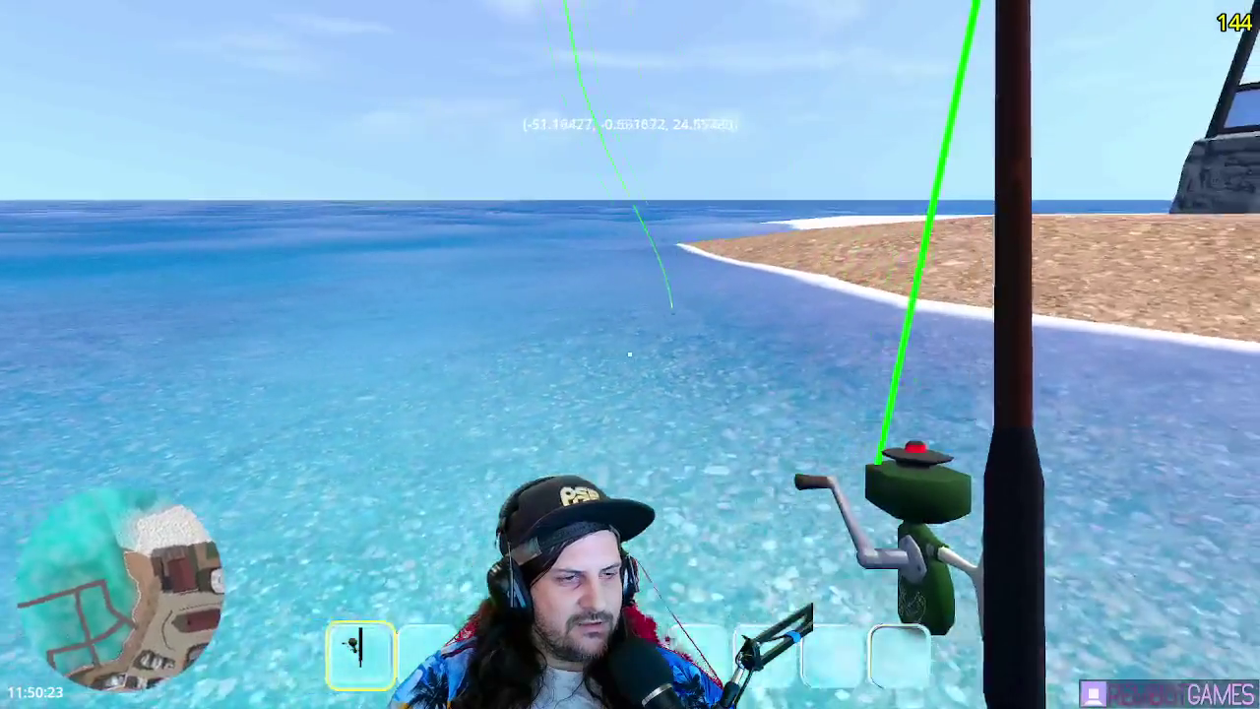
left_click(630, 354)
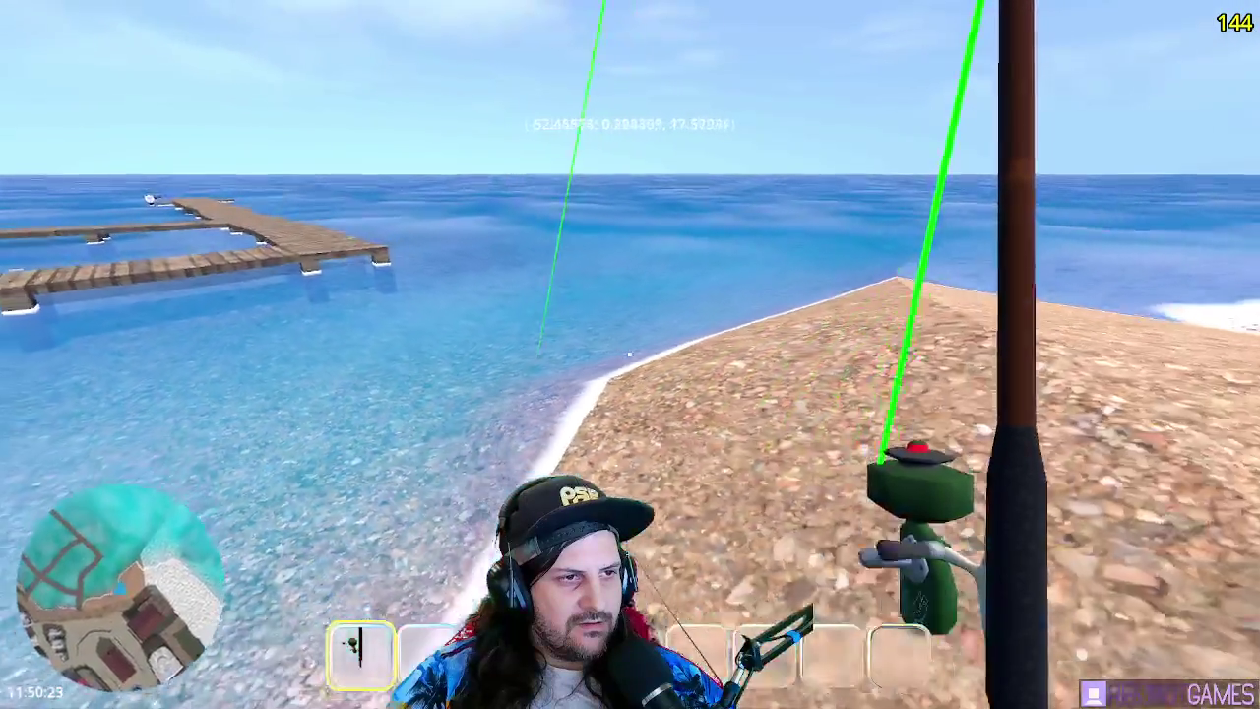
left_click(630, 354)
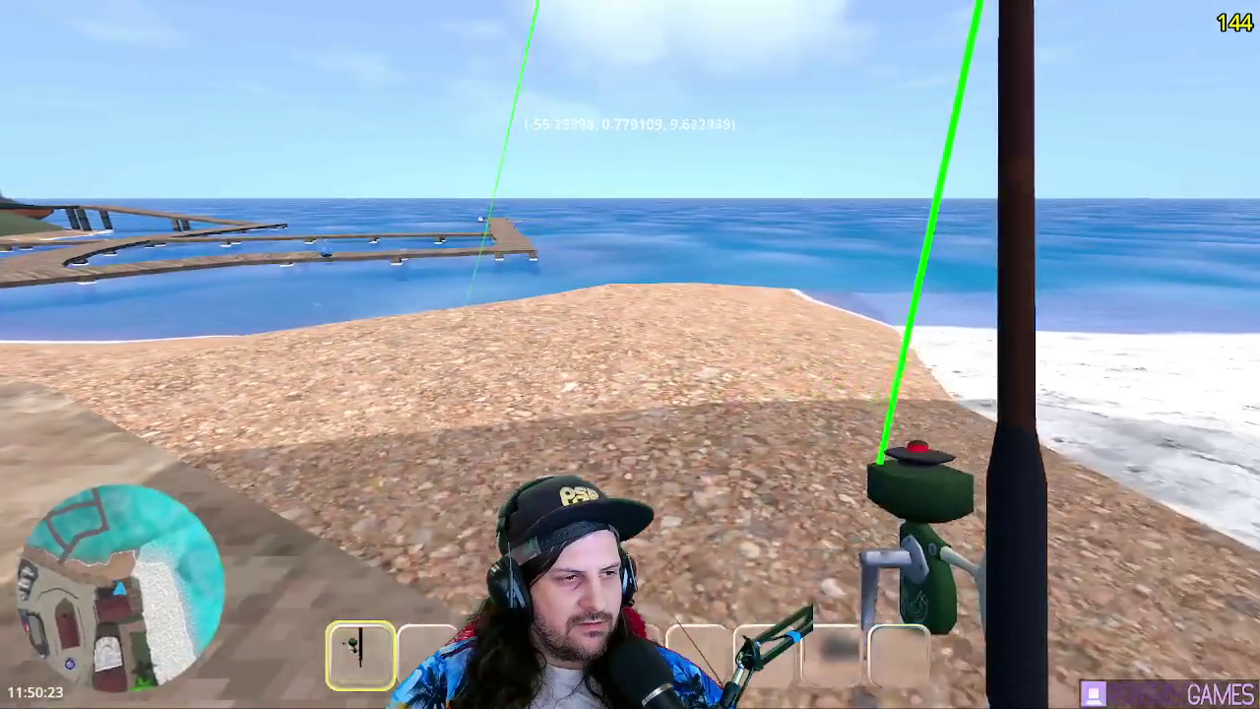
left_click(629, 355)
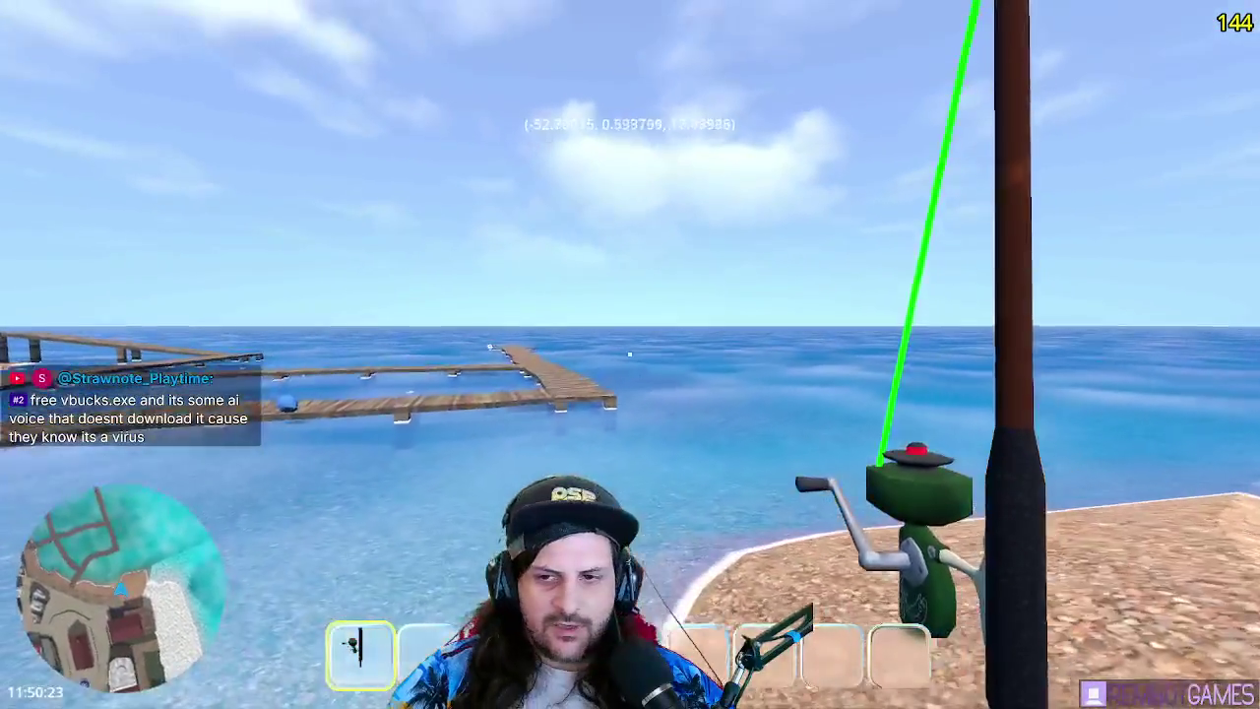
- Walk along the dock, picking up the blue whale object on the way
key("w")
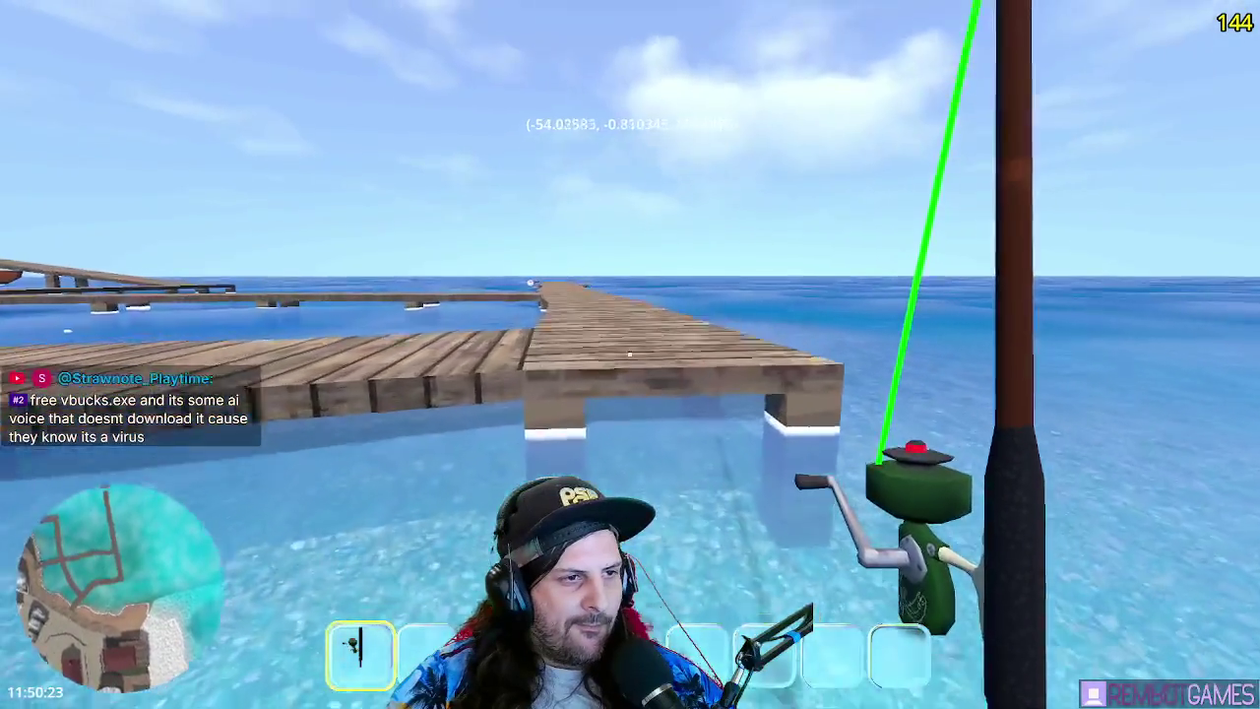
key("w")
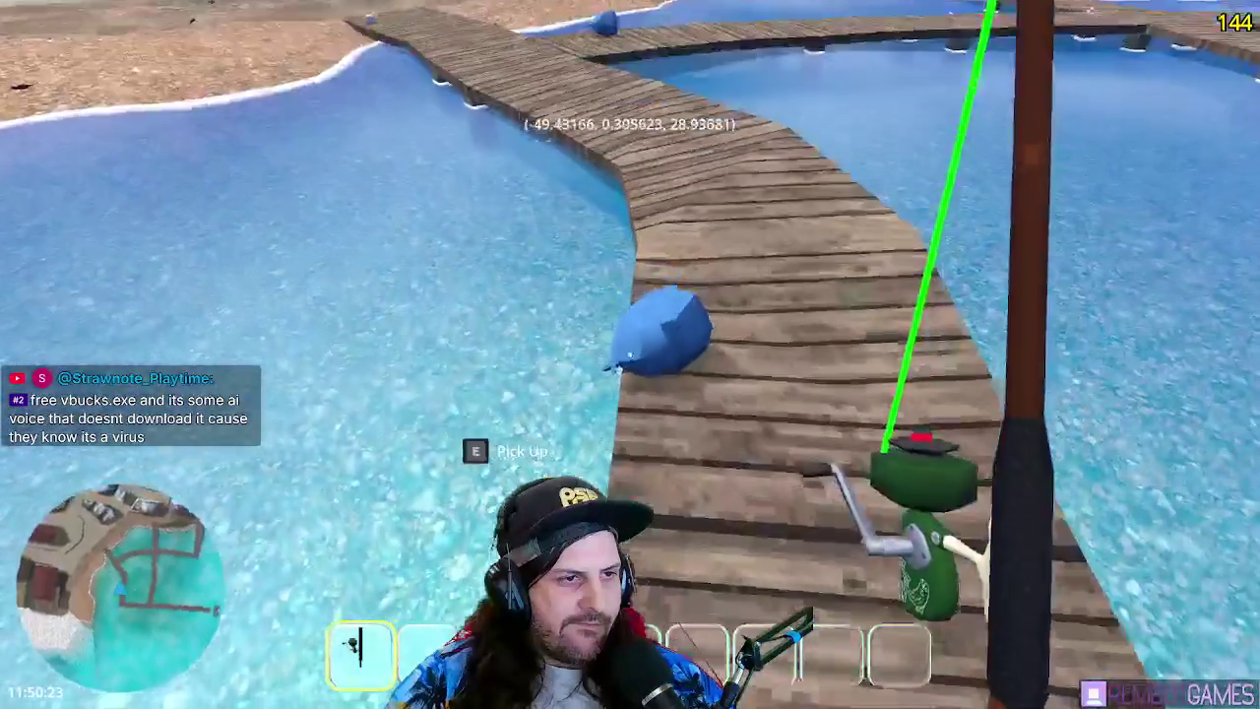
key("e")
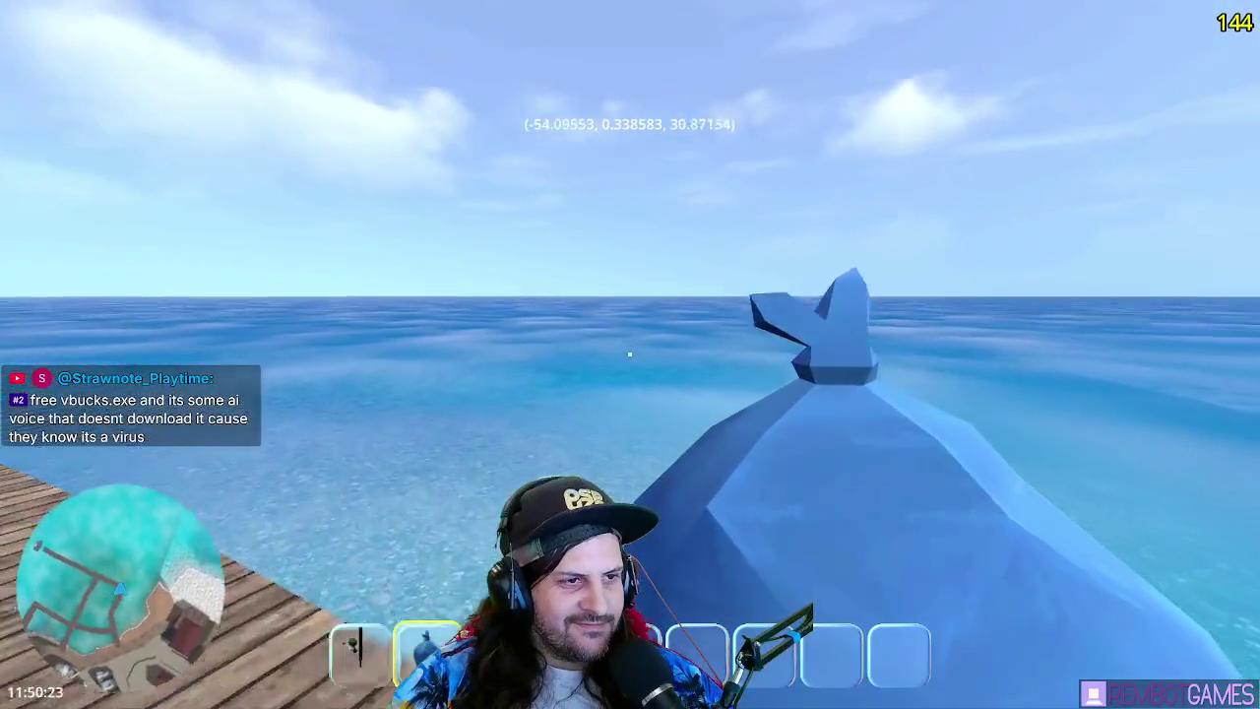
key("w")
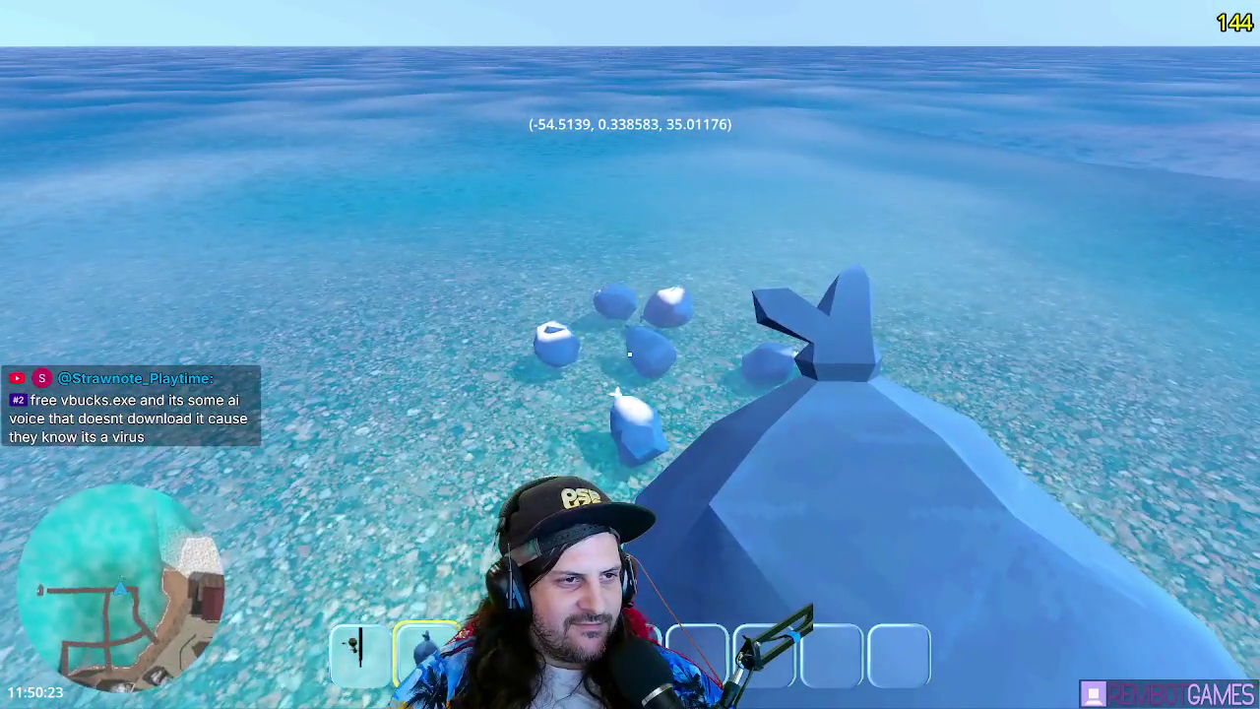
key("w")
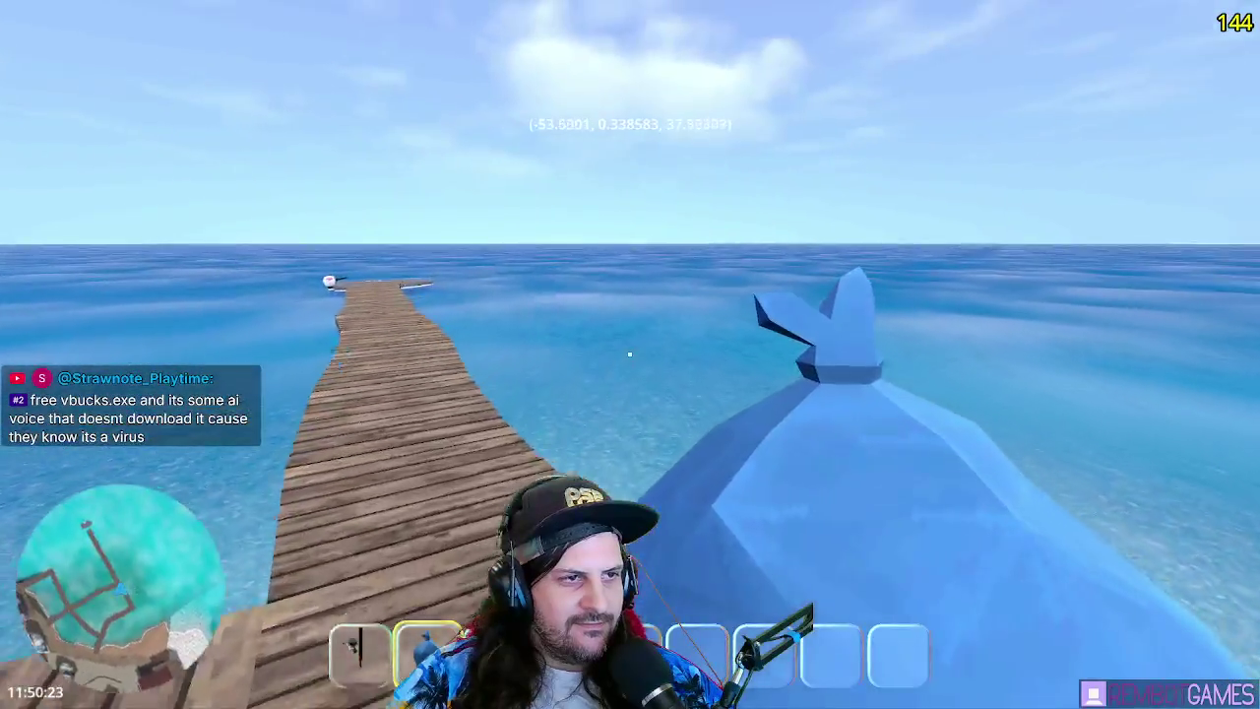
key("w")
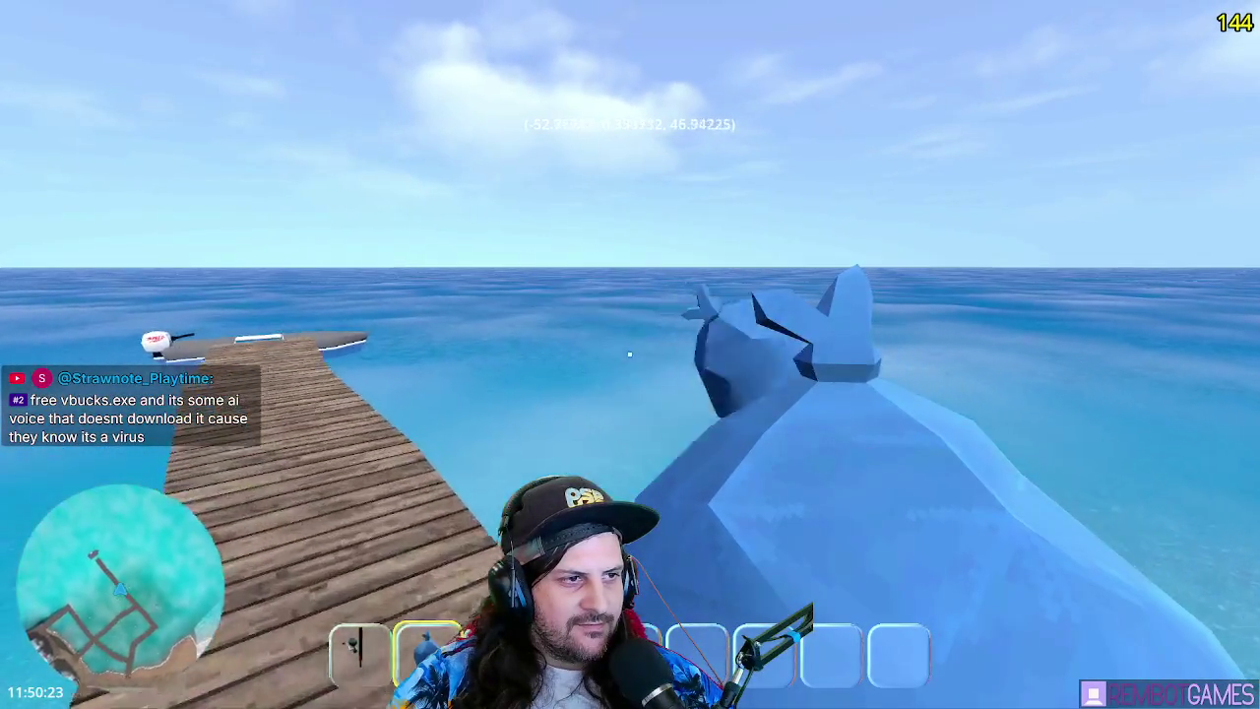
- Equip the rod from hotbar slot 1, cast out to sea, and stop the game with F8
key("1")
key("w")
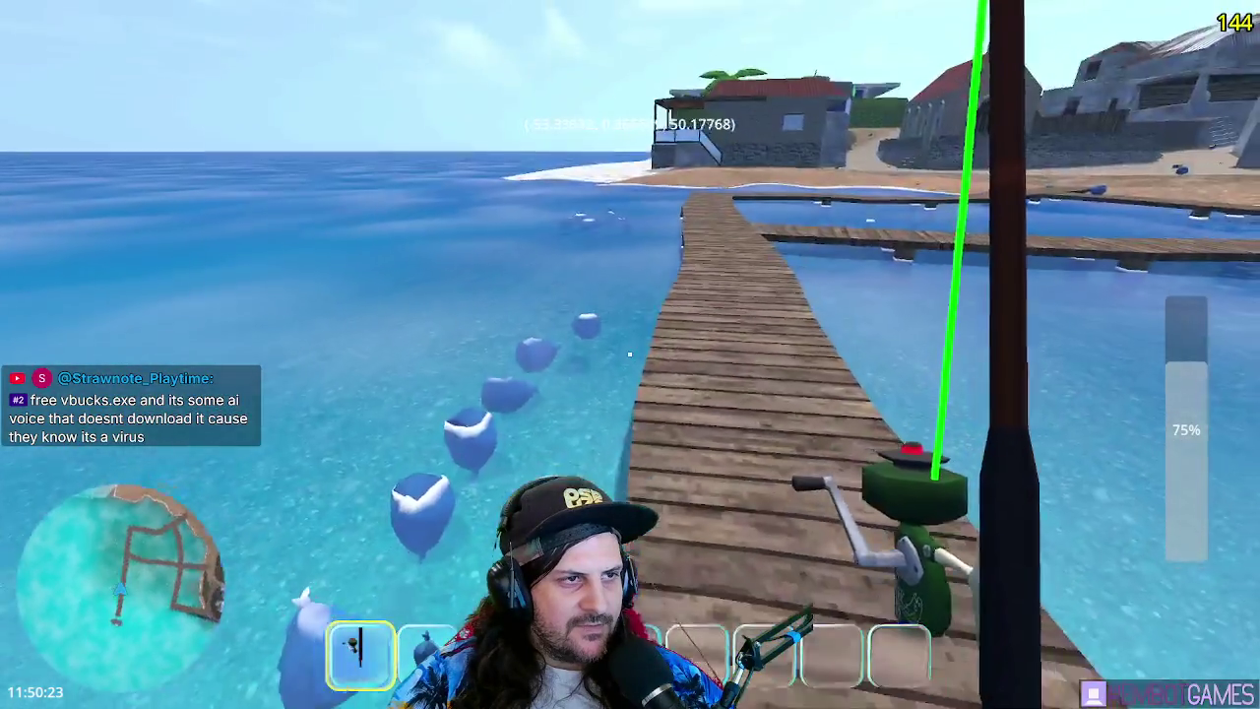
left_click(630, 354)
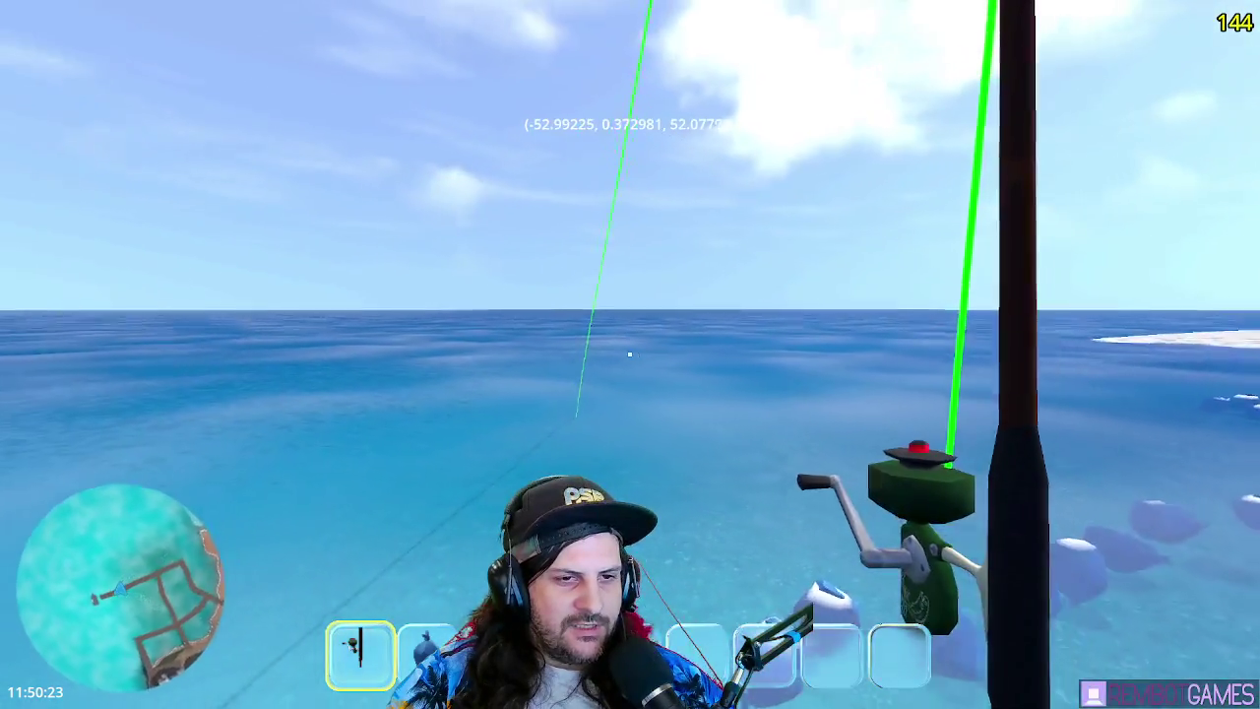
key("F8")
left_click(661, 325)
key("Up")
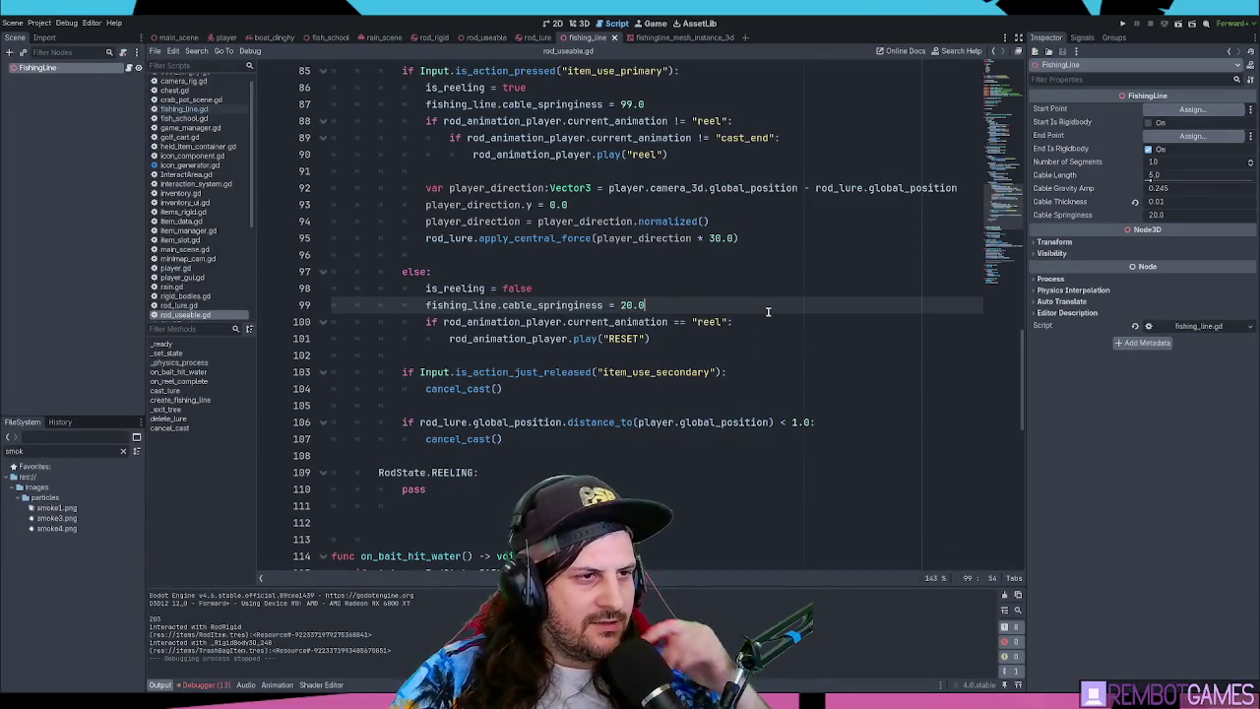
left_click(726, 322)
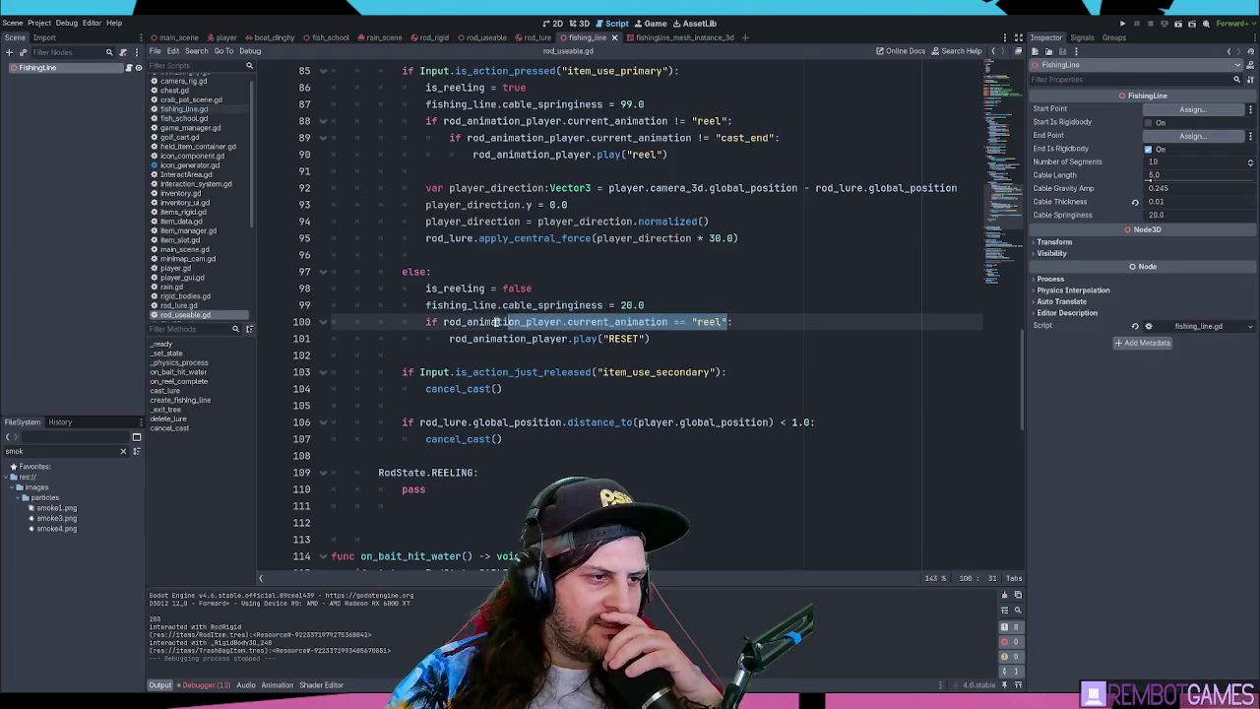
scroll(505, 322, "down", 3)
scroll(505, 322, "up", 6)
scroll(505, 322, "down", 3)
scroll(505, 322, "up", 3)
scroll(507, 321, "up", 4)
scroll(506, 321, "down", 3)
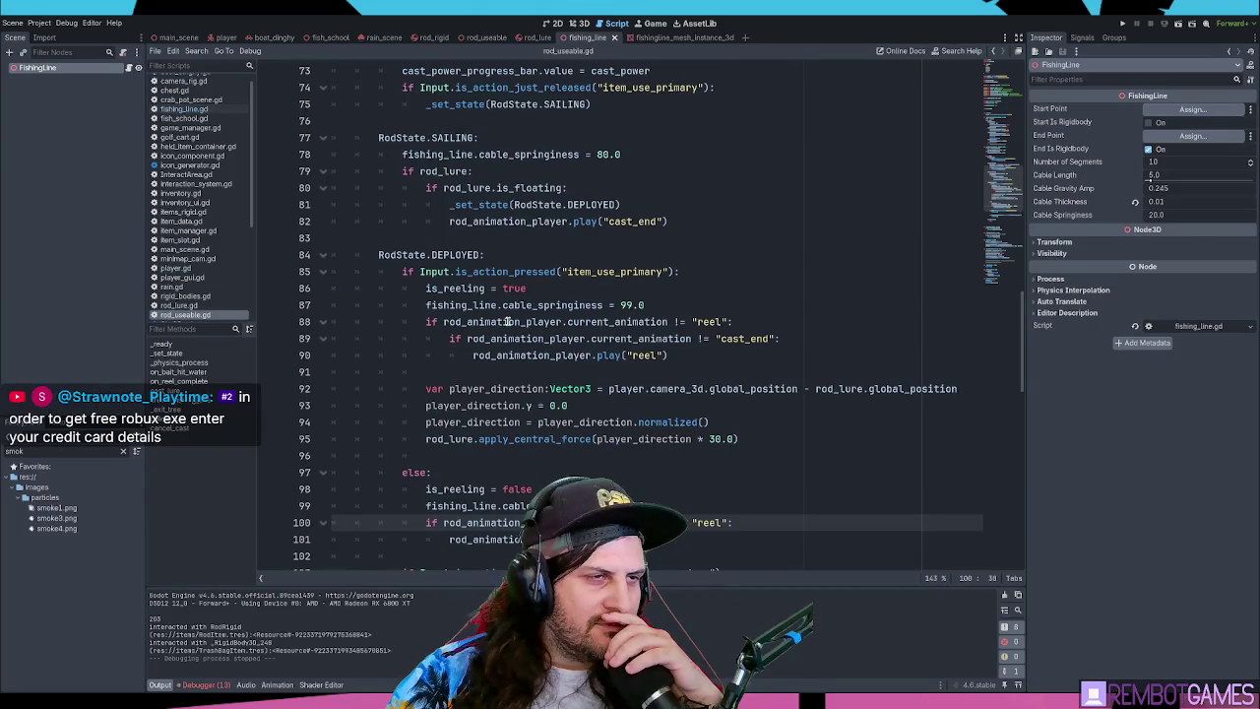
scroll(507, 321, "down", 1)
scroll(508, 321, "down", 7)
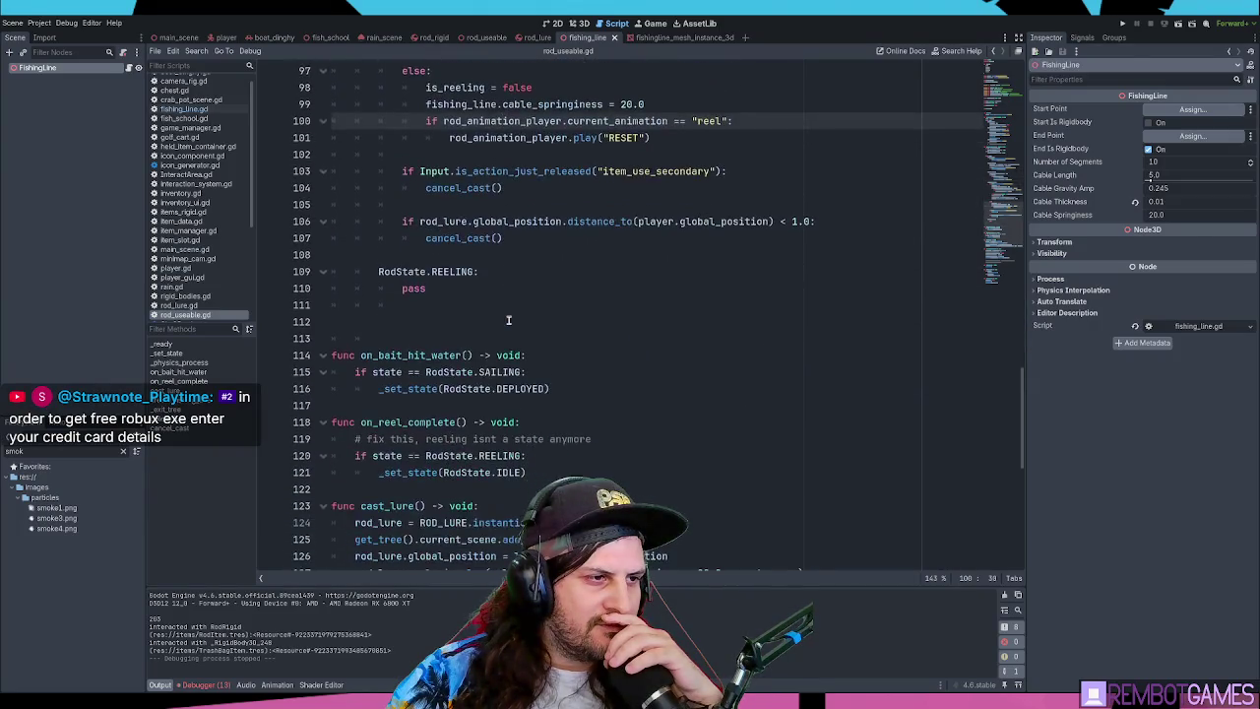
scroll(508, 320, "up", 17)
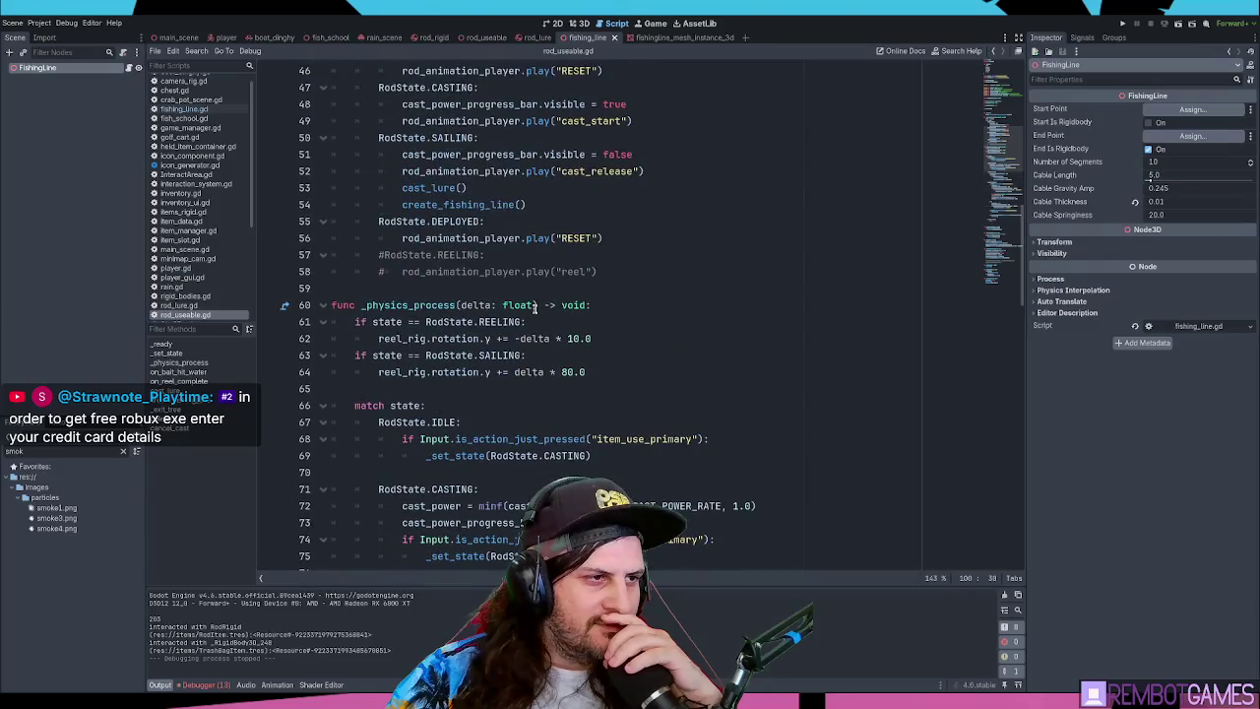
scroll(531, 315, "up", 7)
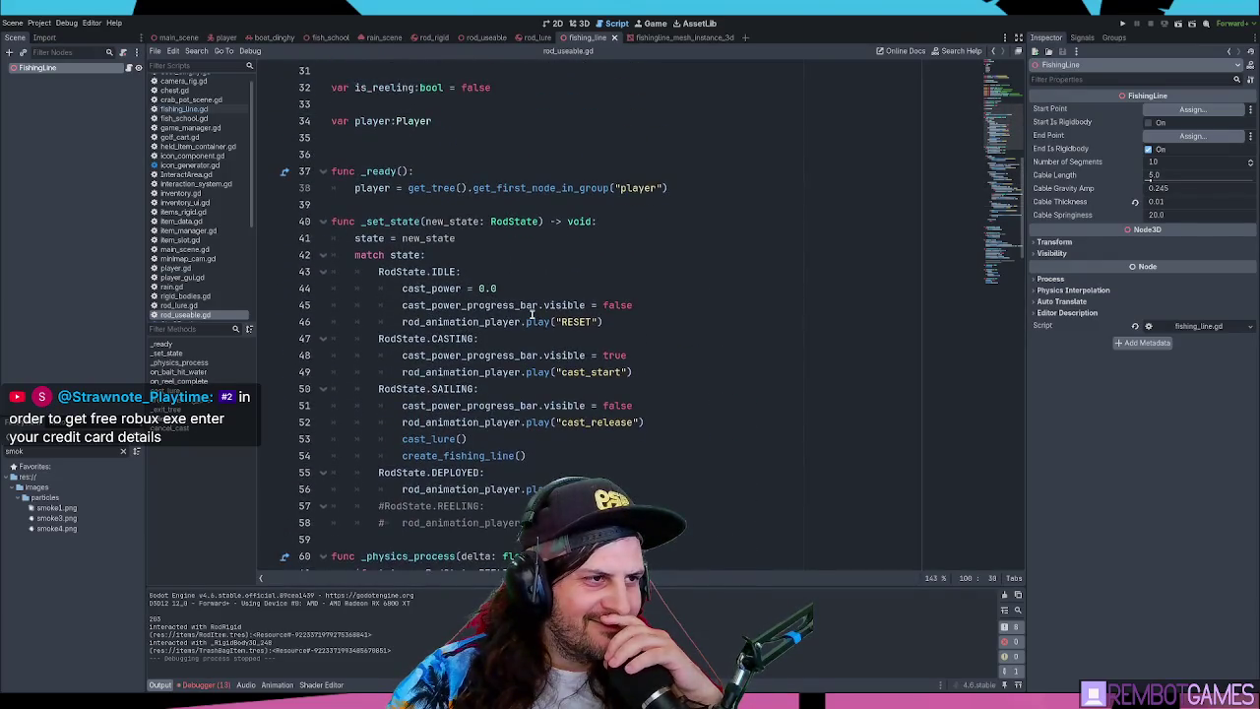
scroll(532, 310, "down", 5)
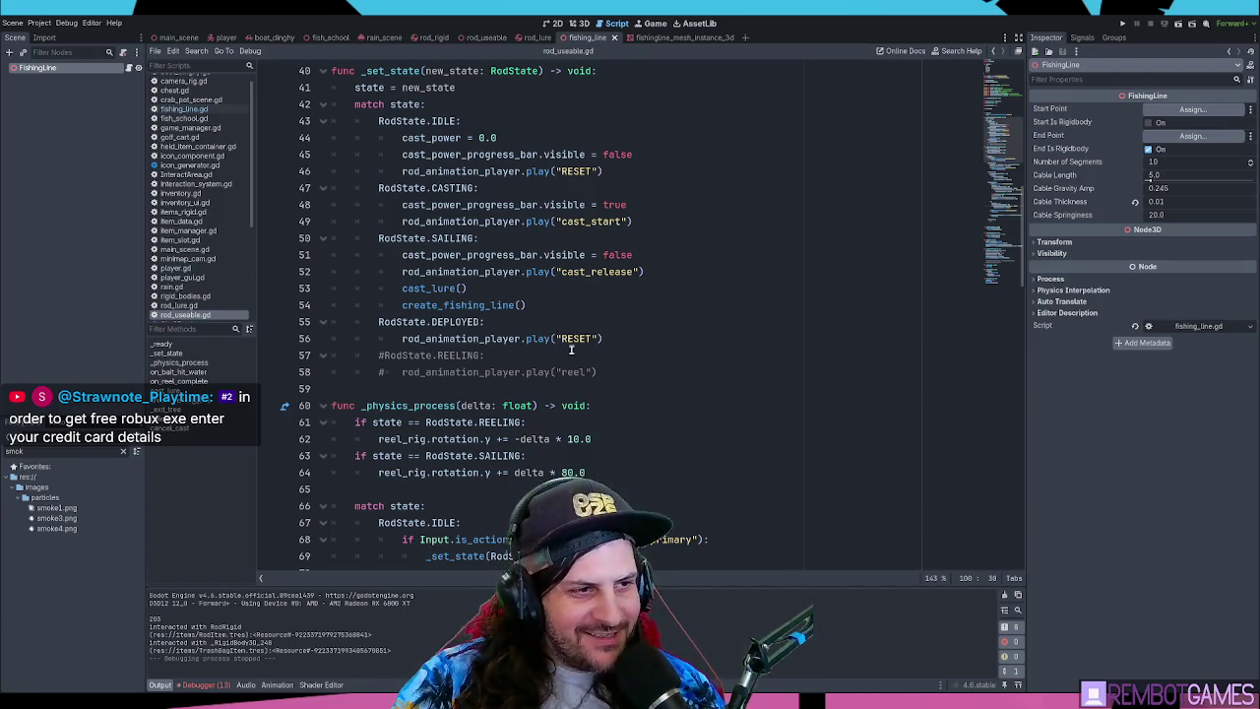
left_click(697, 319)
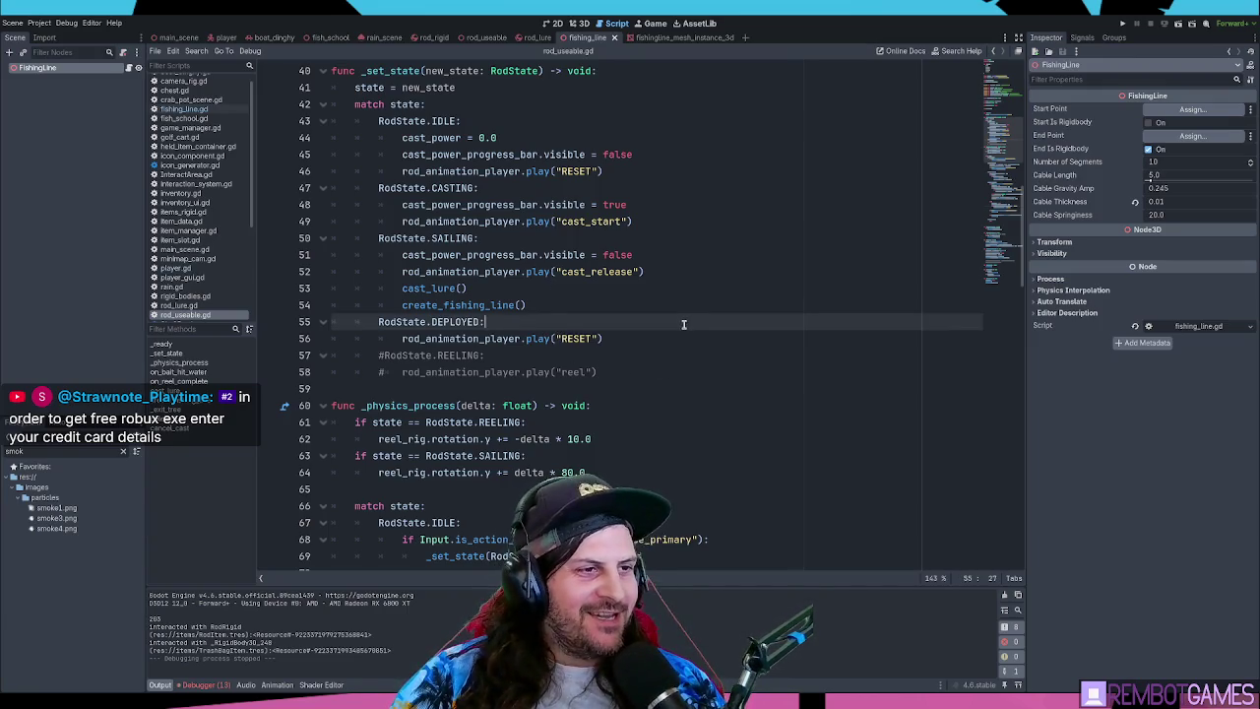
left_click(684, 337)
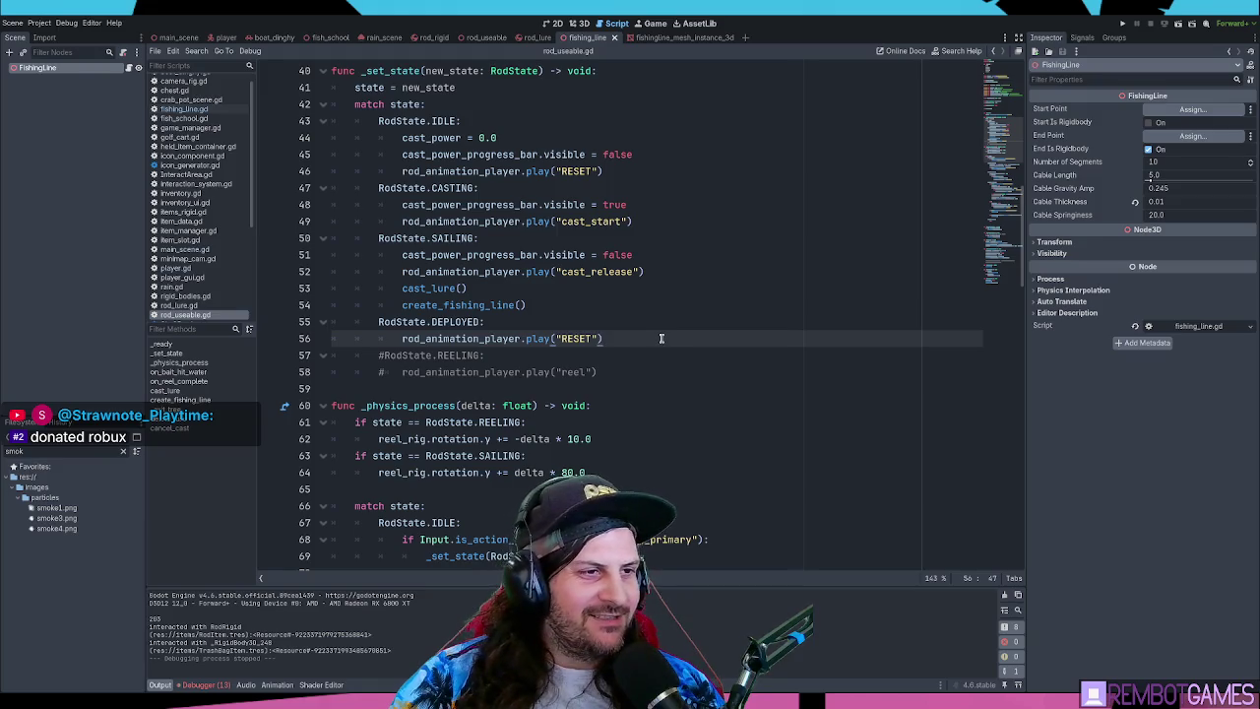
scroll(653, 341, "down", 1)
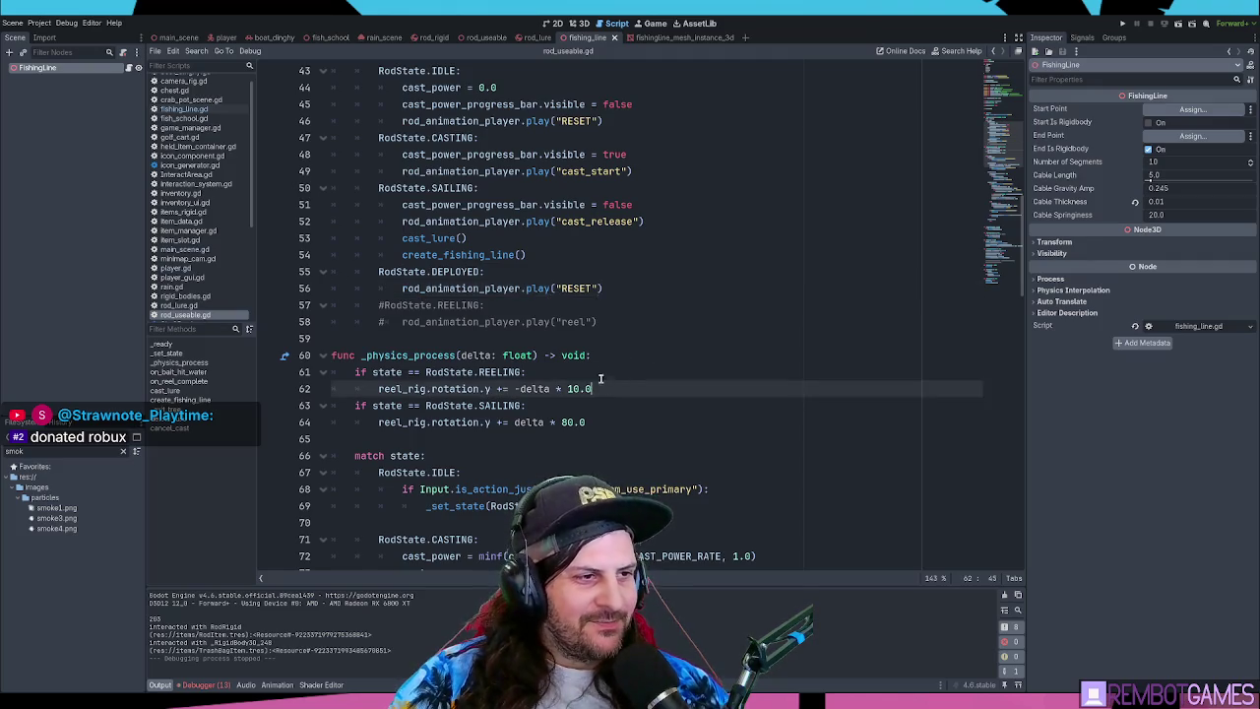
- Replace the RodState.REELING condition on line 61 with is_reeling
left_click(529, 372)
left_click_drag(389, 372, 524, 372)
type("if_reeling:")
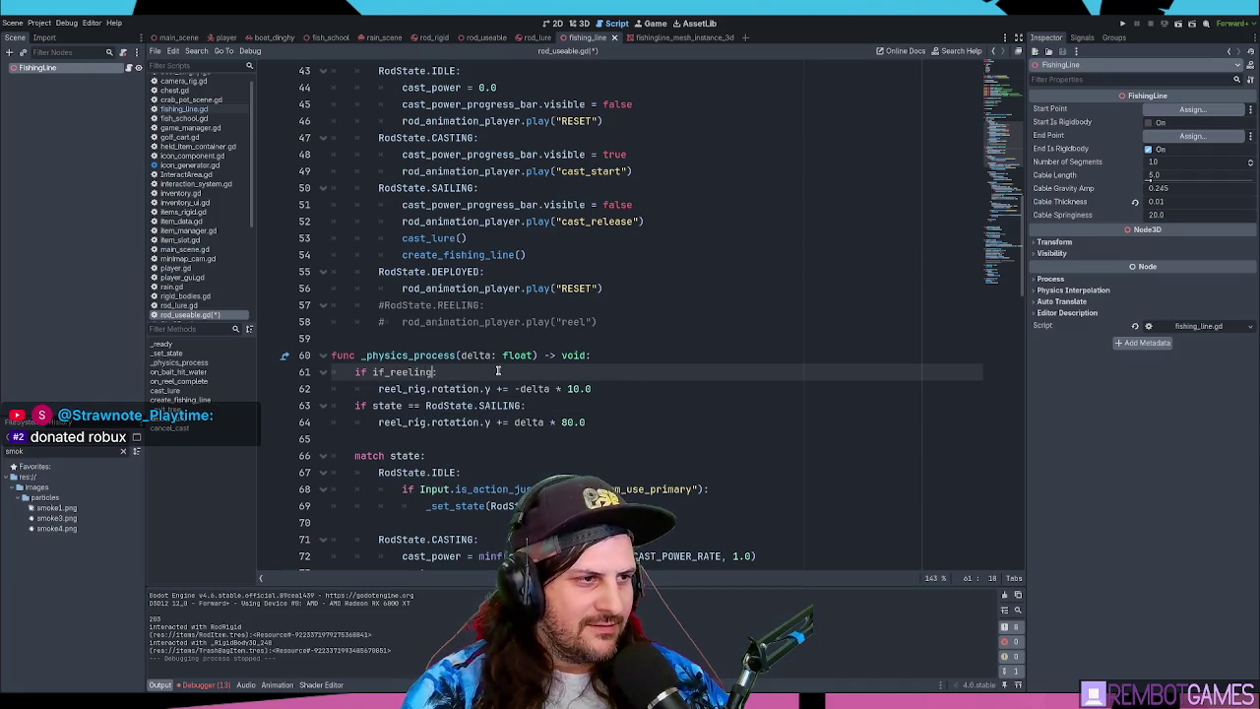
type("s")
left_click(378, 372)
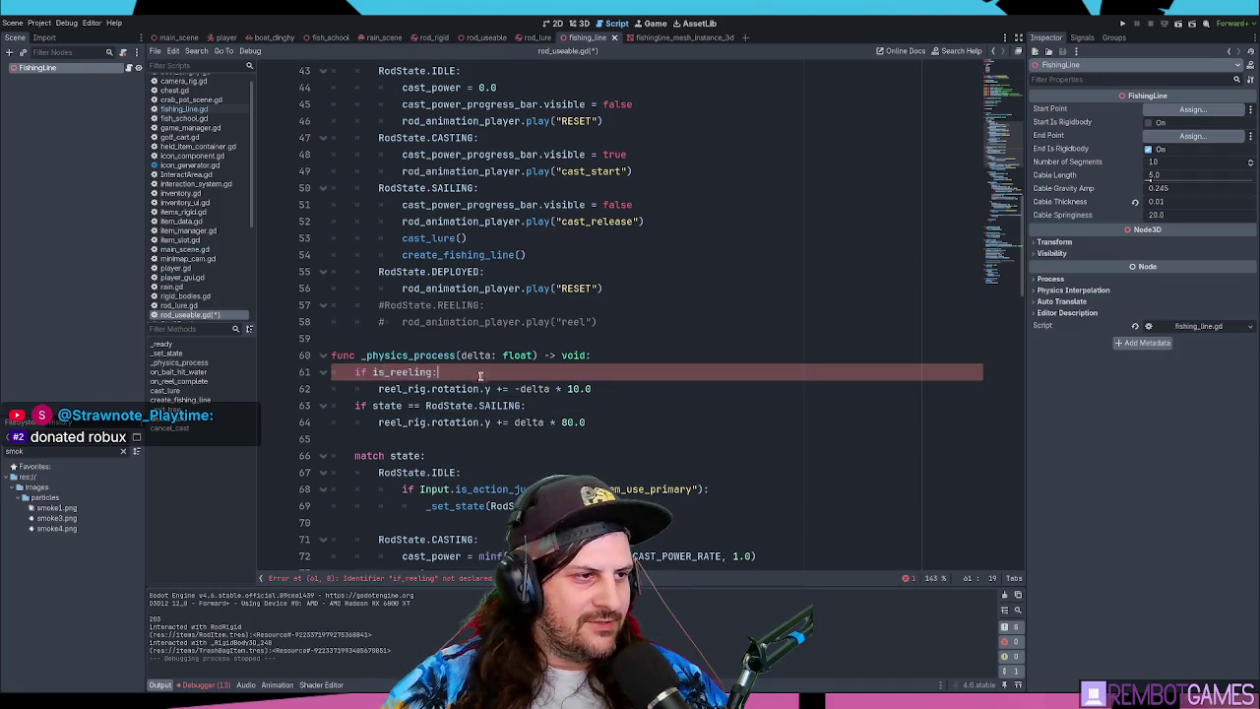
- Make line 63's sailing check an elif, save the script, and run the game
left_click(423, 387)
left_click(559, 405)
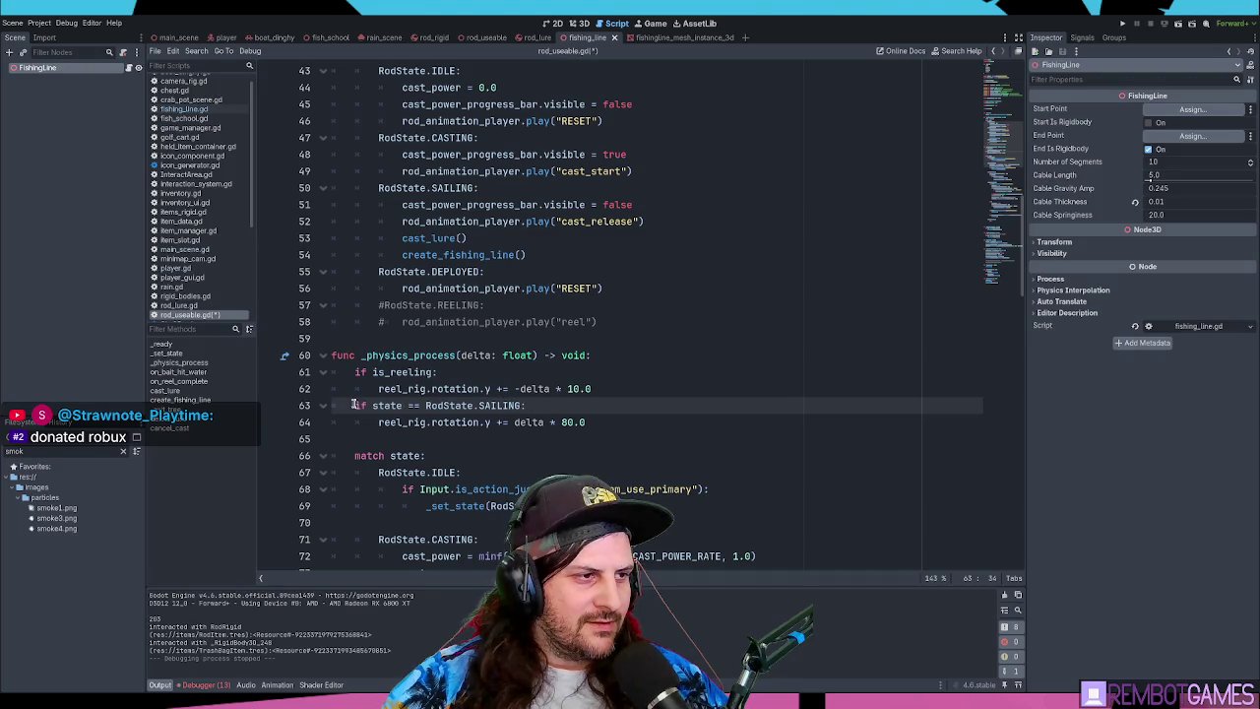
type("el")
key("Escape")
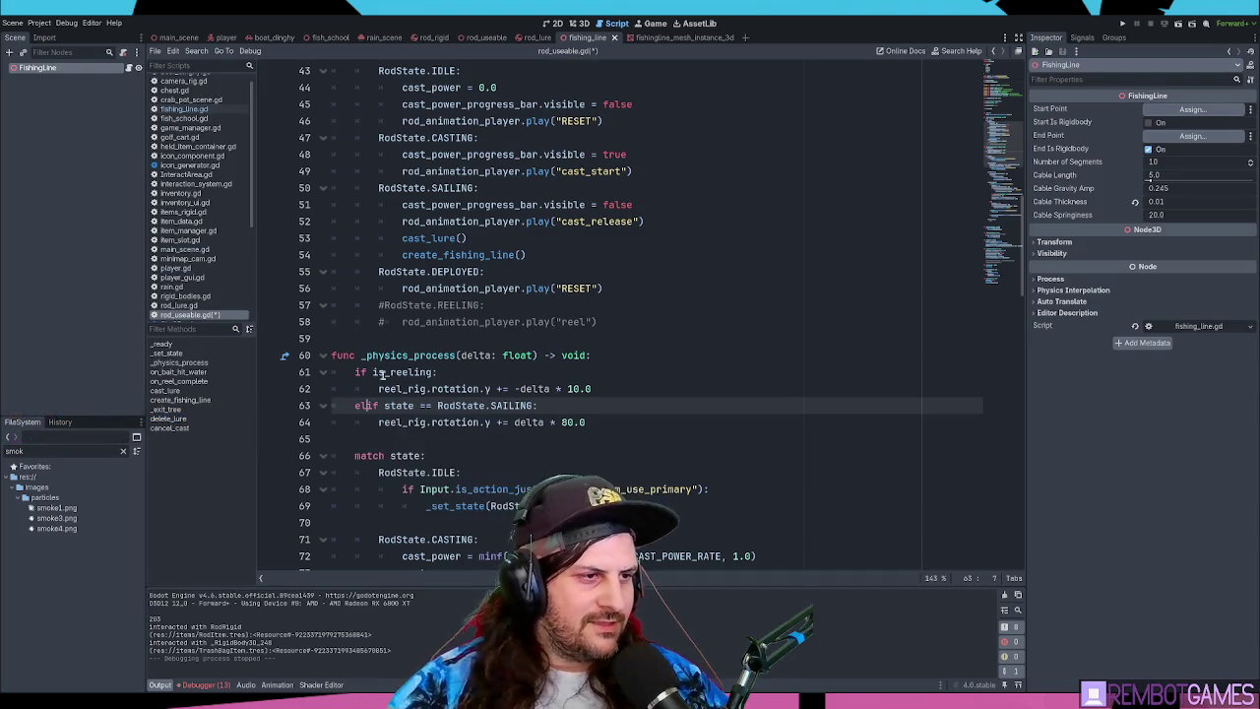
left_click(589, 405)
key("ctrl+s")
key("F5")
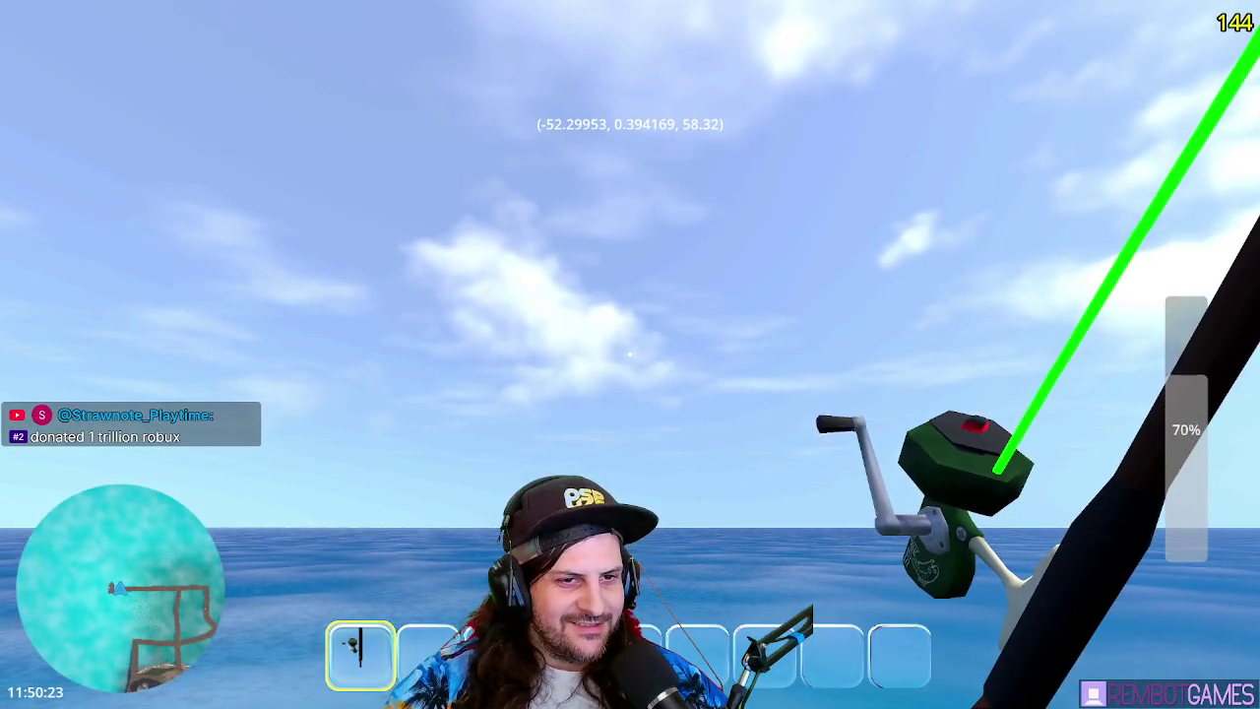
- Cast the line, reel it back in, and charge up a new cast
left_click(630, 354)
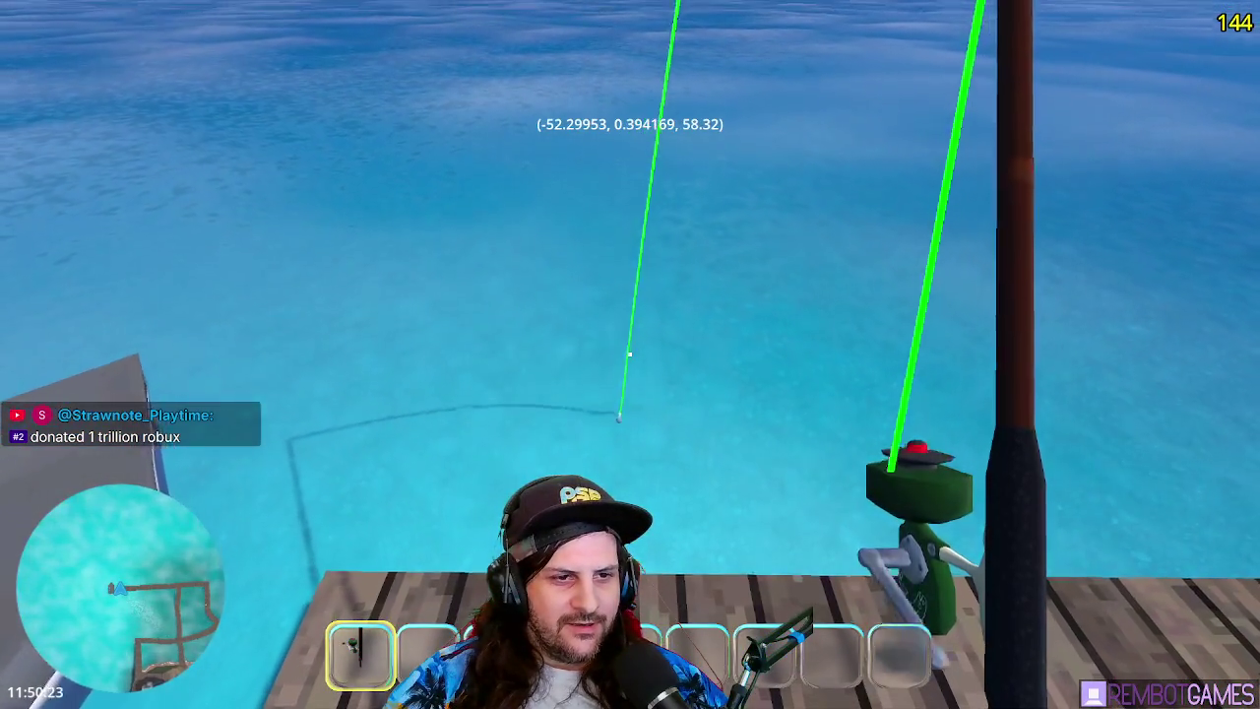
left_click(630, 354)
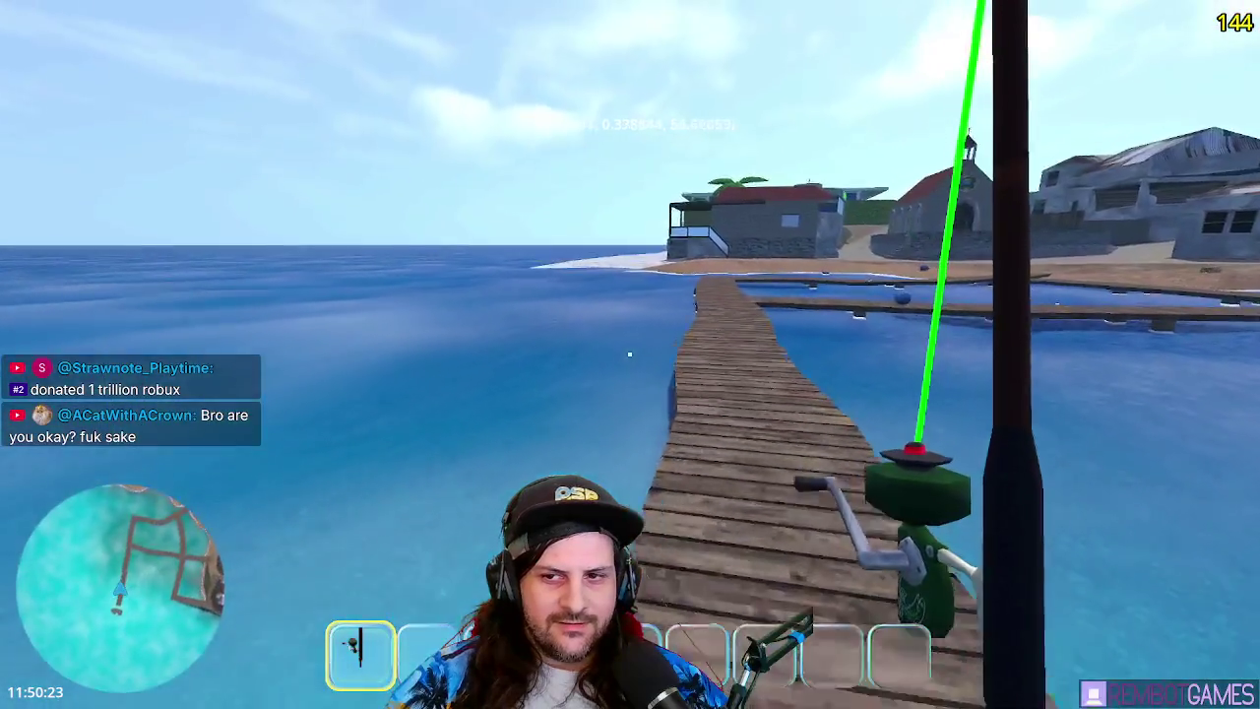
left_click_drag(629, 354, 630, 354)
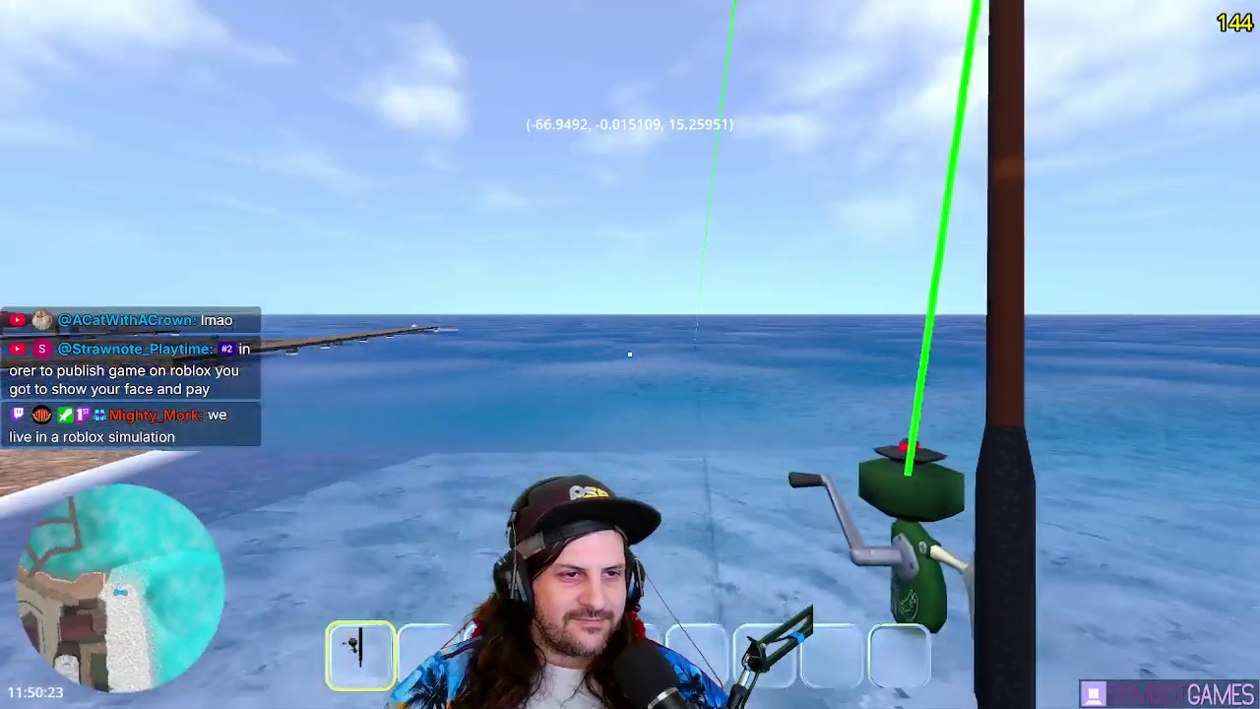
- Walk onto the beach, cast from the shore, and reel the line back in
key("w")
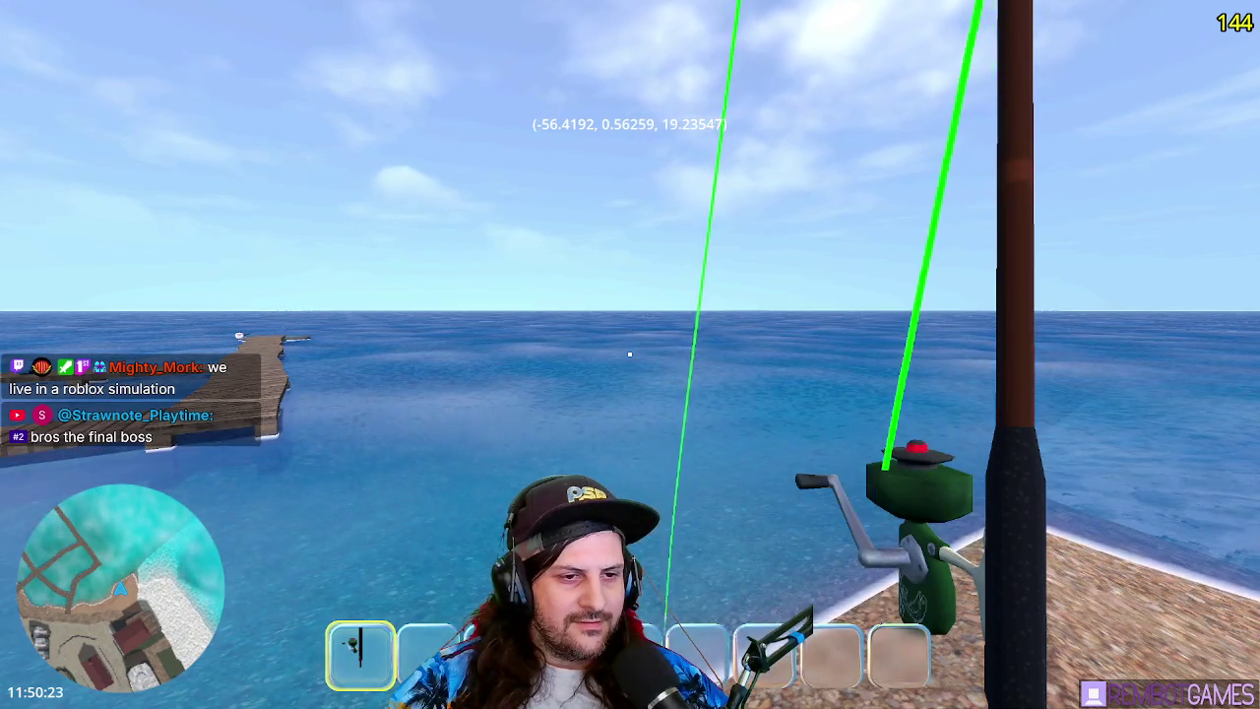
key("w")
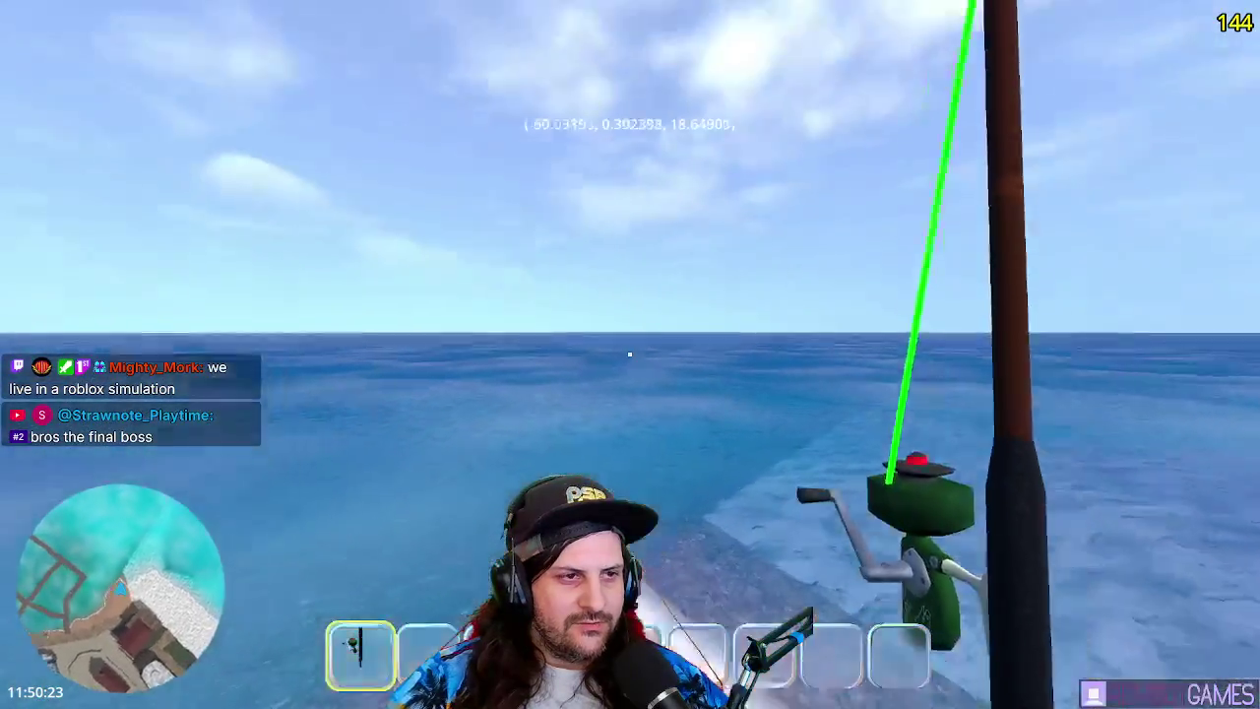
left_click_drag(630, 354, 630, 355)
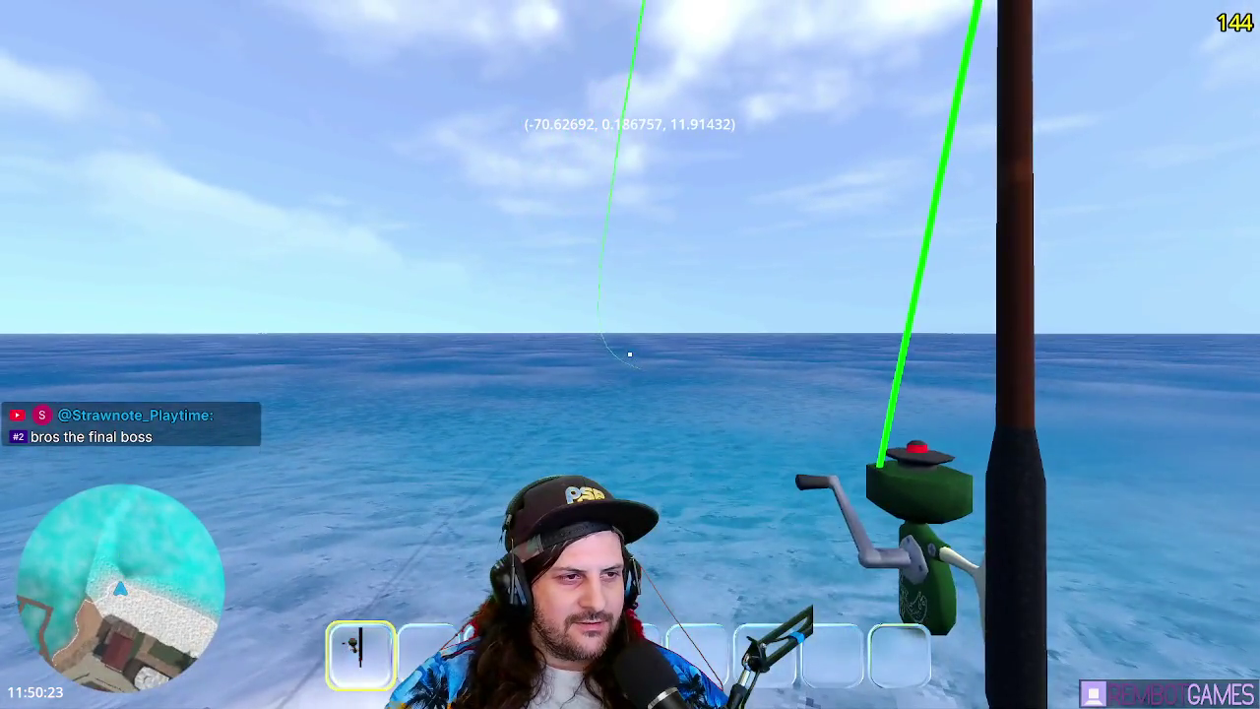
left_click_drag(630, 353, 630, 353)
key("F8")
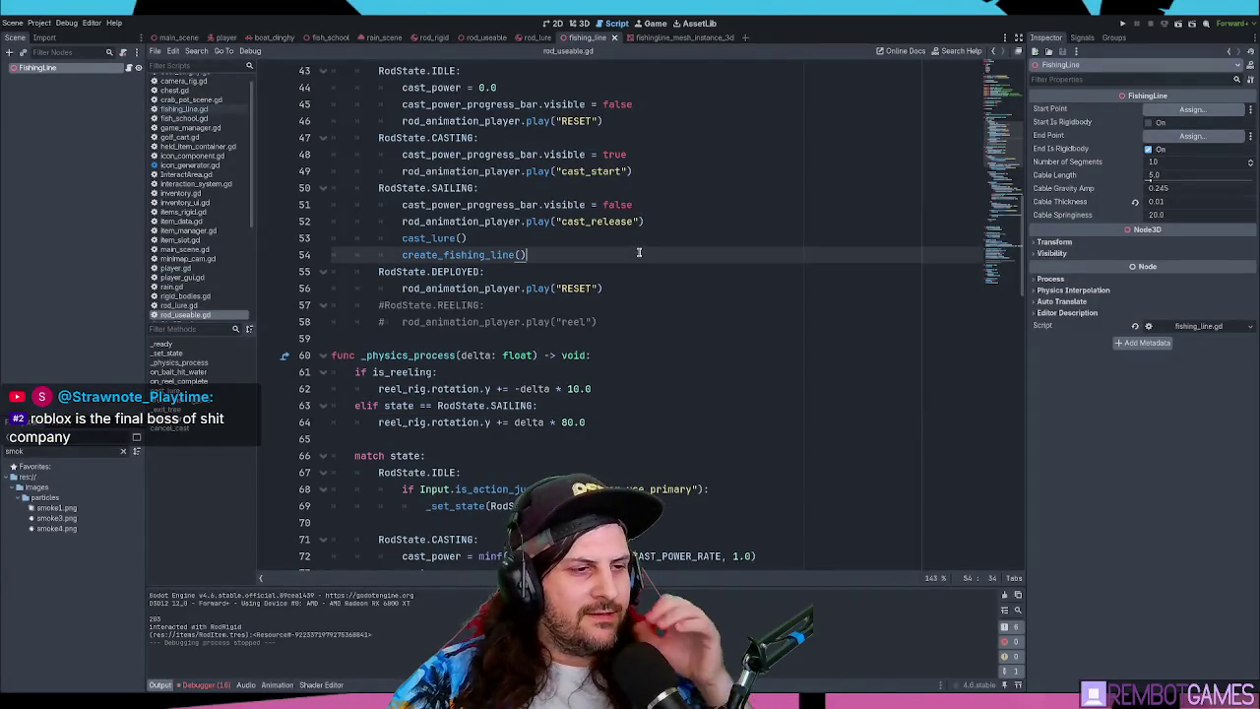
scroll(637, 248, "down", 5)
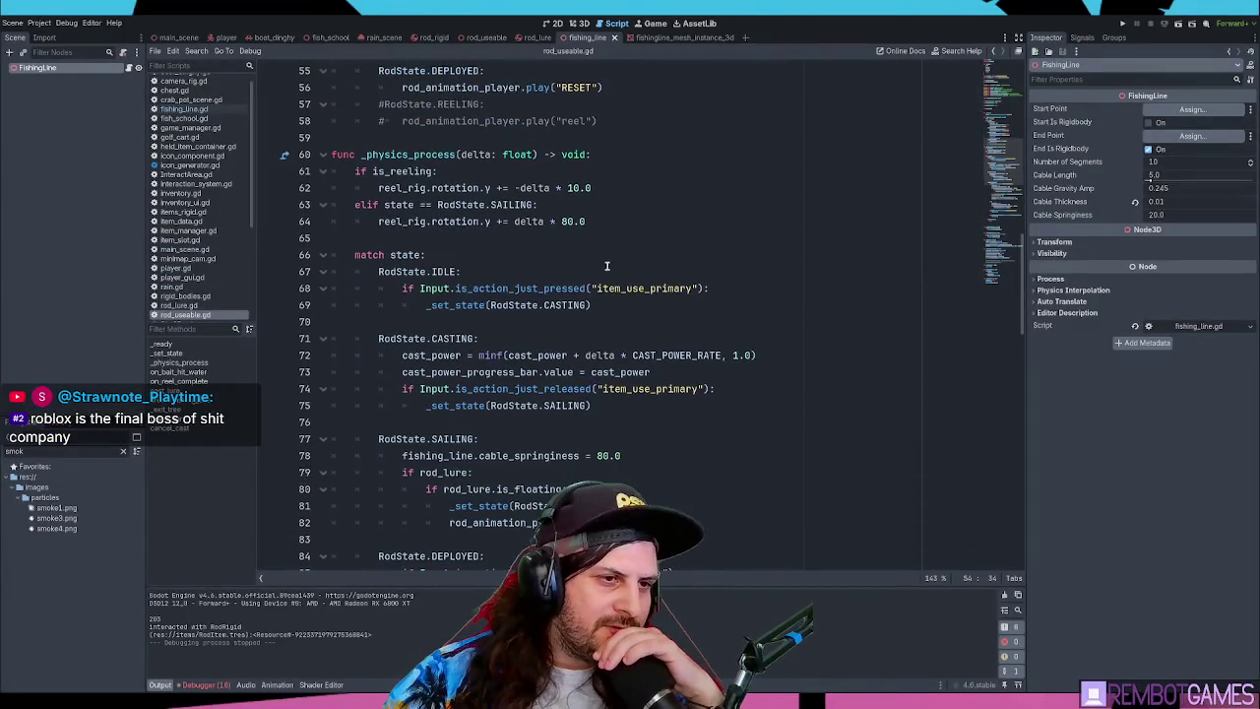
scroll(606, 266, "down", 4)
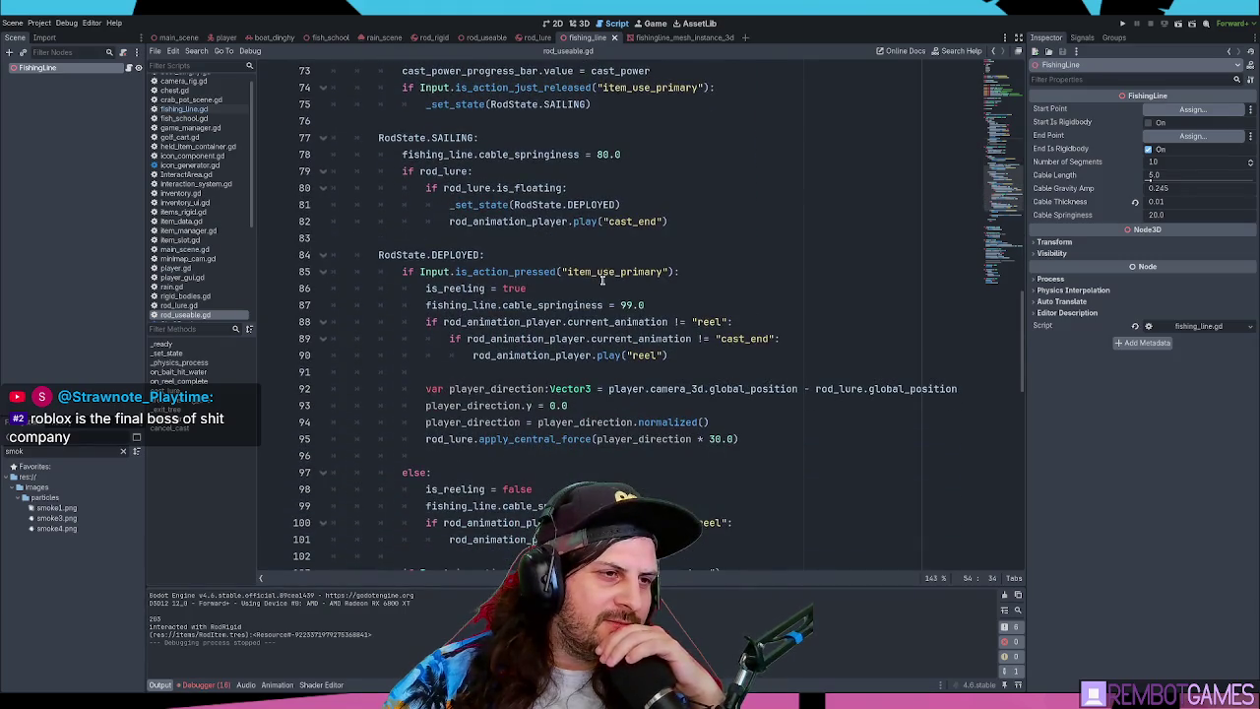
scroll(687, 293, "up", 20)
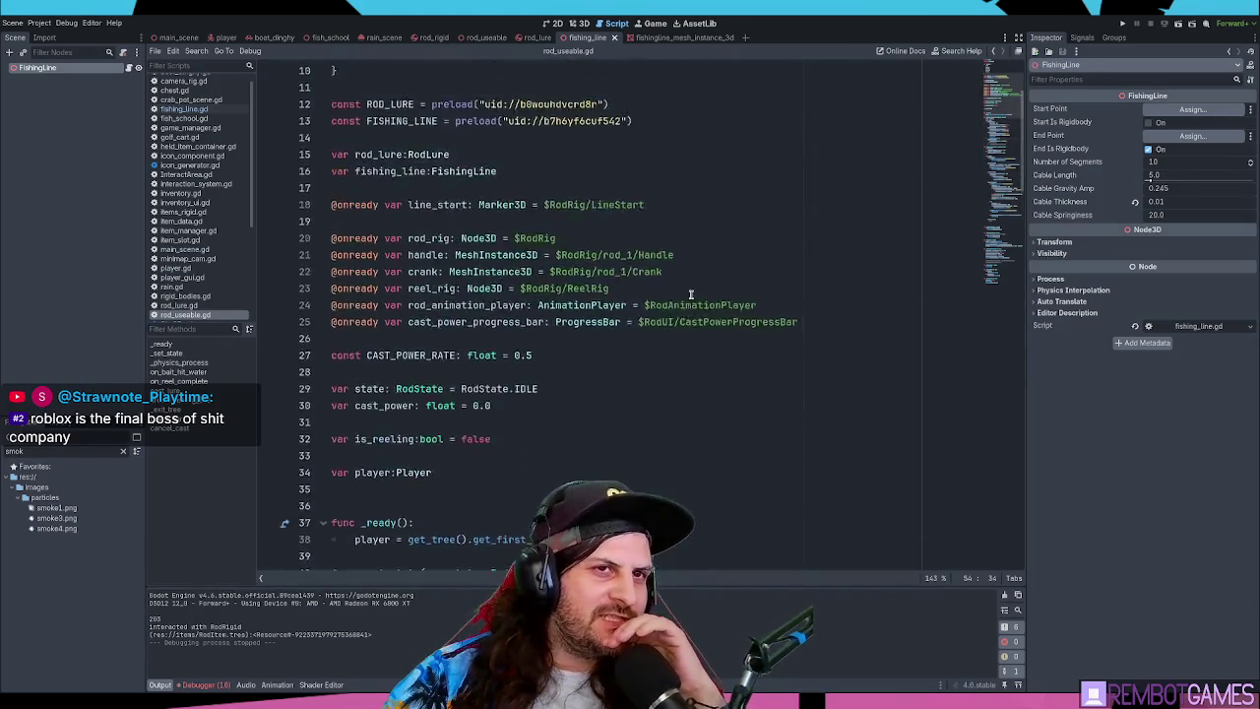
left_click(529, 206)
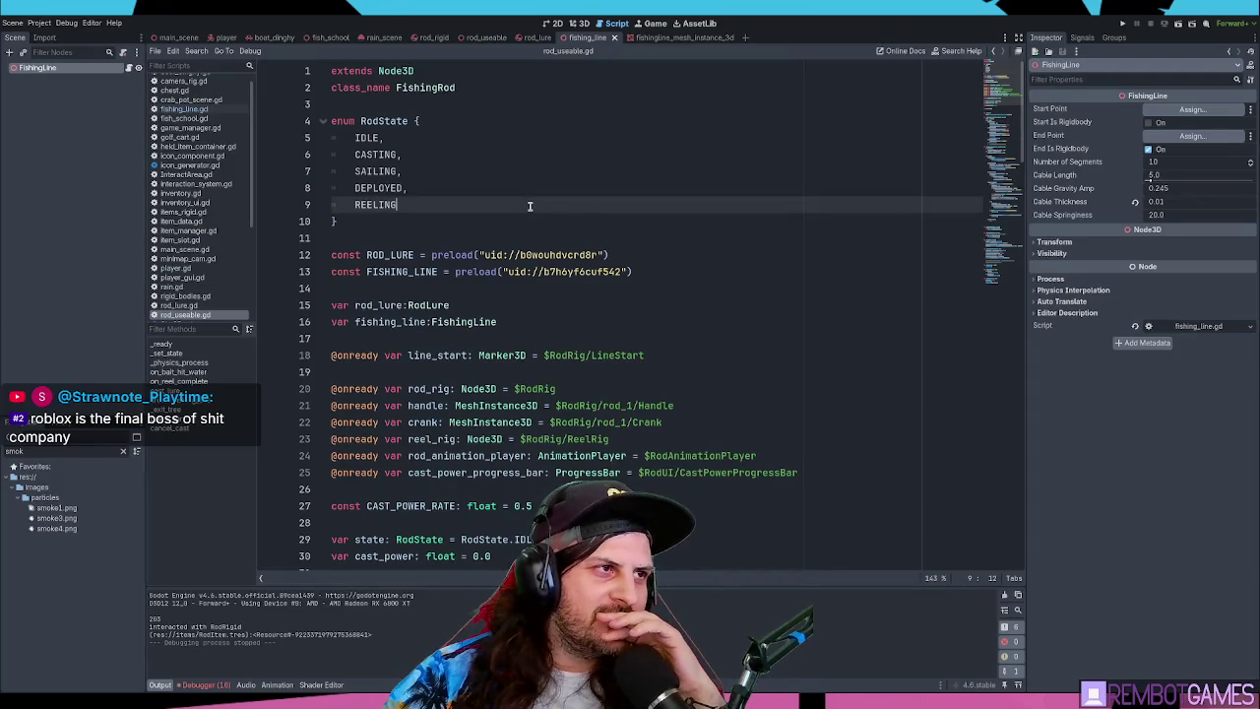
key("Up")
key("Down")
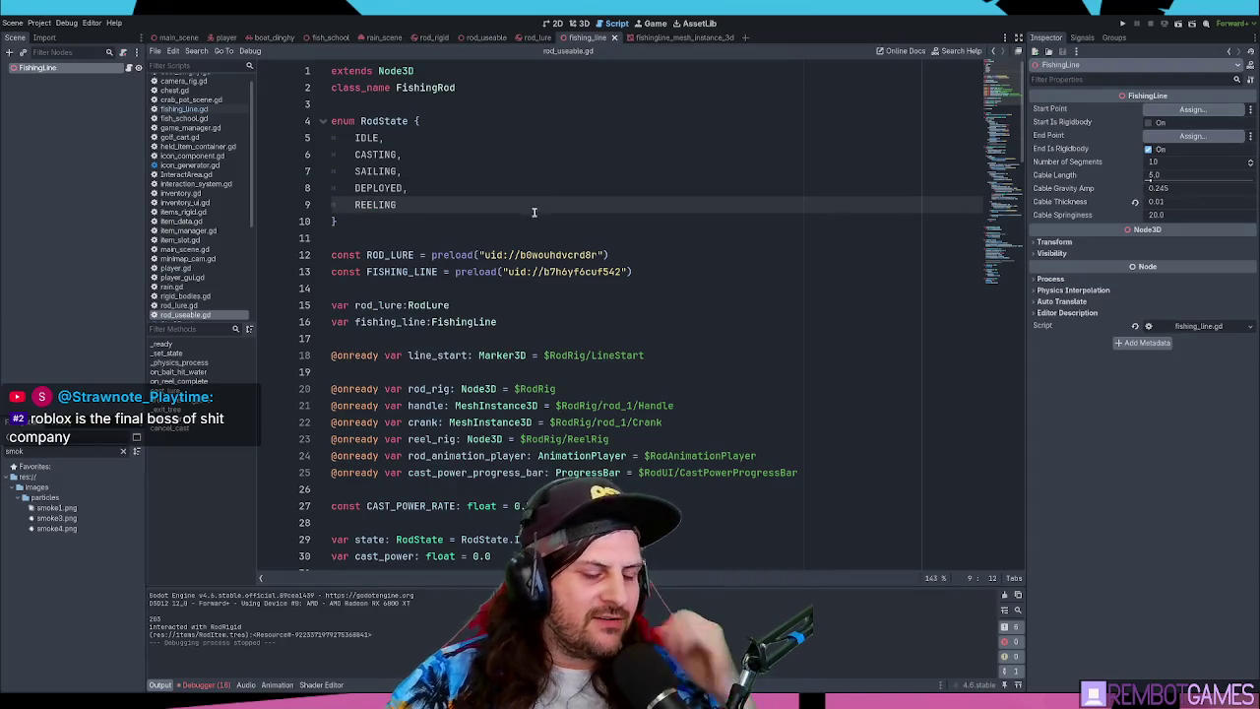
scroll(520, 220, "down", 20)
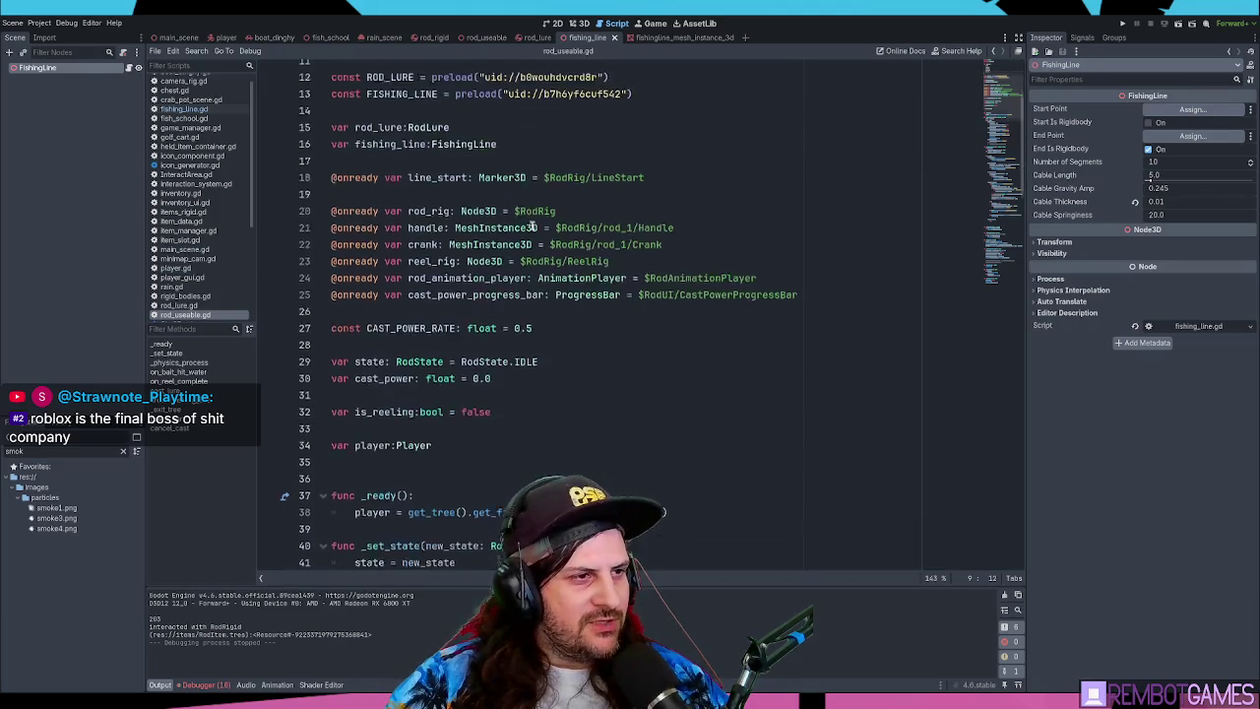
scroll(543, 226, "down", 20)
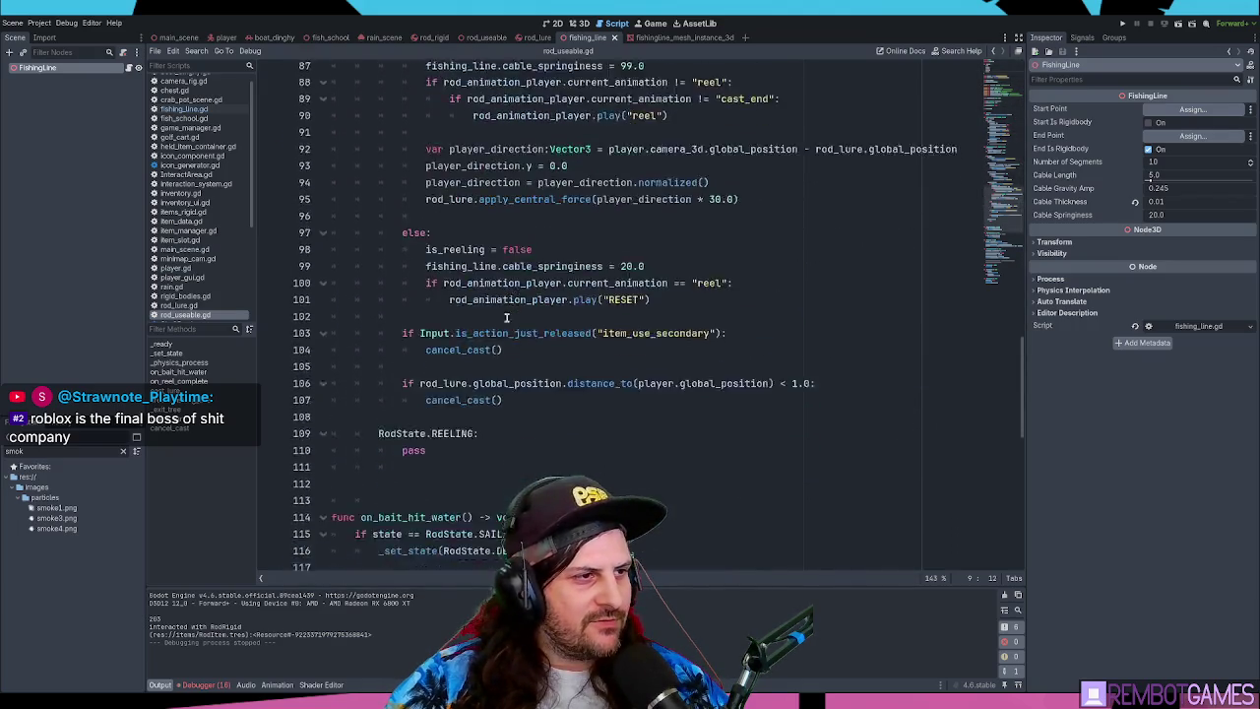
scroll(453, 338, "up", 3)
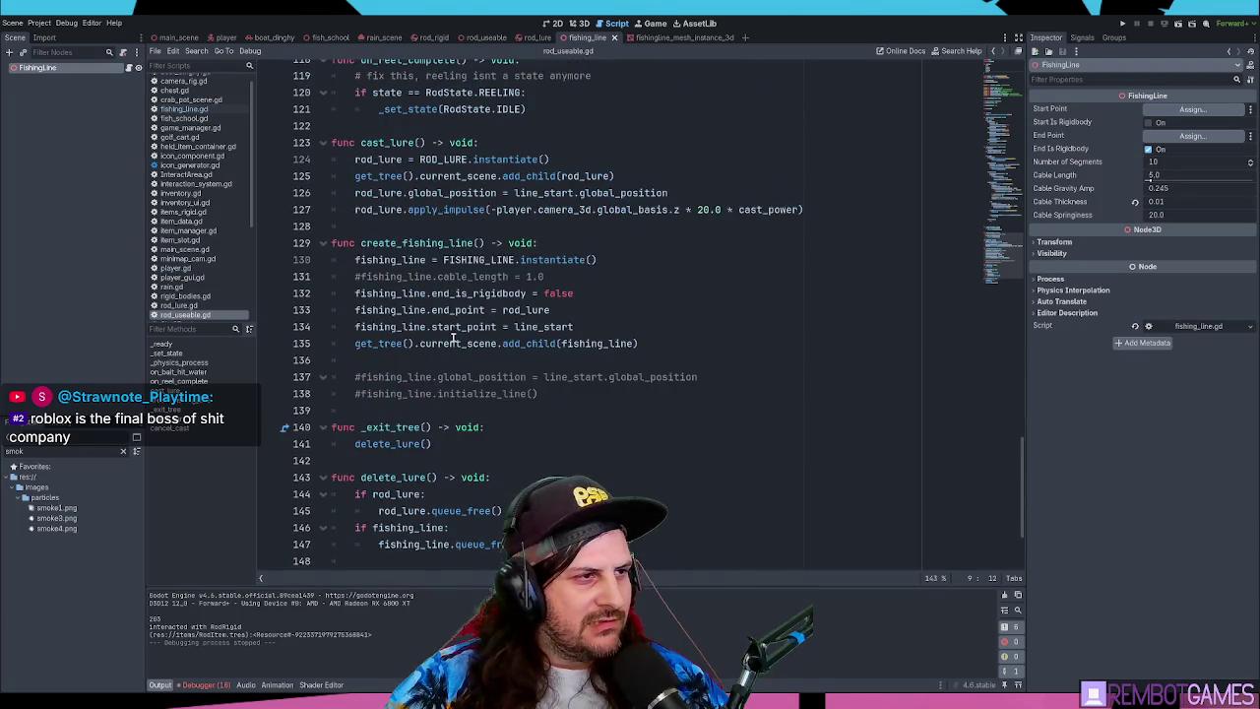
scroll(453, 337, "up", 12)
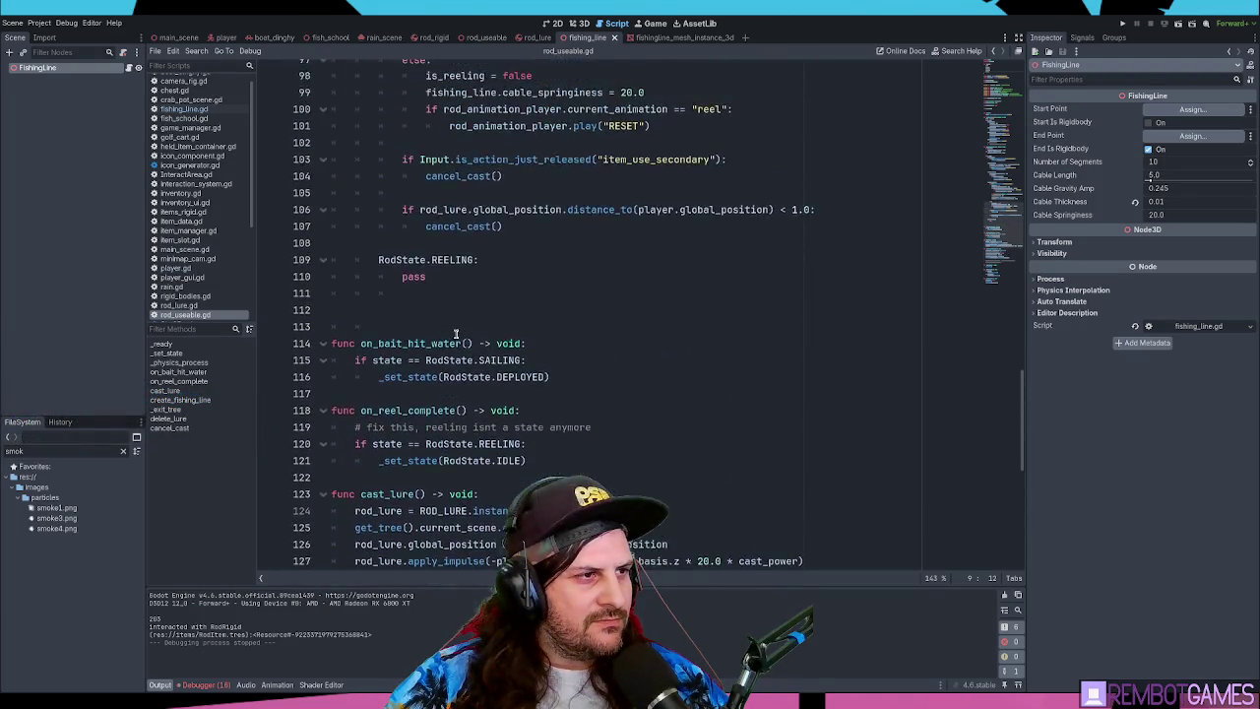
scroll(456, 333, "up", 4)
scroll(455, 333, "down", 4)
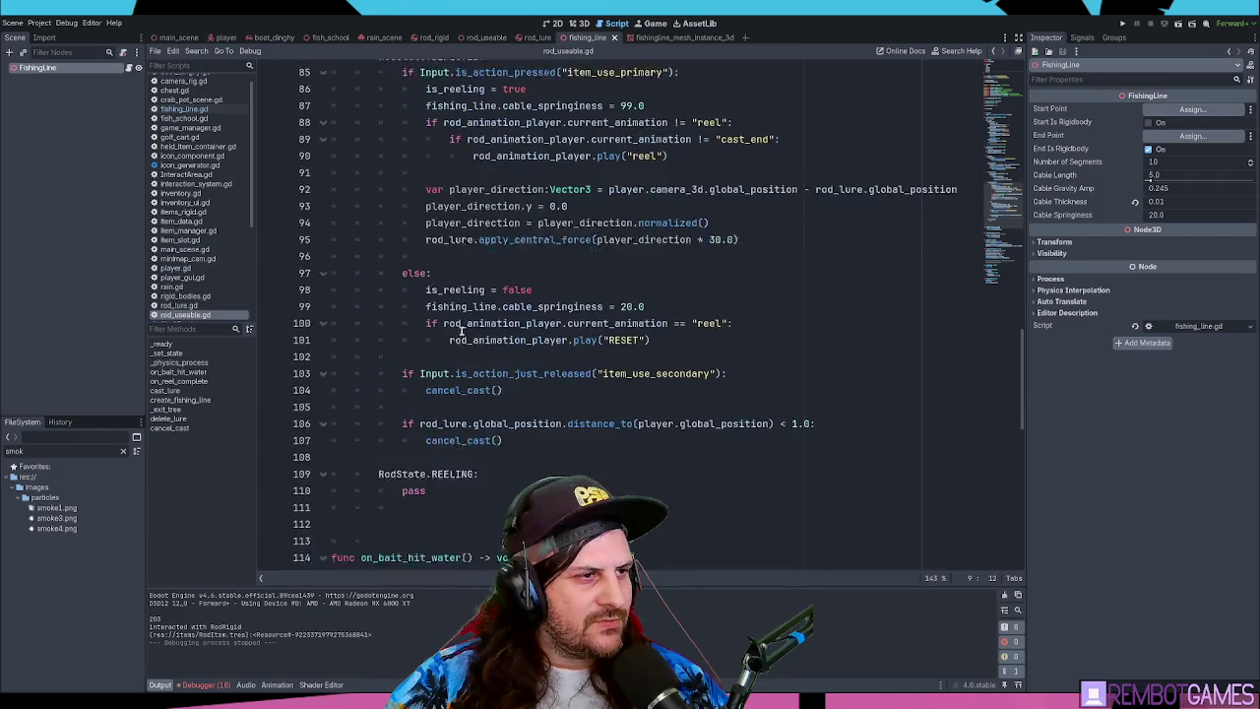
- On line 108 add print(rod_lure.global_position.distance_to(player.global_position)) and run the game
left_click(529, 444)
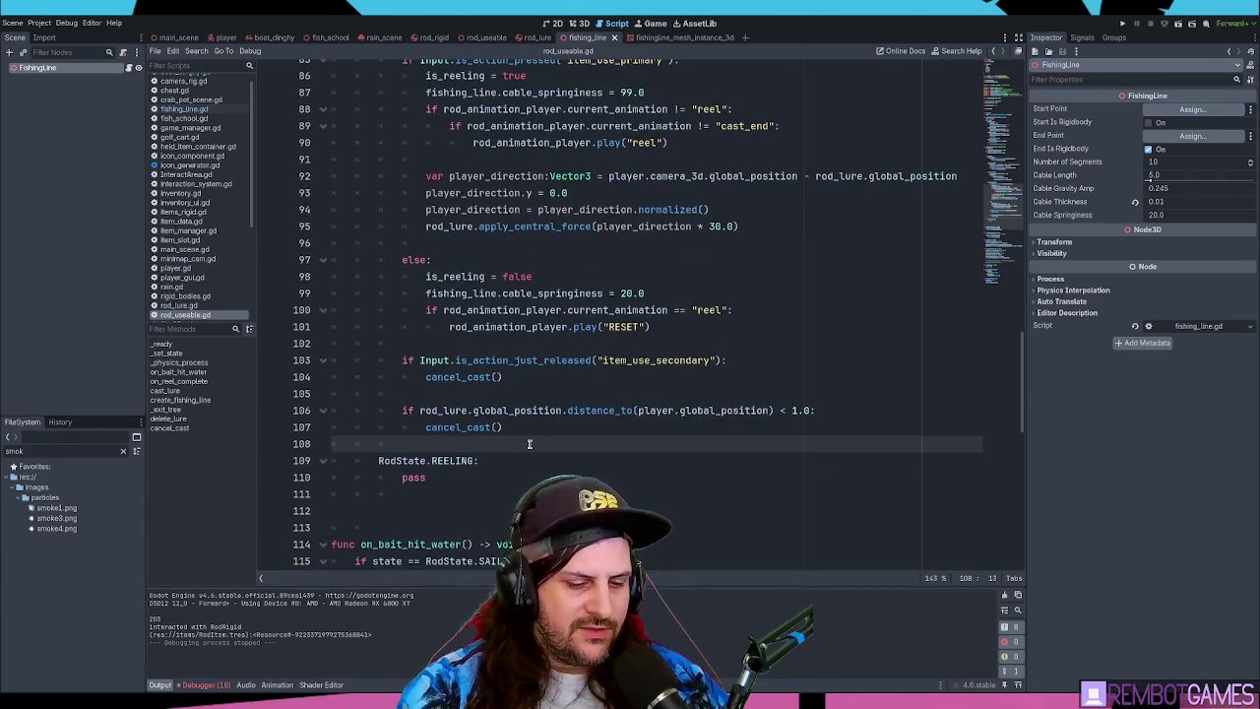
type("print(d")
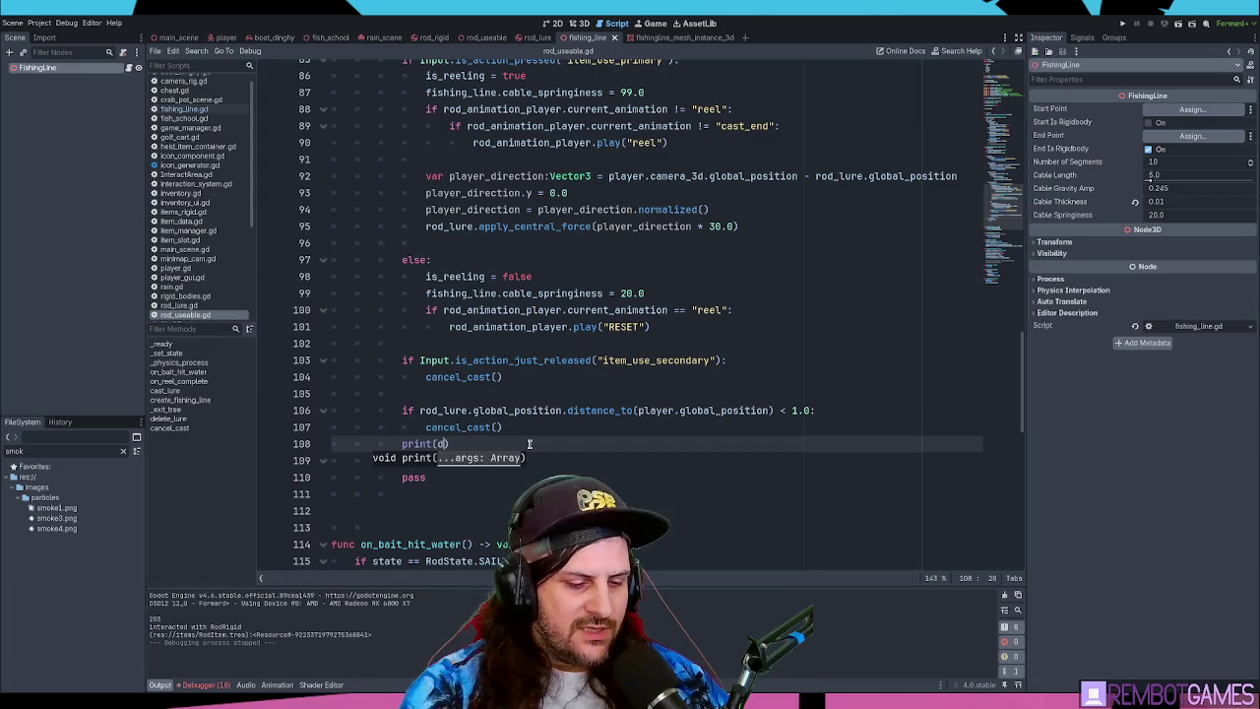
type("istance")
key("BackSpace")
key("BackSpace")
key("BackSpace")
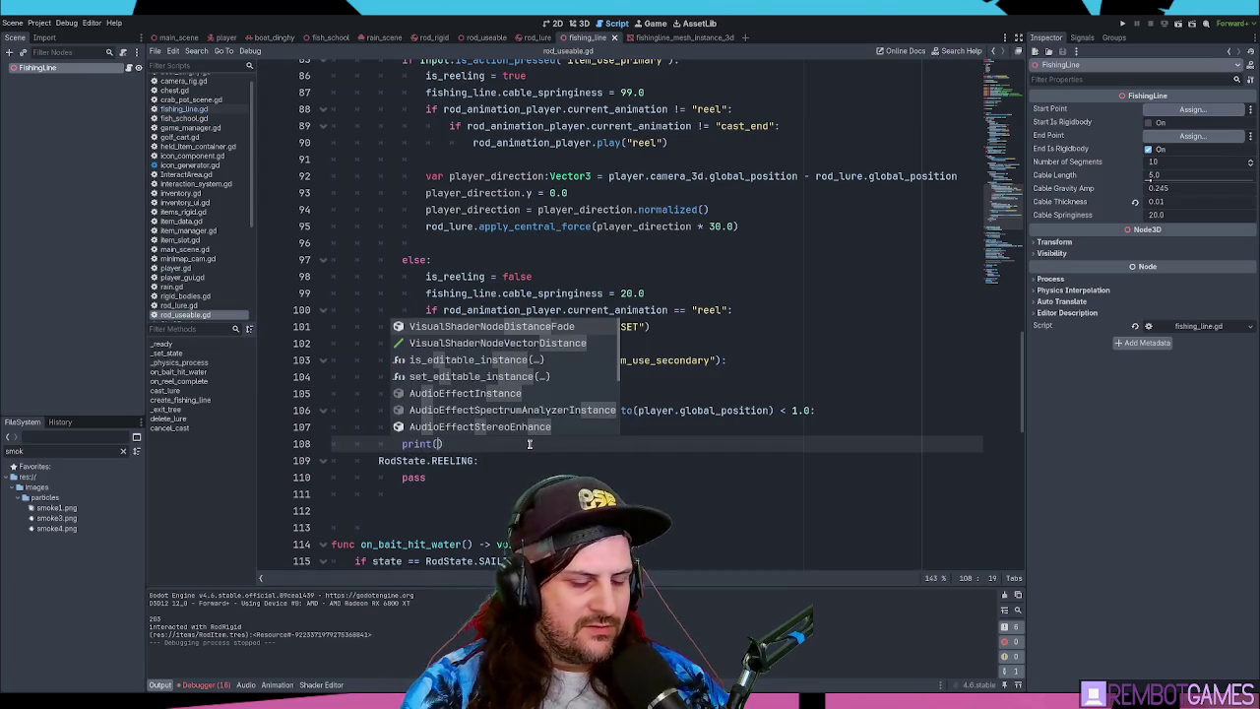
type("rod_lur")
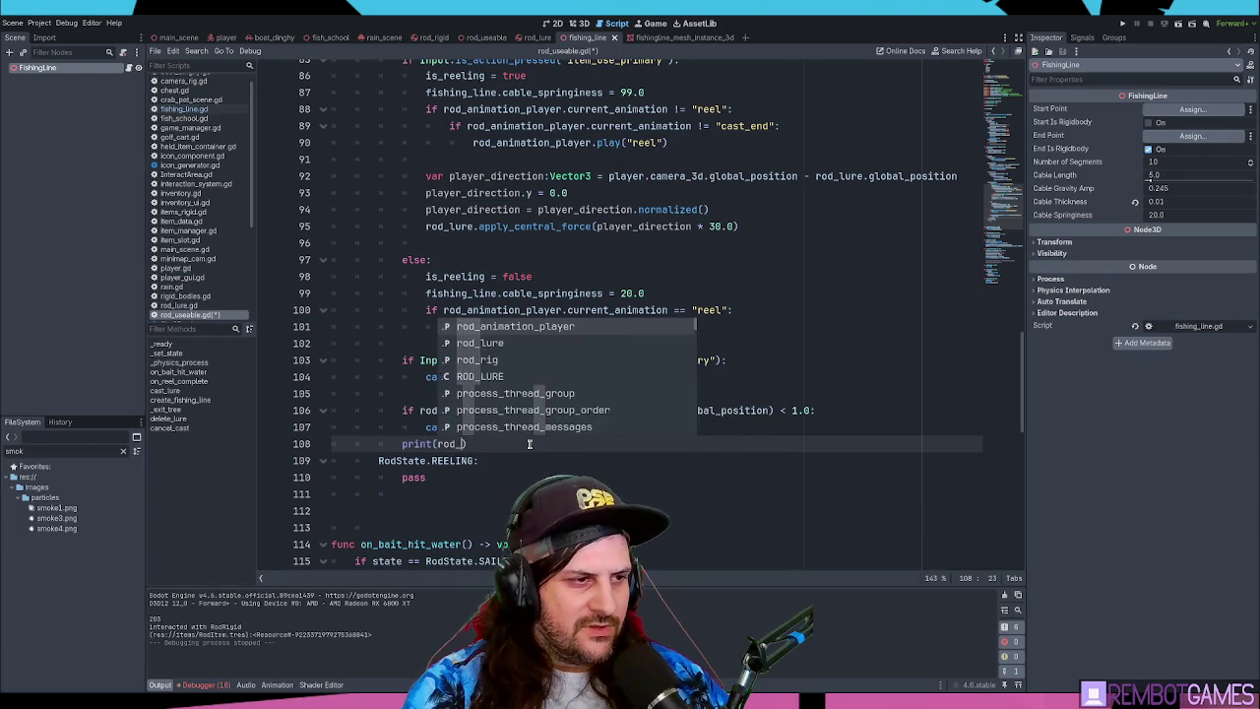
type("e.global")
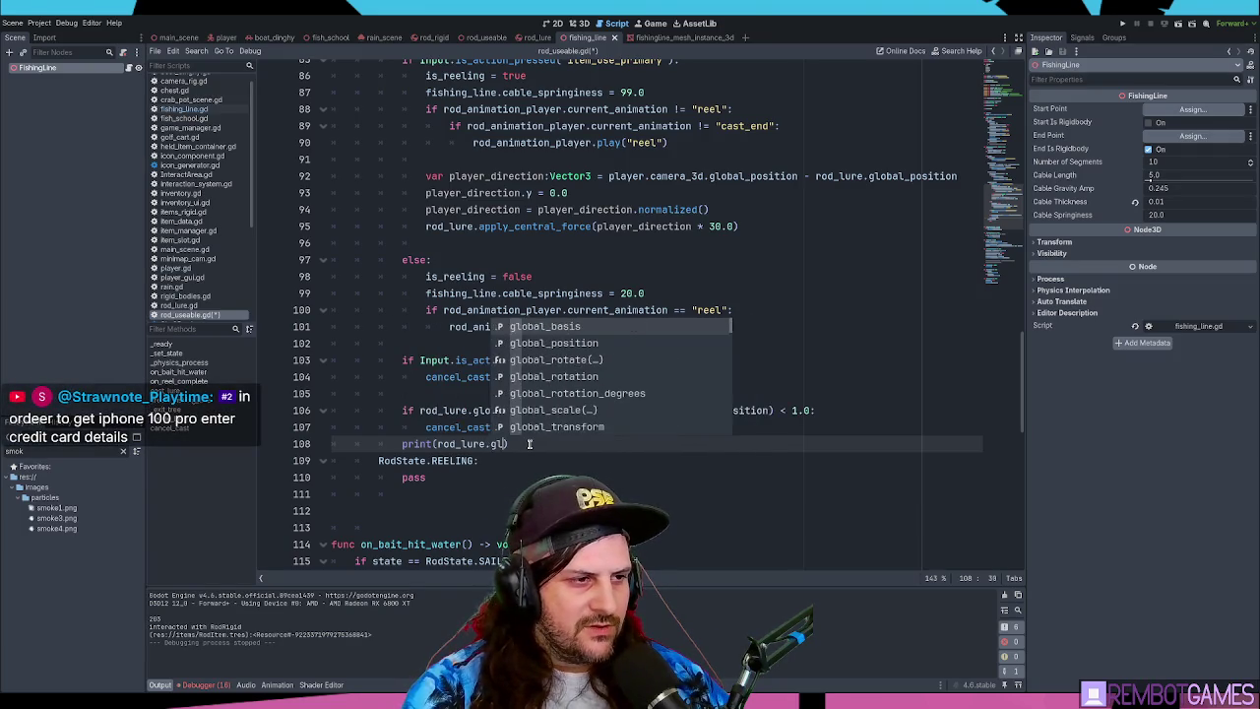
key("Return")
type(".distanc")
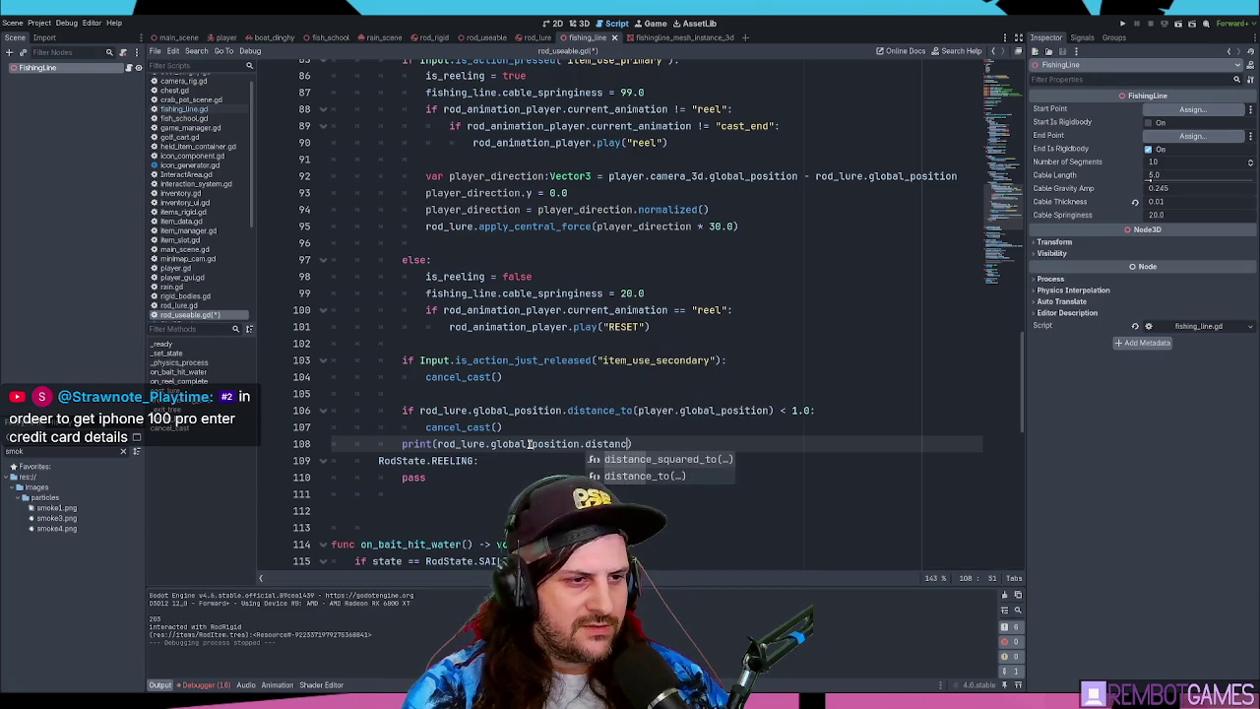
key("Down")
key("Return")
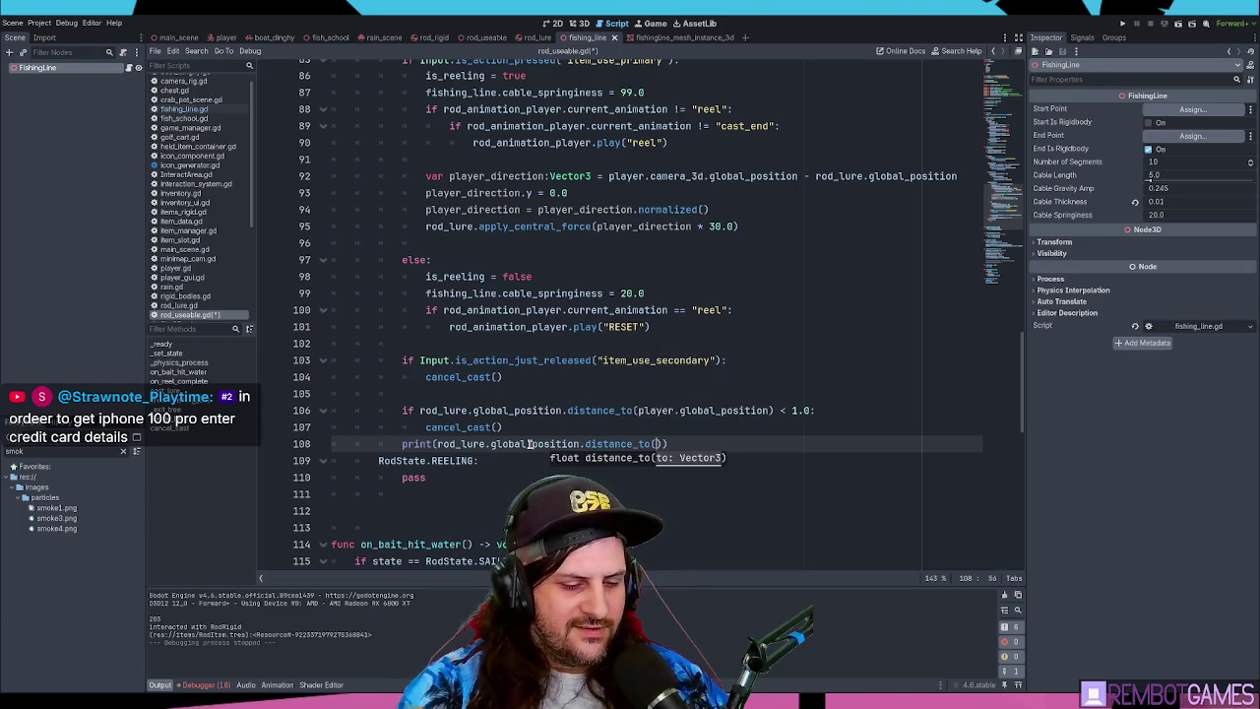
type("player.global_po")
key("Return")
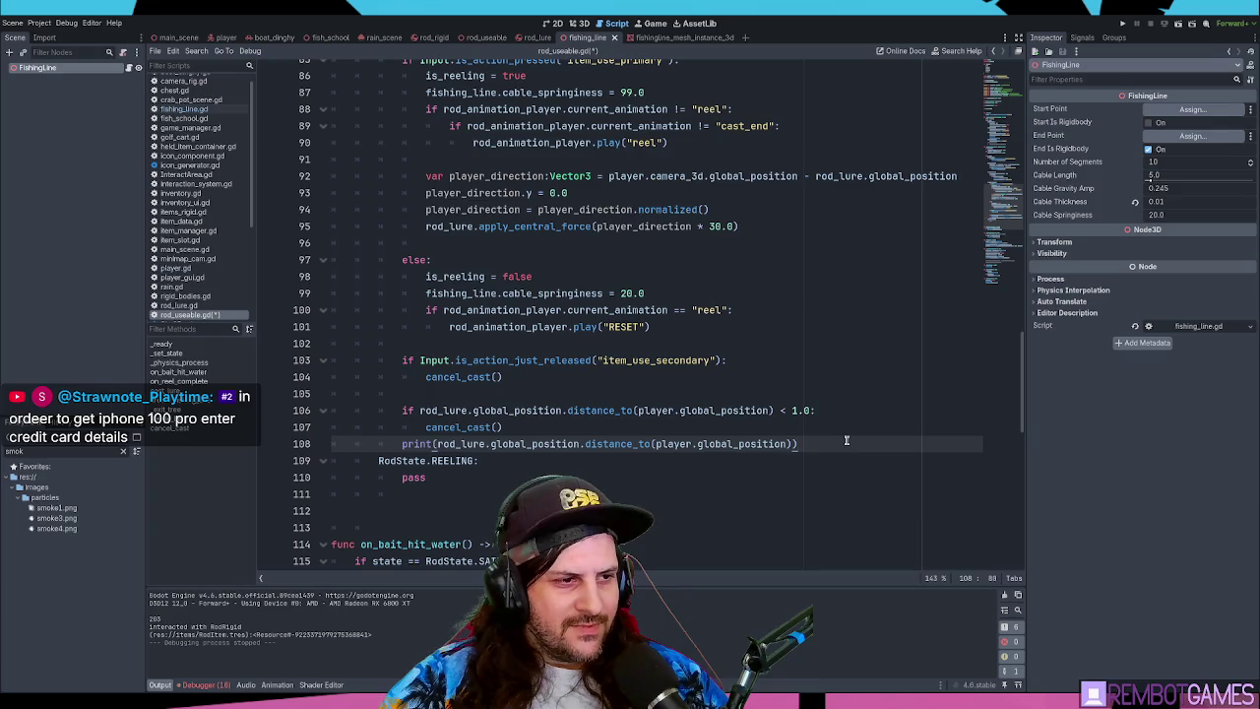
key("F5")
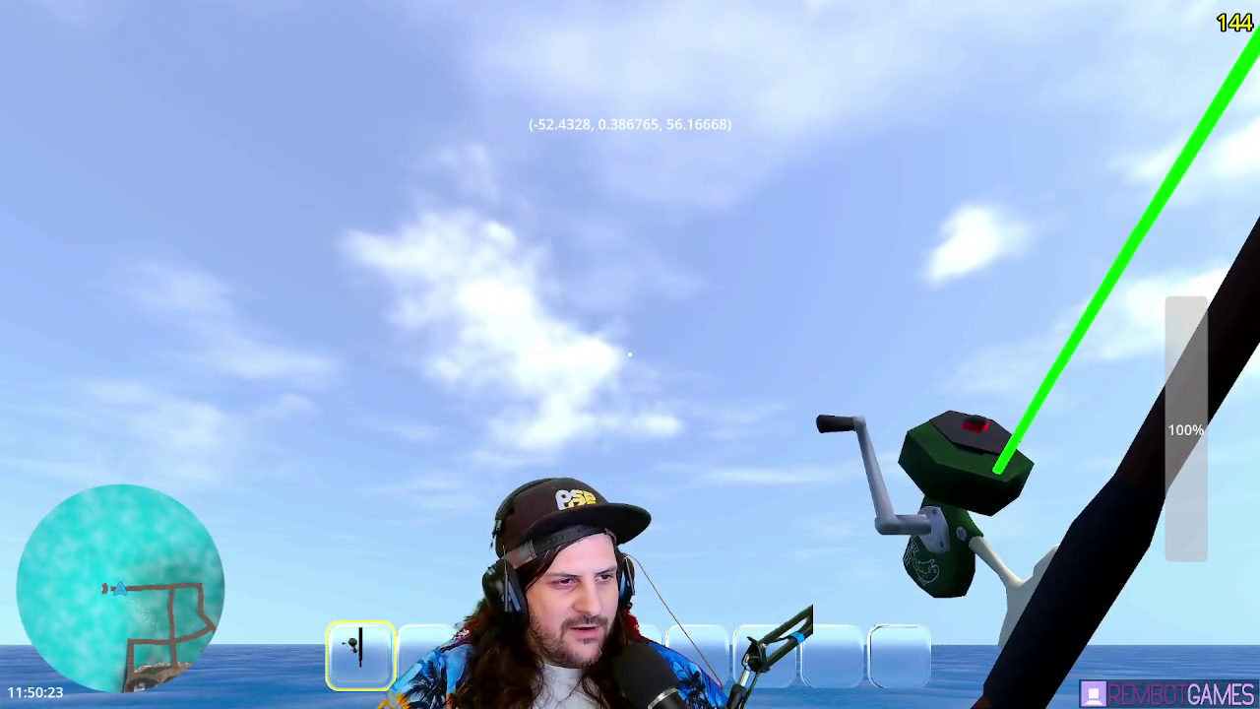
- Cast the fishing line once, then stop the test run with F8
left_click(630, 353)
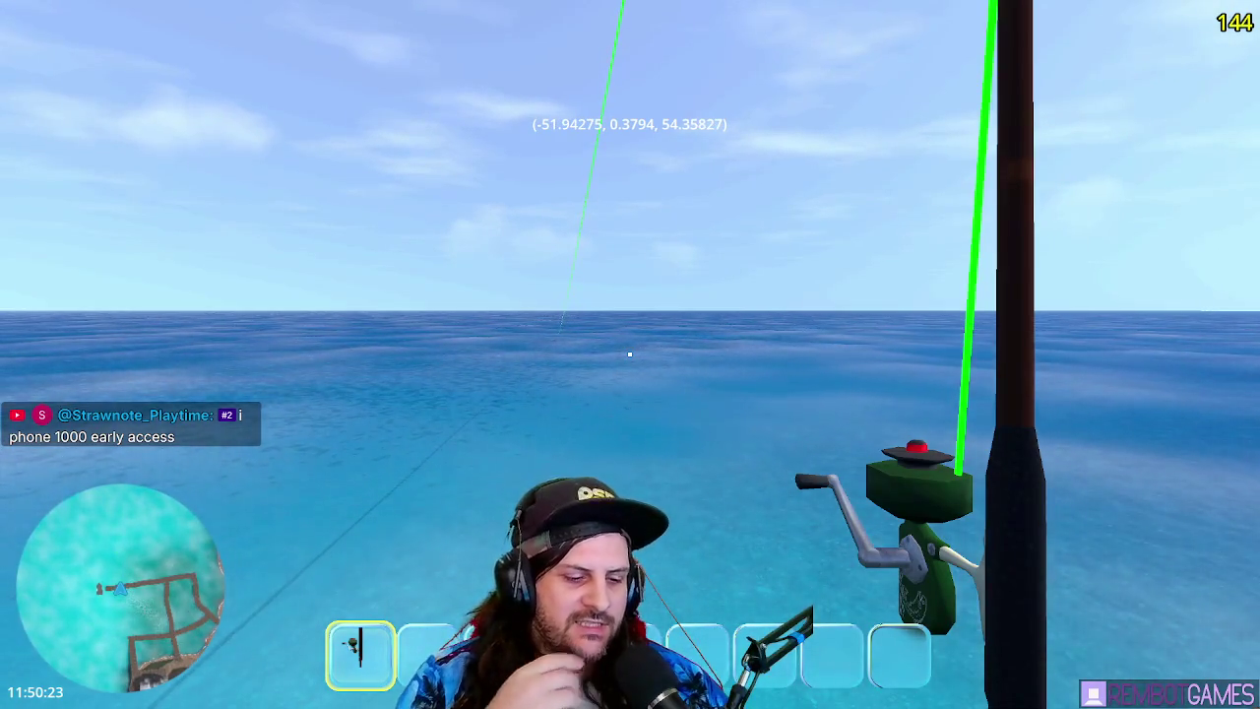
key("F8")
left_click(668, 321)
- Comment out the lure-distance print on line 108 with Ctrl+K and save the script
left_click(811, 445)
key("shift+Home")
key("BackSpace")
key("ctrl+minus")
key("ctrl+minus")
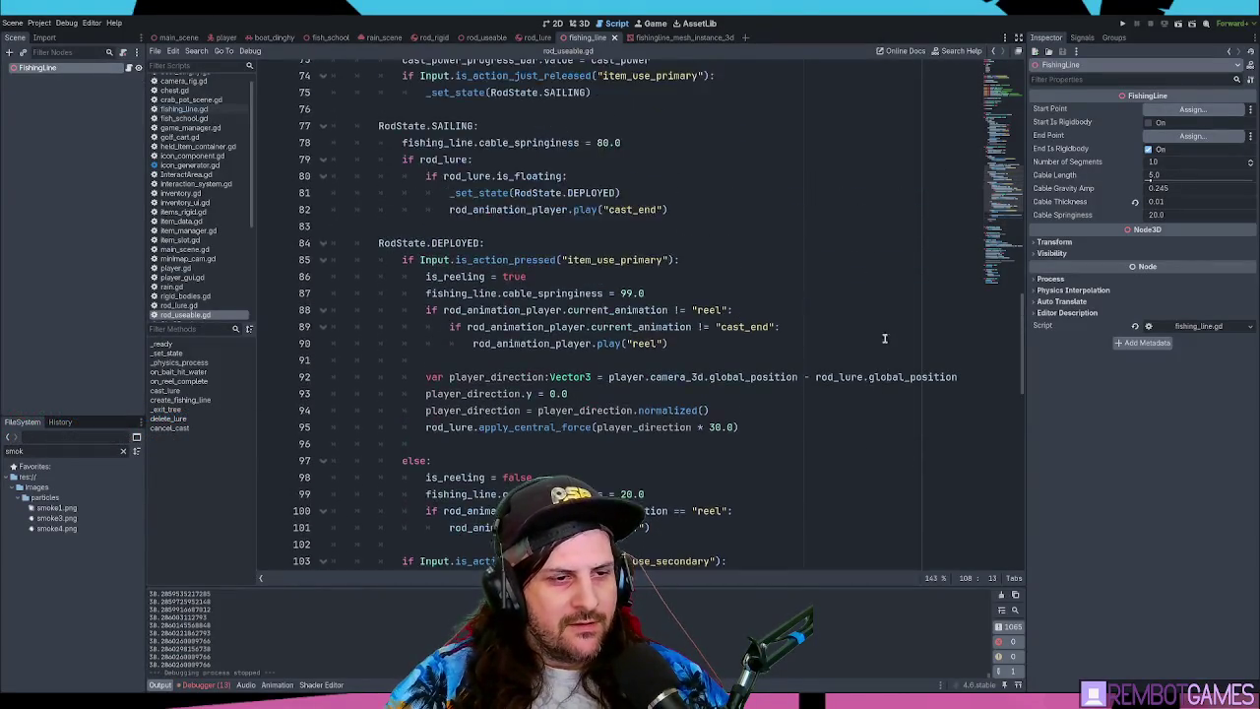
key("ctrl+z")
key("Home")
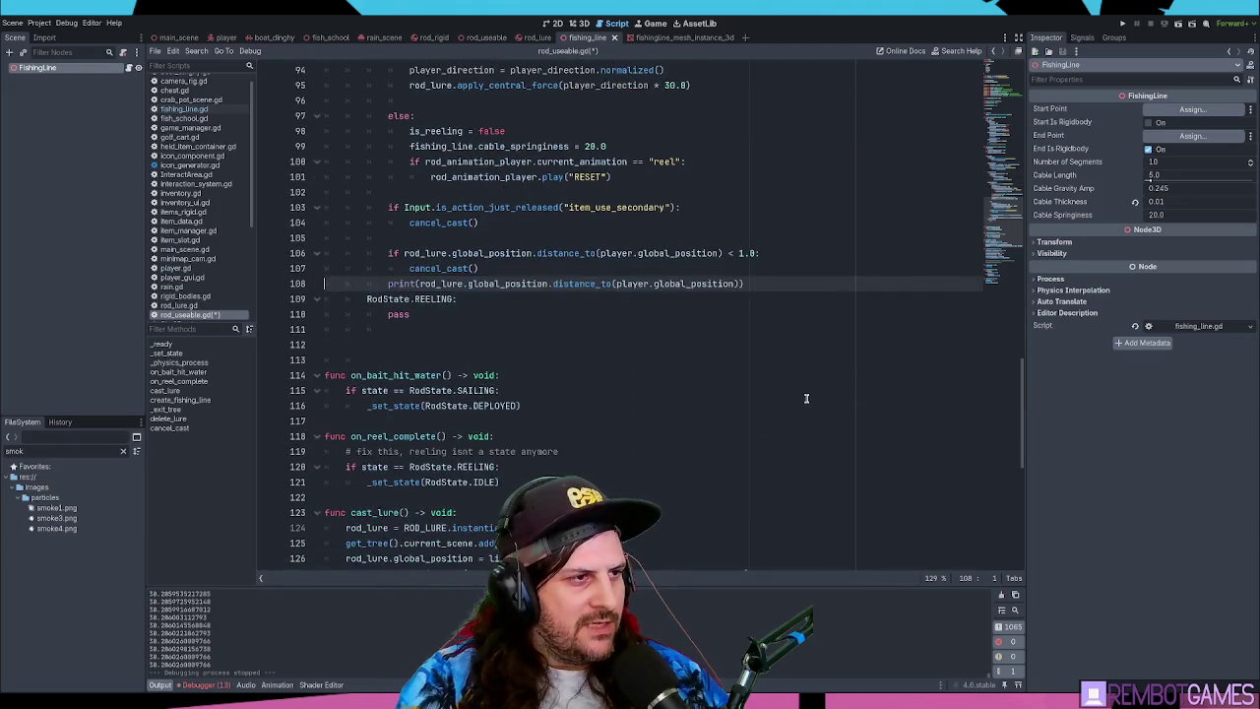
key("ctrl+k")
key("Return")
key("ctrl+s")
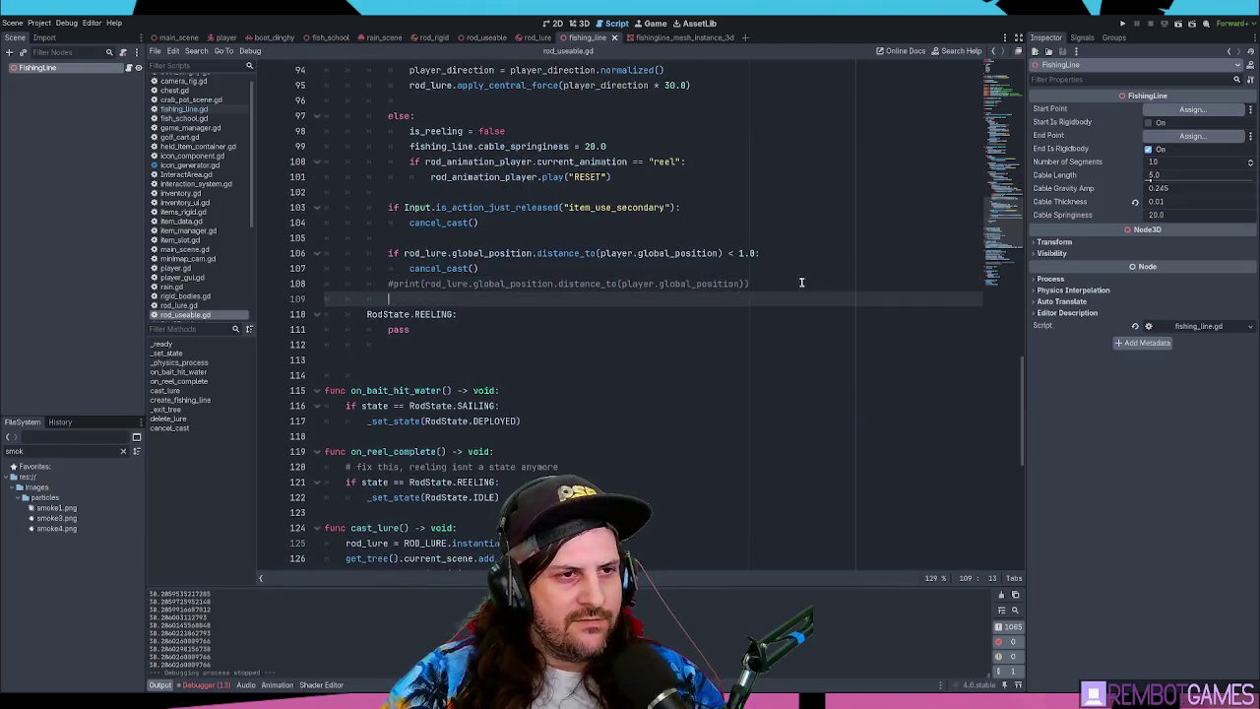
- Declare var max_line_distance:float = 40.0 on line 18 below fishing_line and save
left_click_drag(994, 234, 994, 74)
left_click(462, 177)
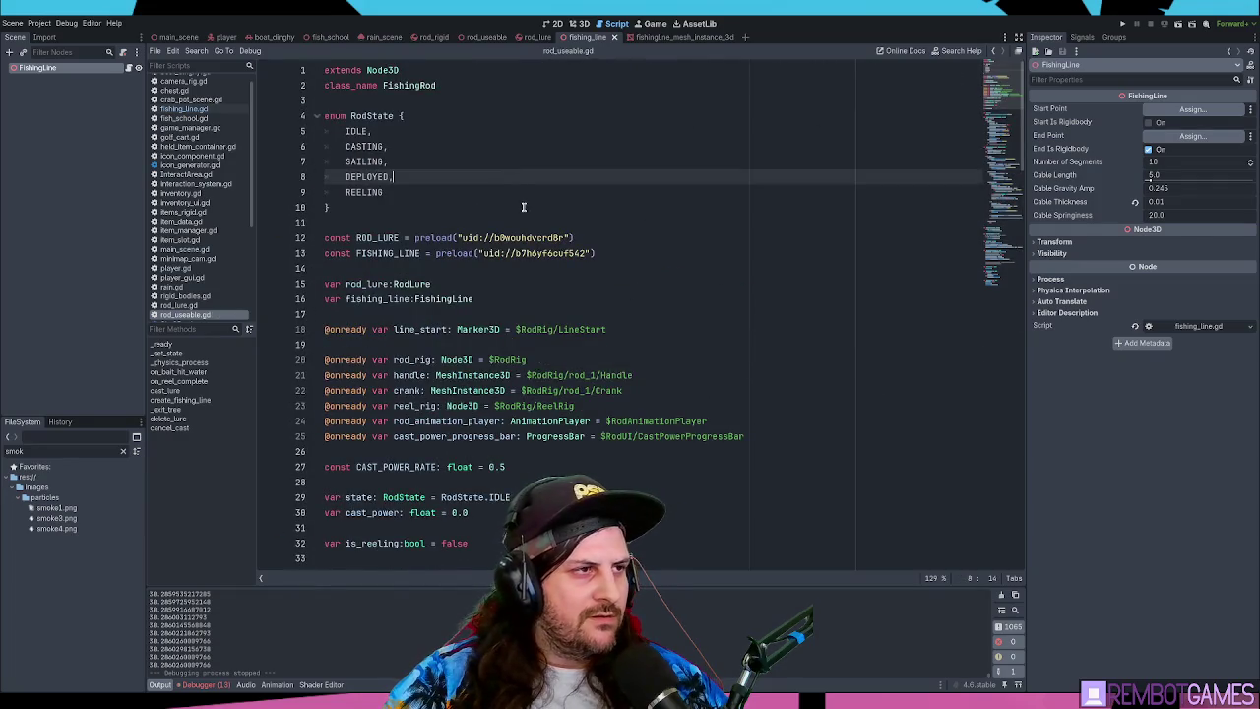
scroll(462, 177, "down", 1)
left_click(469, 165)
left_click(673, 253)
scroll(673, 247, "up", 1)
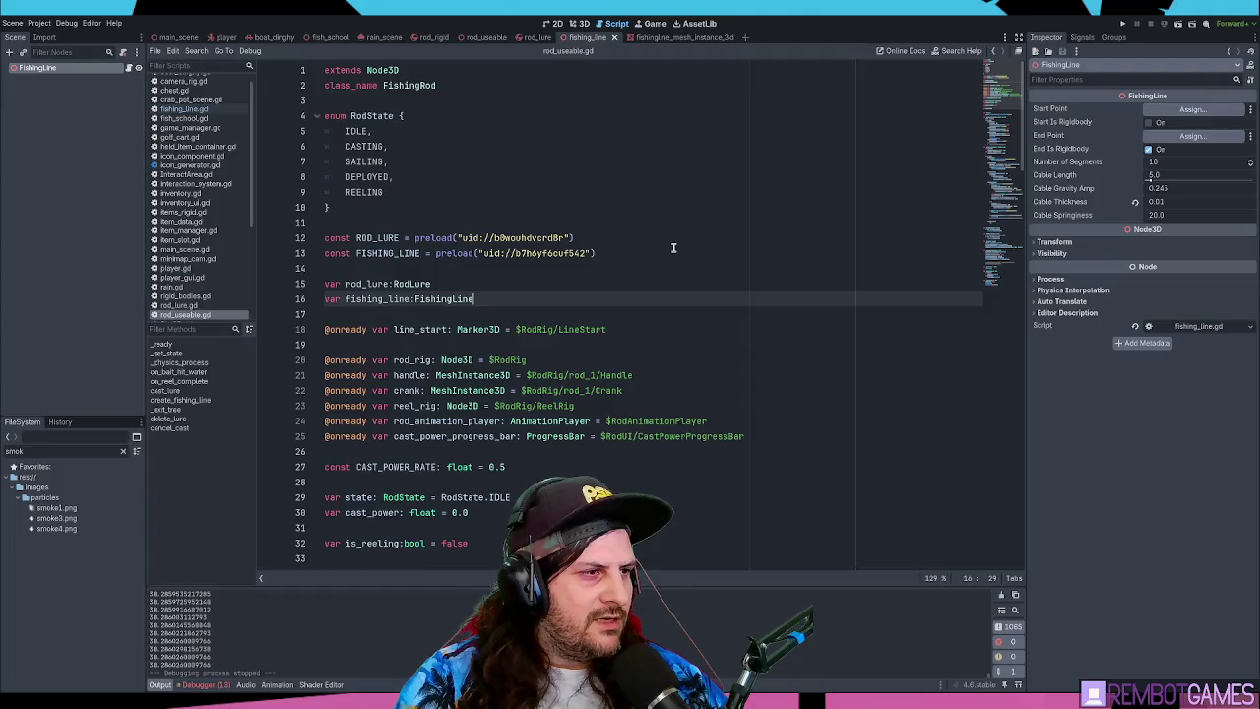
key("Return")
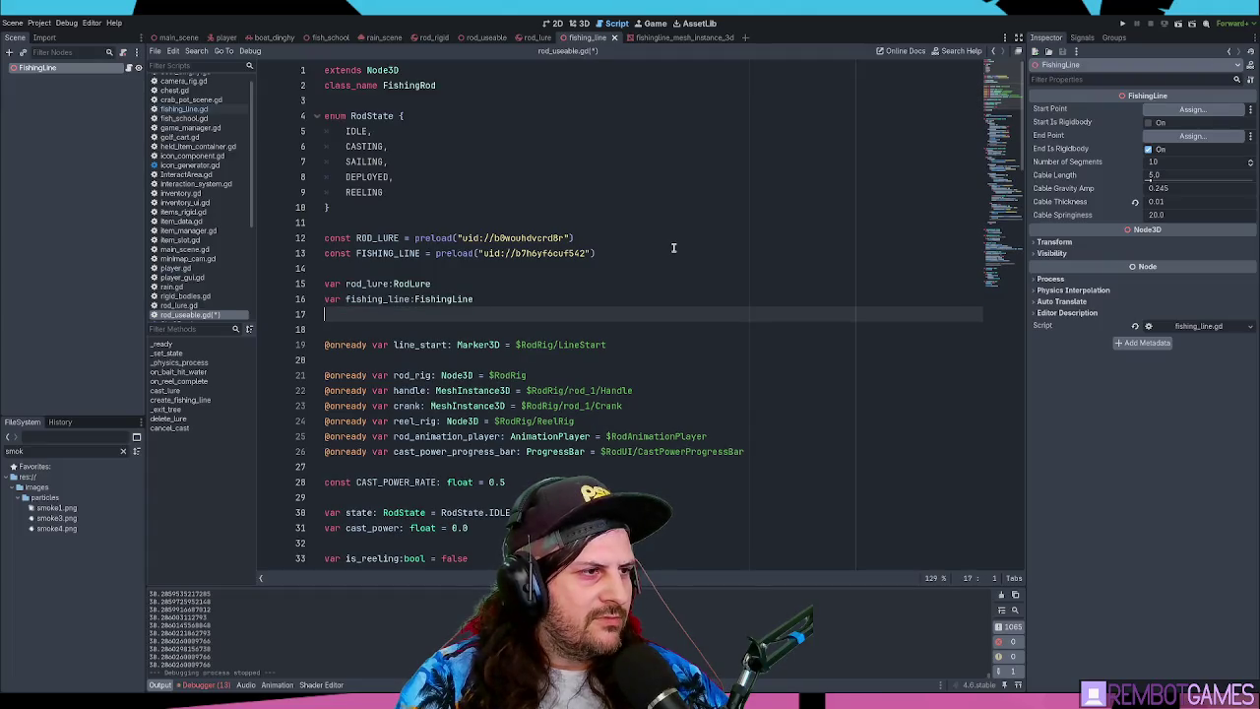
key("Return")
type("var ,")
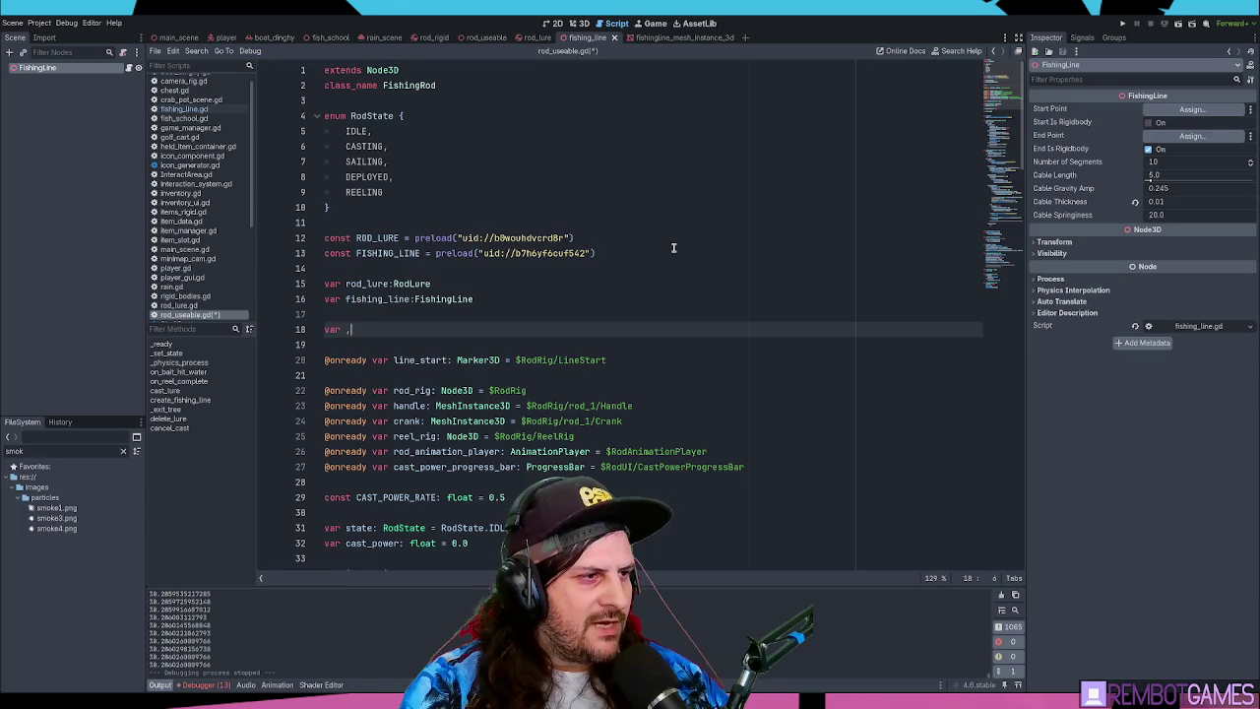
type("ine_distance")
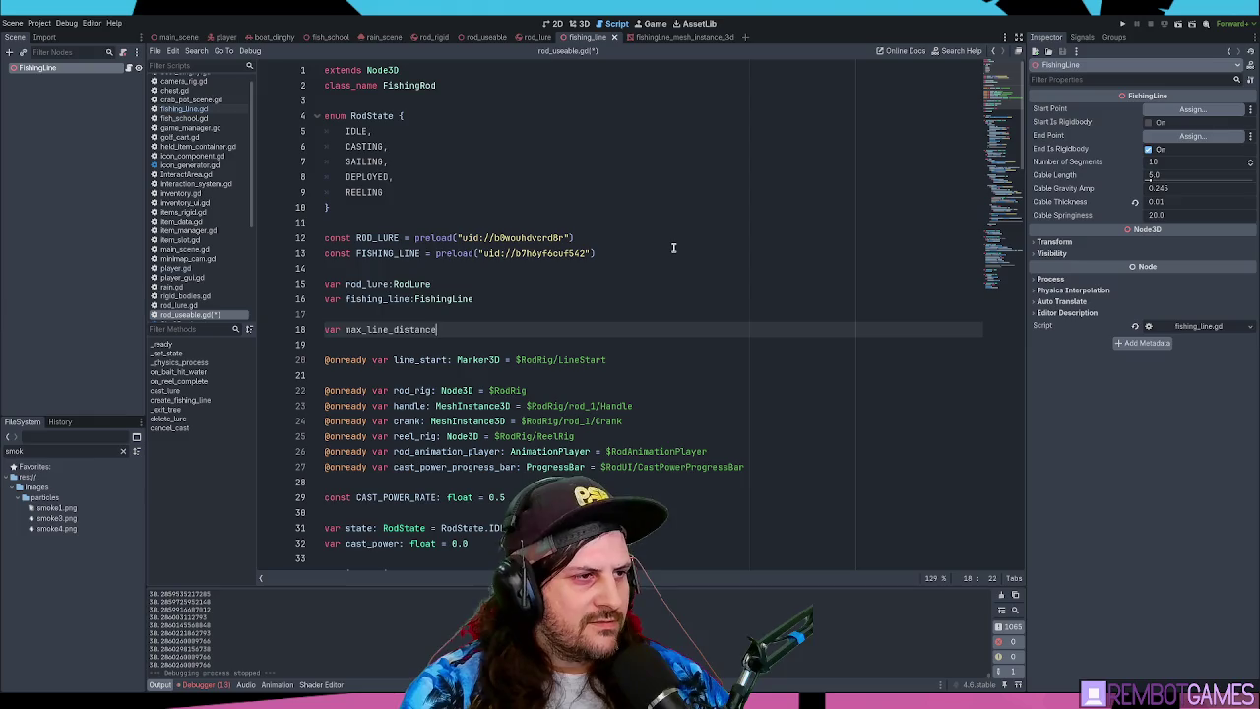
type("40.0")
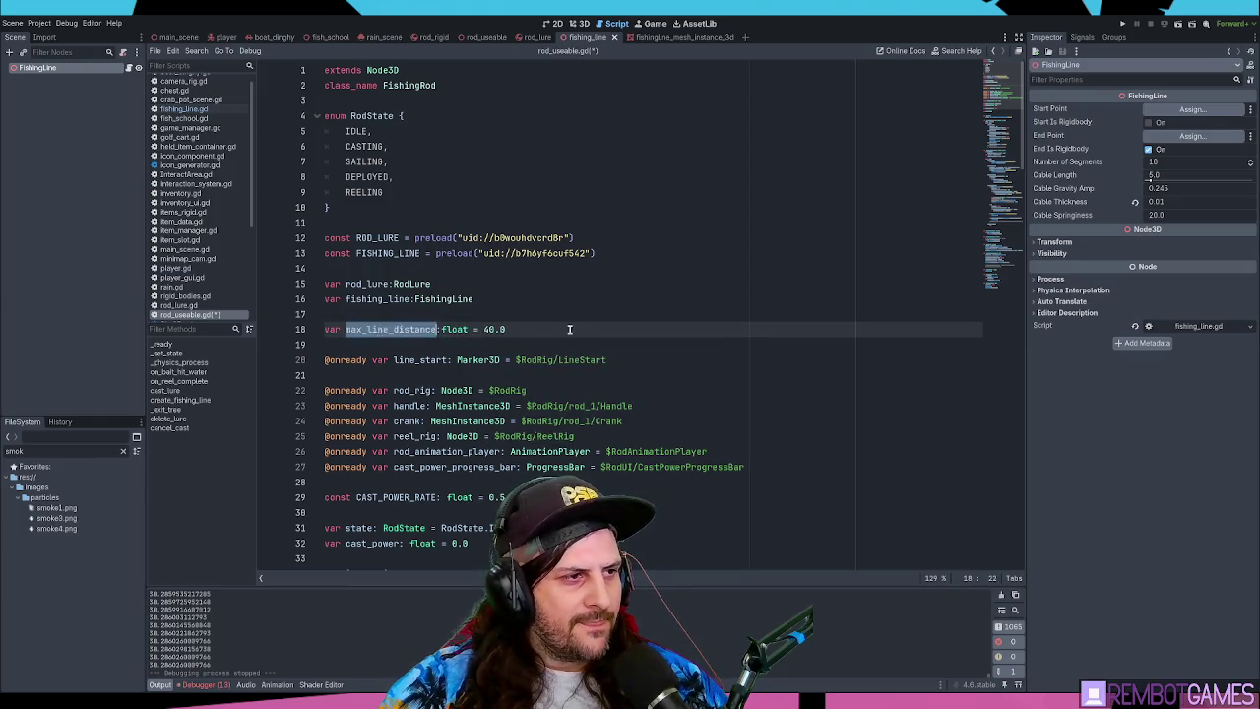
key("ctrl+s")
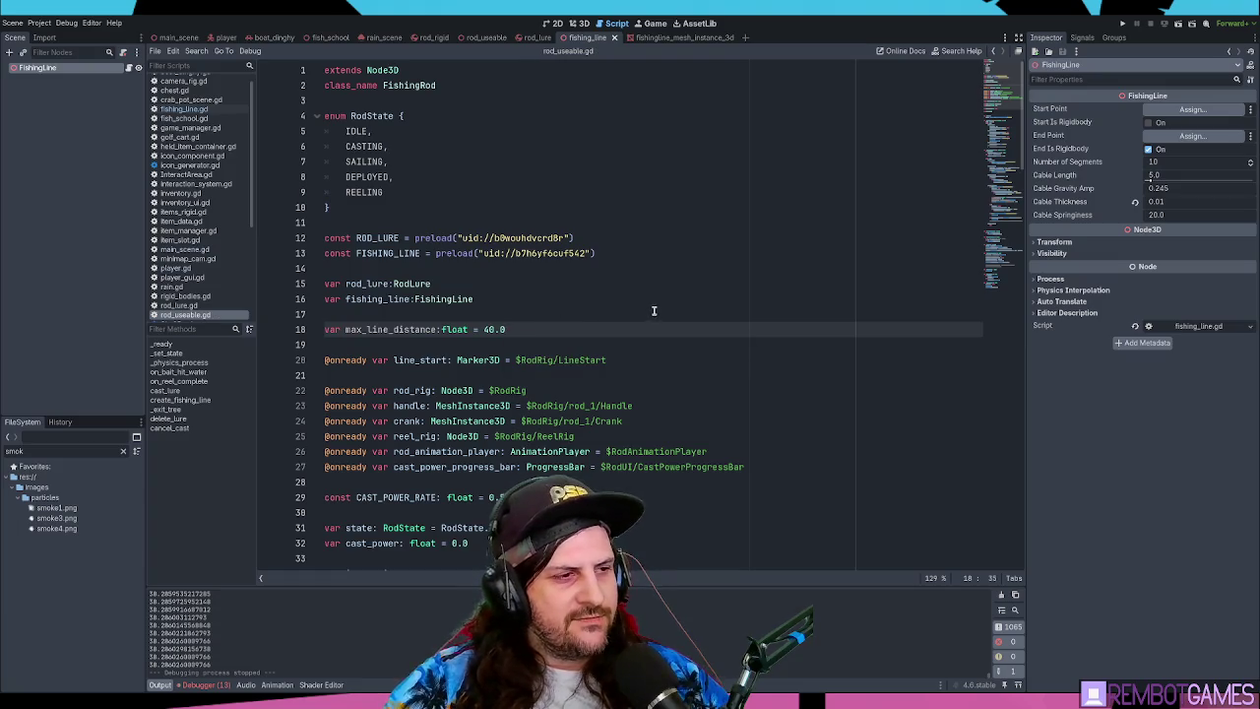
double_click(403, 330)
scroll(517, 330, "down", 5)
scroll(523, 326, "down", 20)
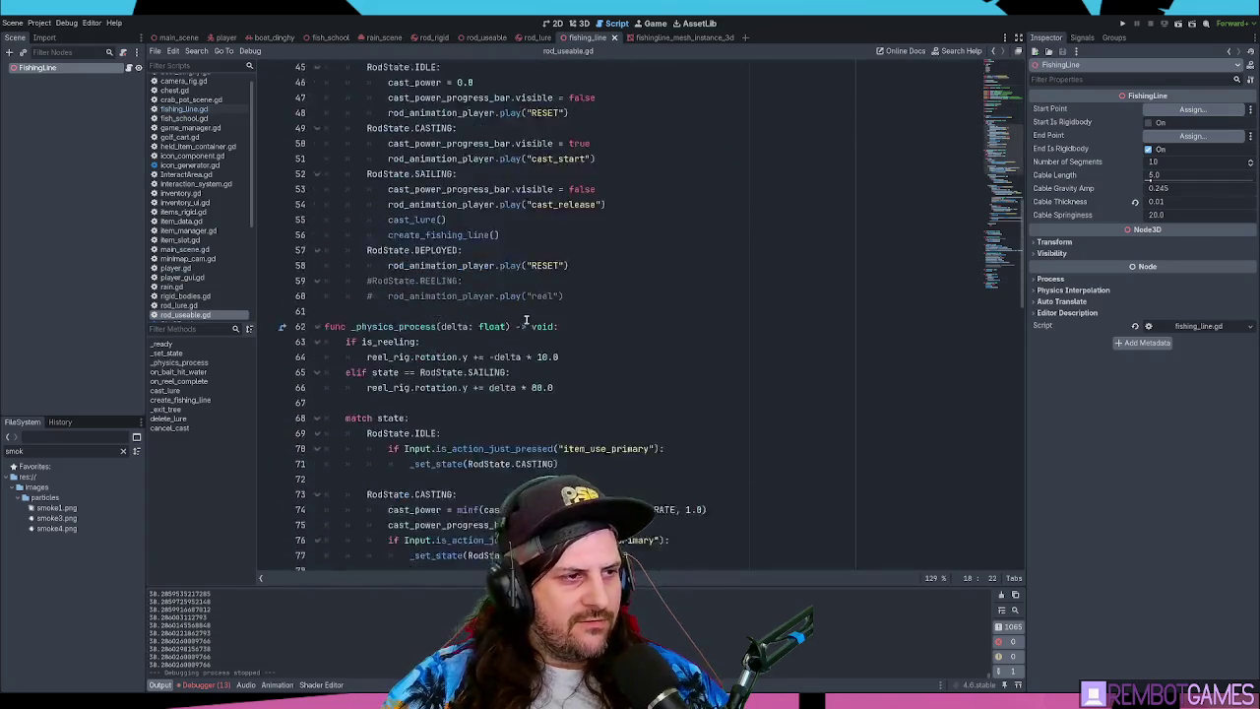
scroll(539, 313, "down", 2)
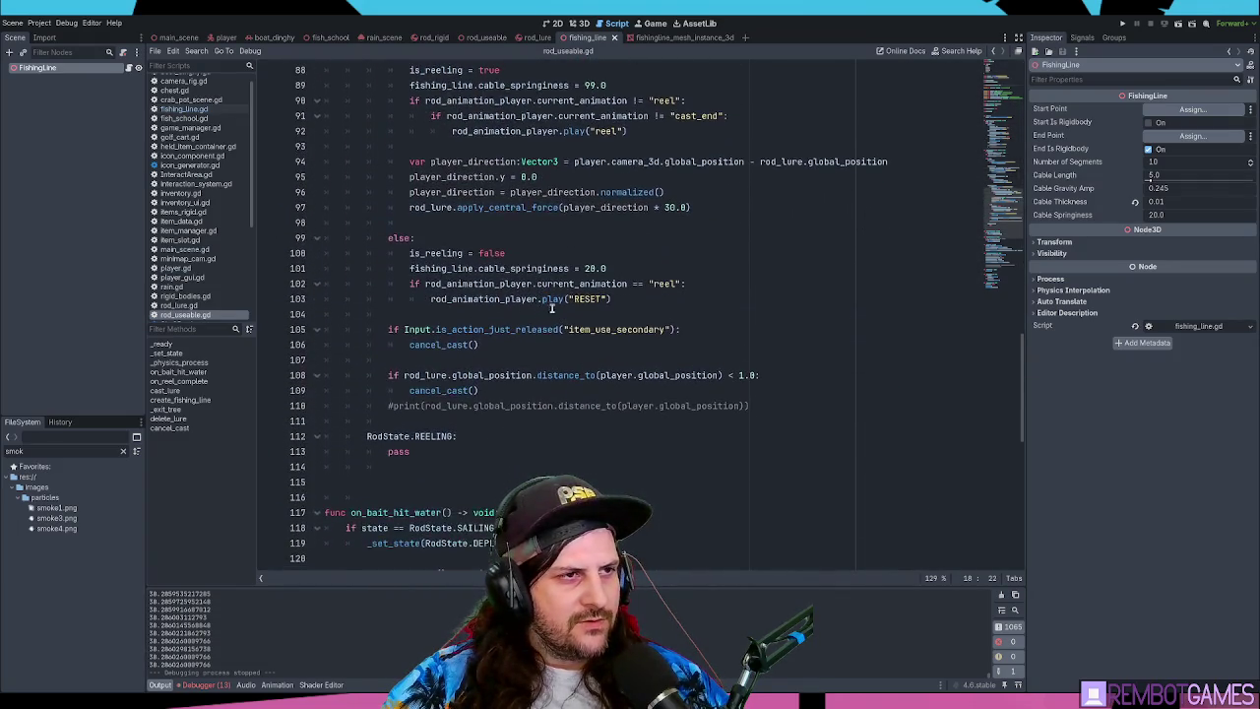
left_click(573, 208)
left_click(744, 208)
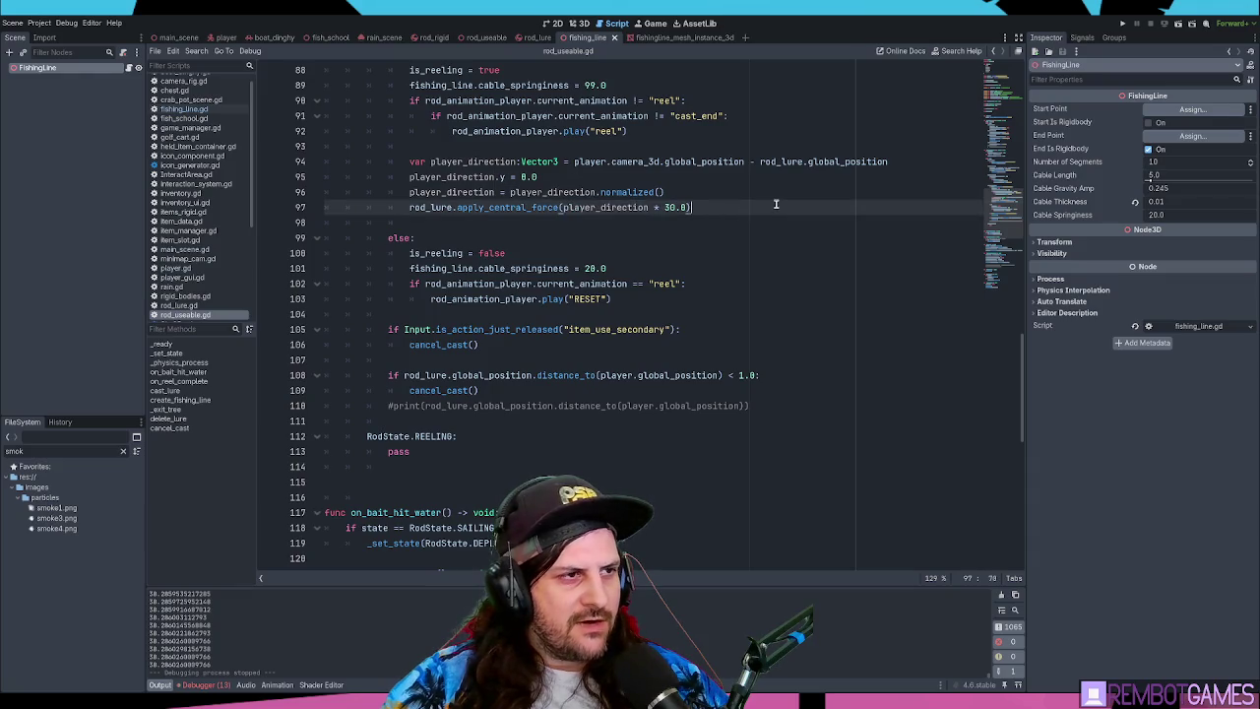
scroll(774, 202, "up", 4)
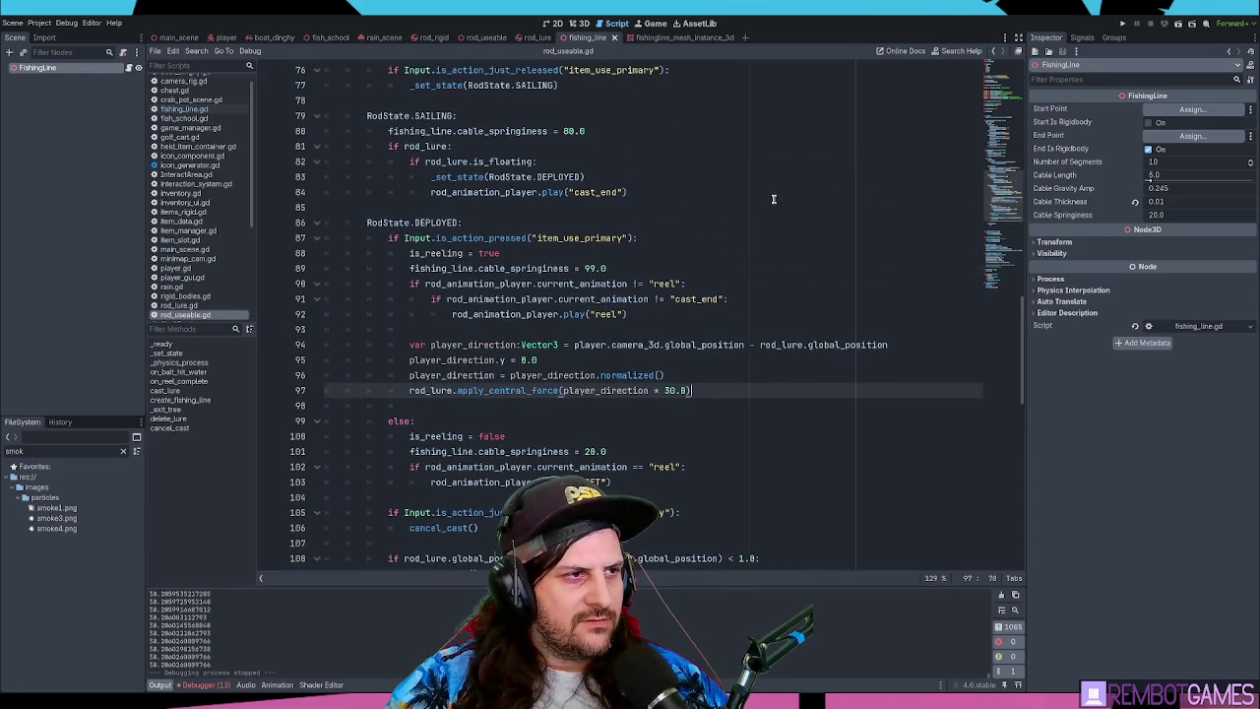
scroll(773, 198, "down", 2)
scroll(733, 289, "up", 2)
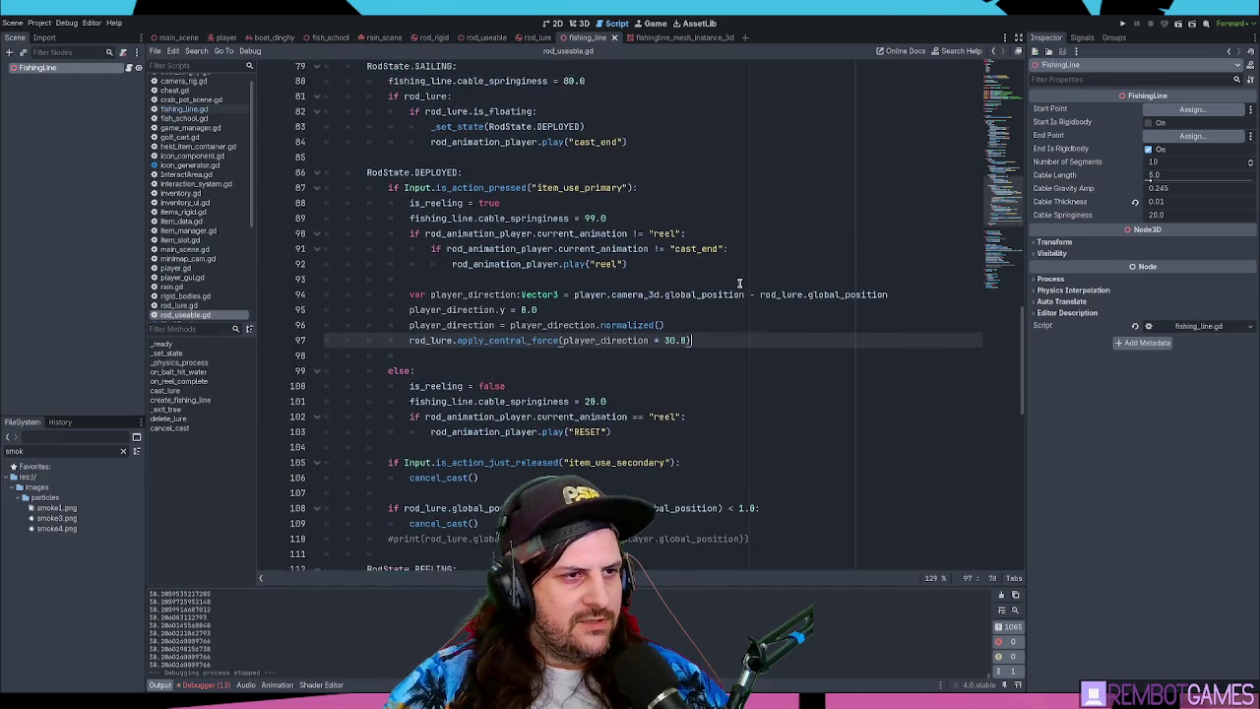
left_click(722, 373)
left_click_drag(431, 226, 389, 225)
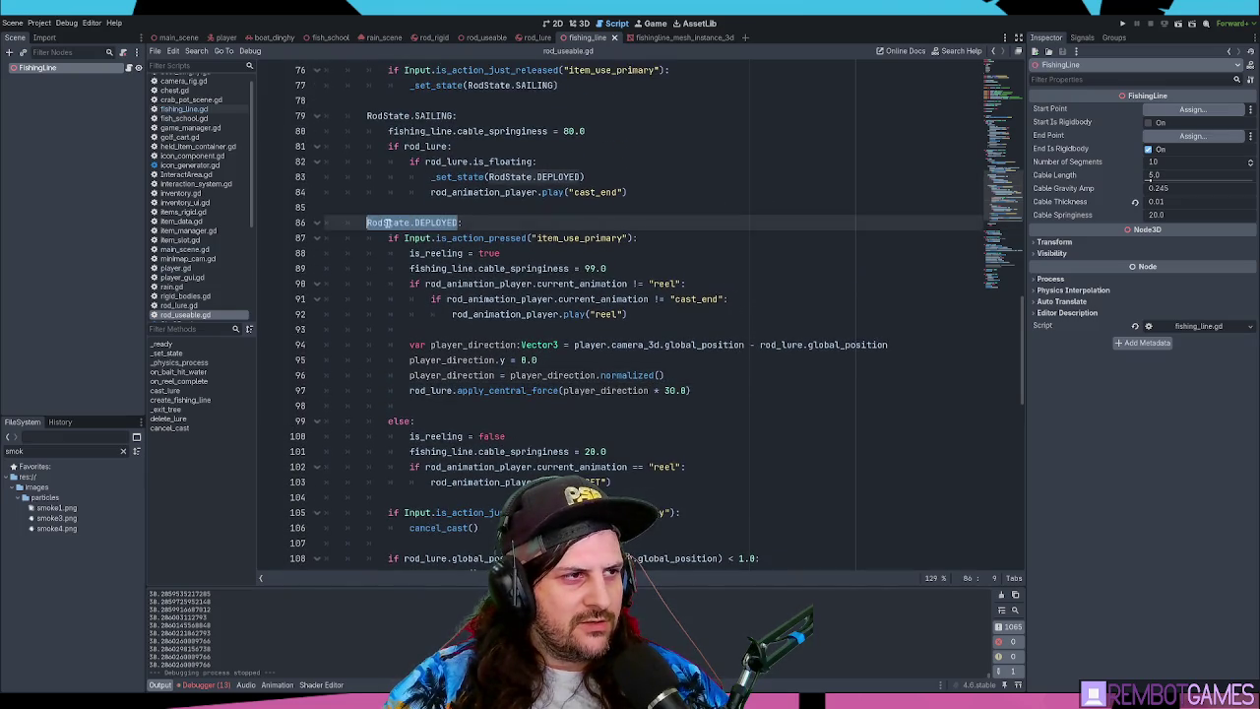
left_click(694, 373)
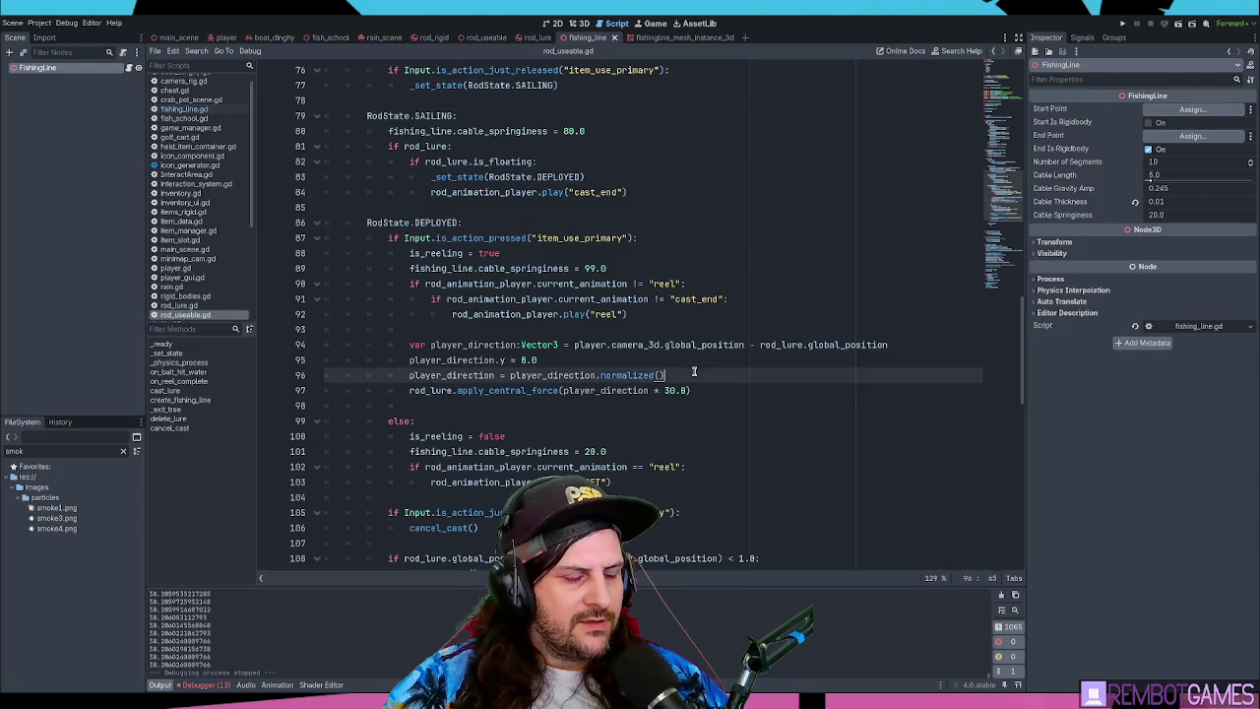
key("Return")
type("if max_line_distance")
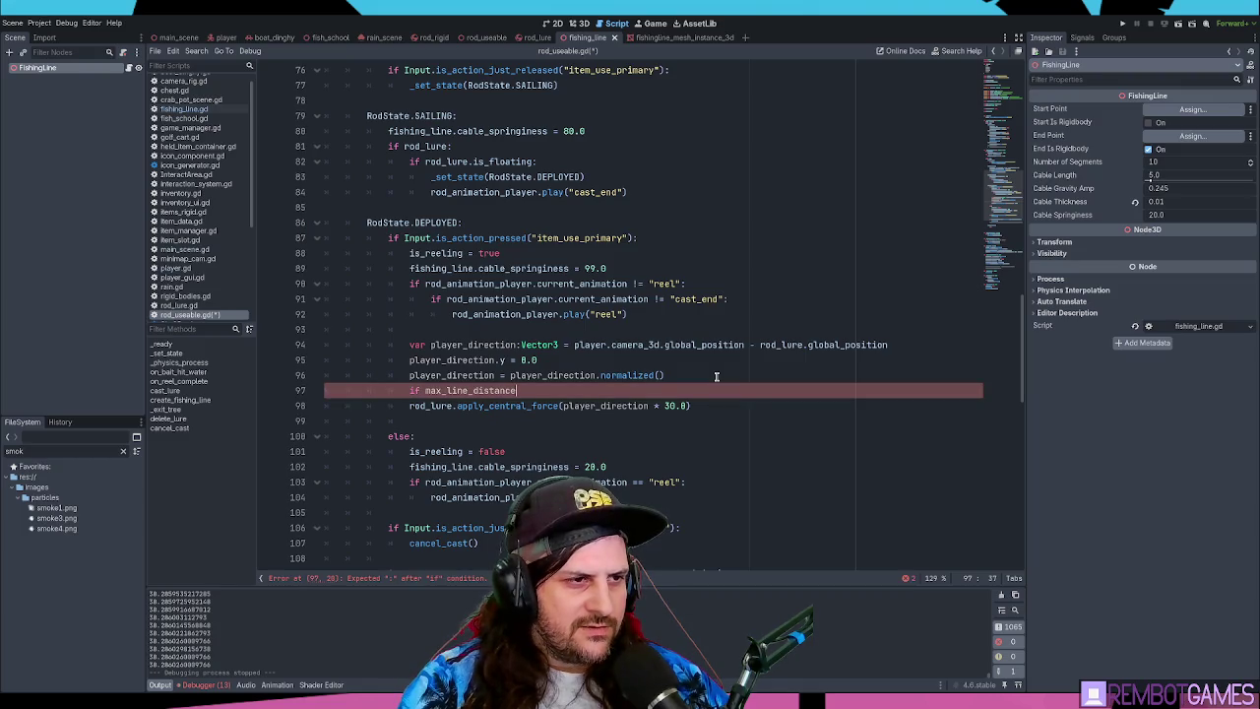
key("ctrl+BackSpace")
key("ctrl+BackSpace")
key("ctrl+BackSpace")
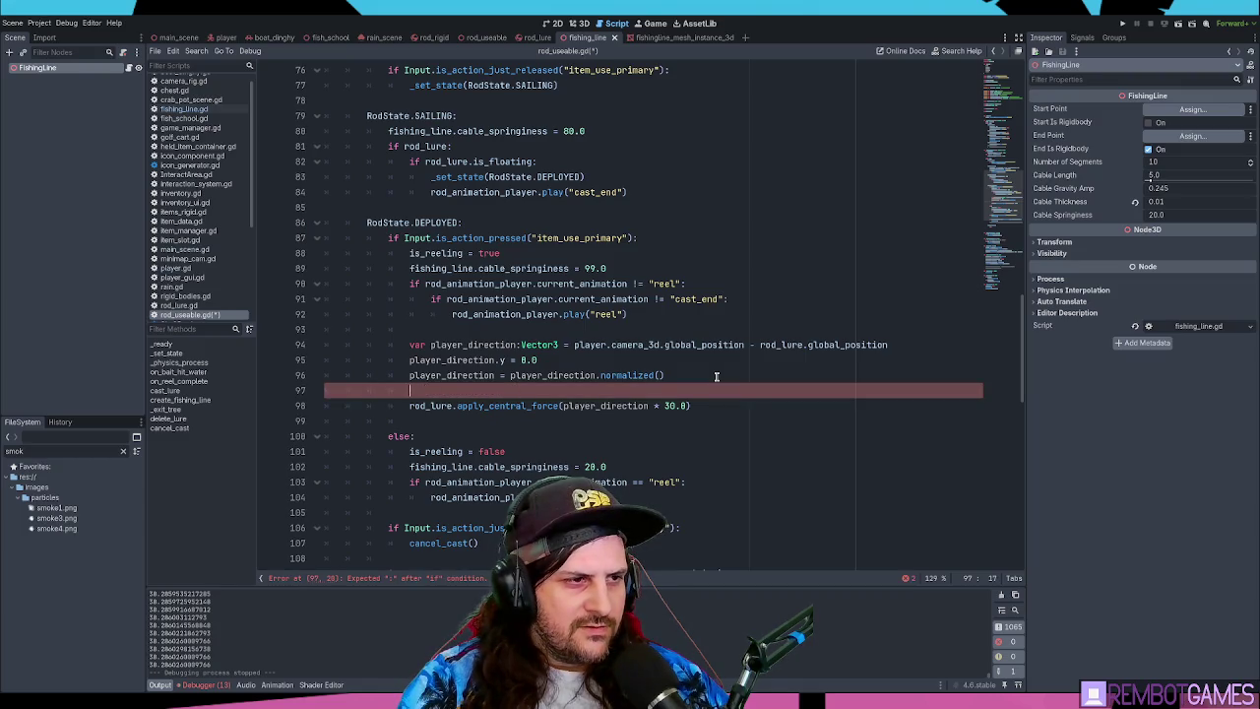
left_click(692, 344)
mouse_move(693, 344)
left_mouse_down()
mouse_move(887, 344)
mouse_move(573, 344)
left_mouse_up()
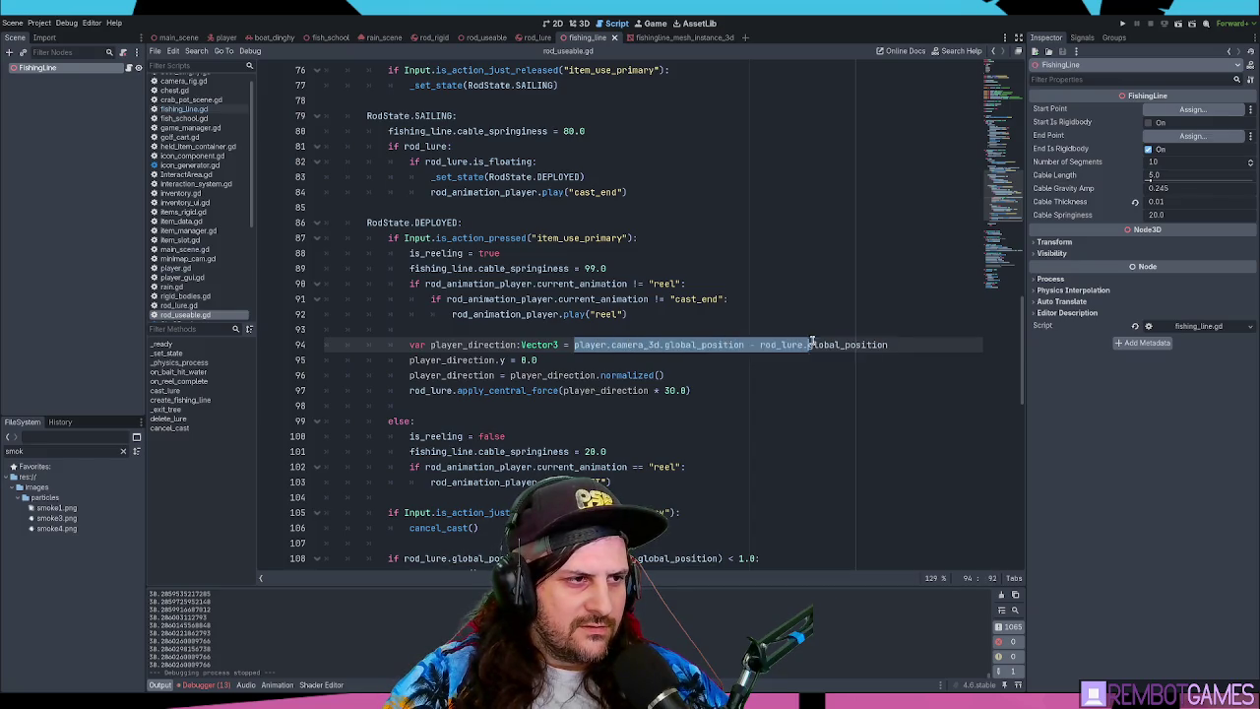
left_click(649, 345)
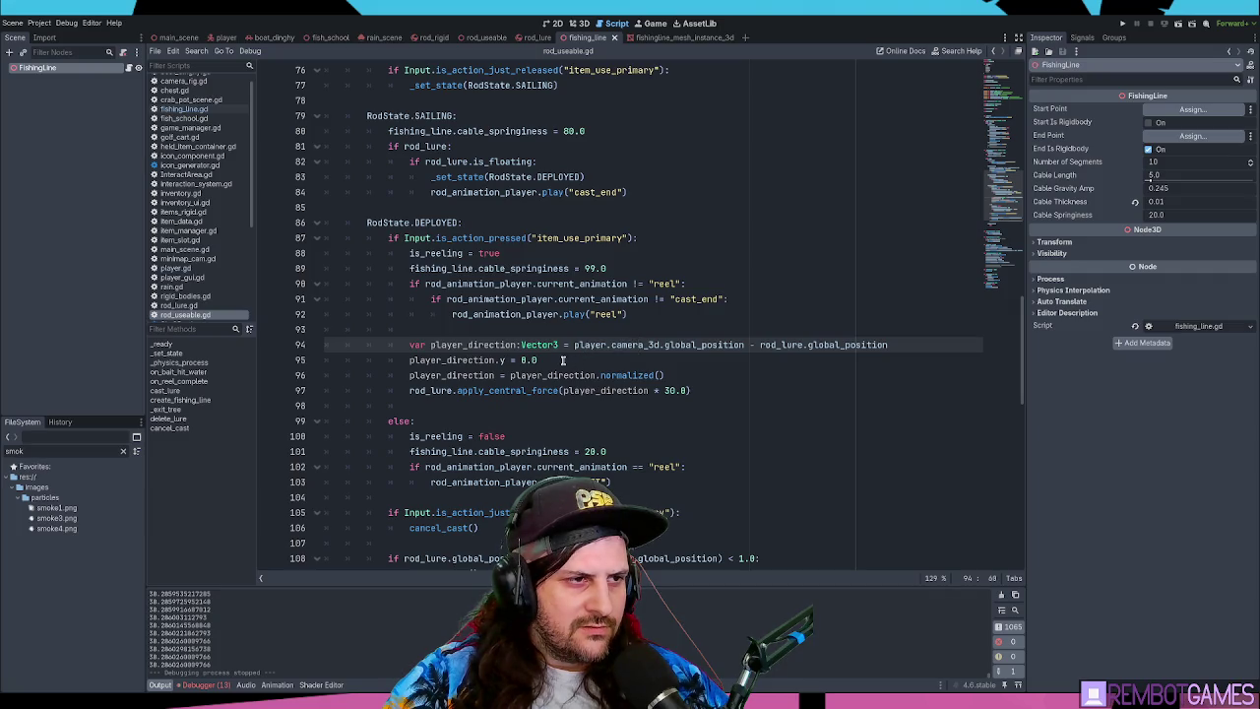
left_click(907, 344)
- Below line 94 add var distance_to_player:float = abs(player_direction.length())
key("Return")
type("var distance_to_player:float ")
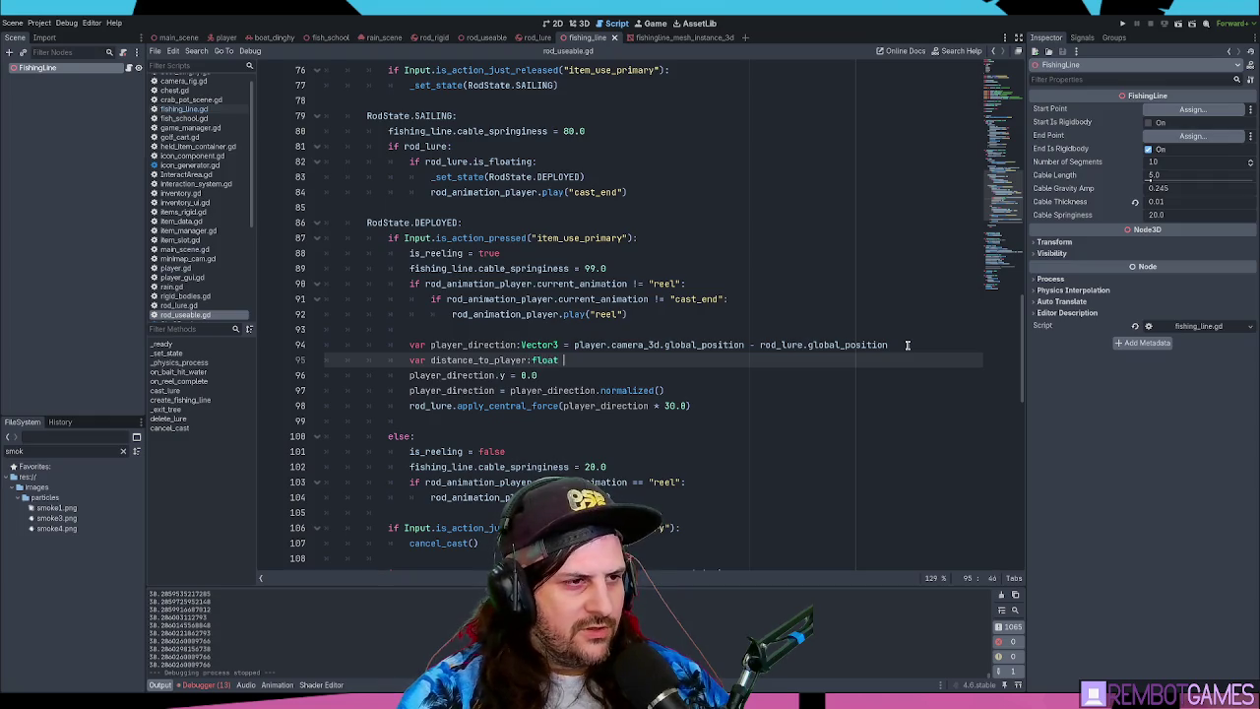
type("= player")
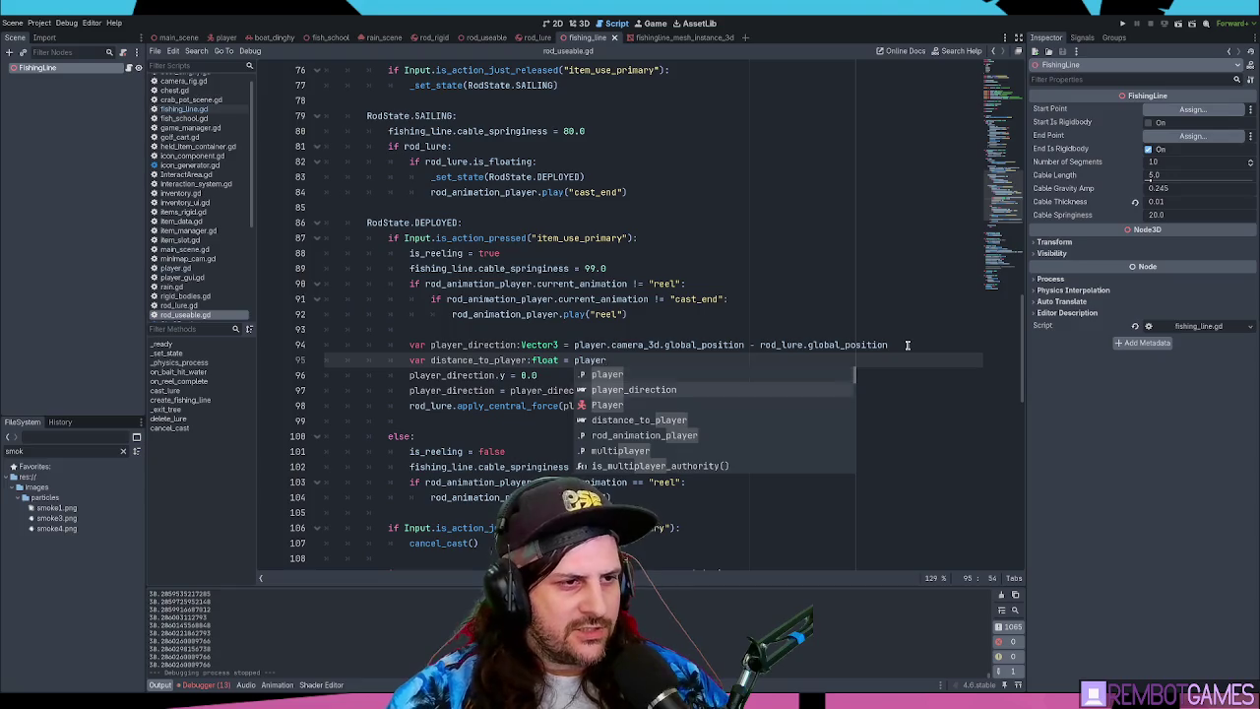
type("_direction.ght()")
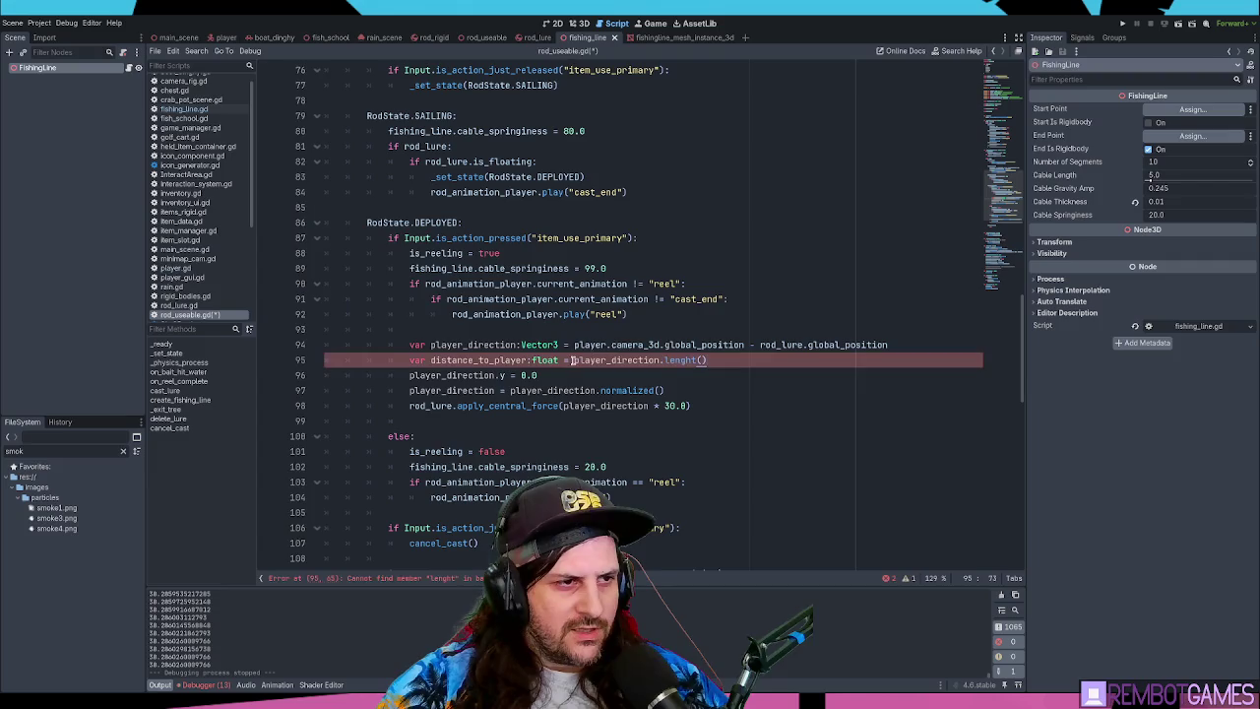
type("abs(")
key("End")
type(")")
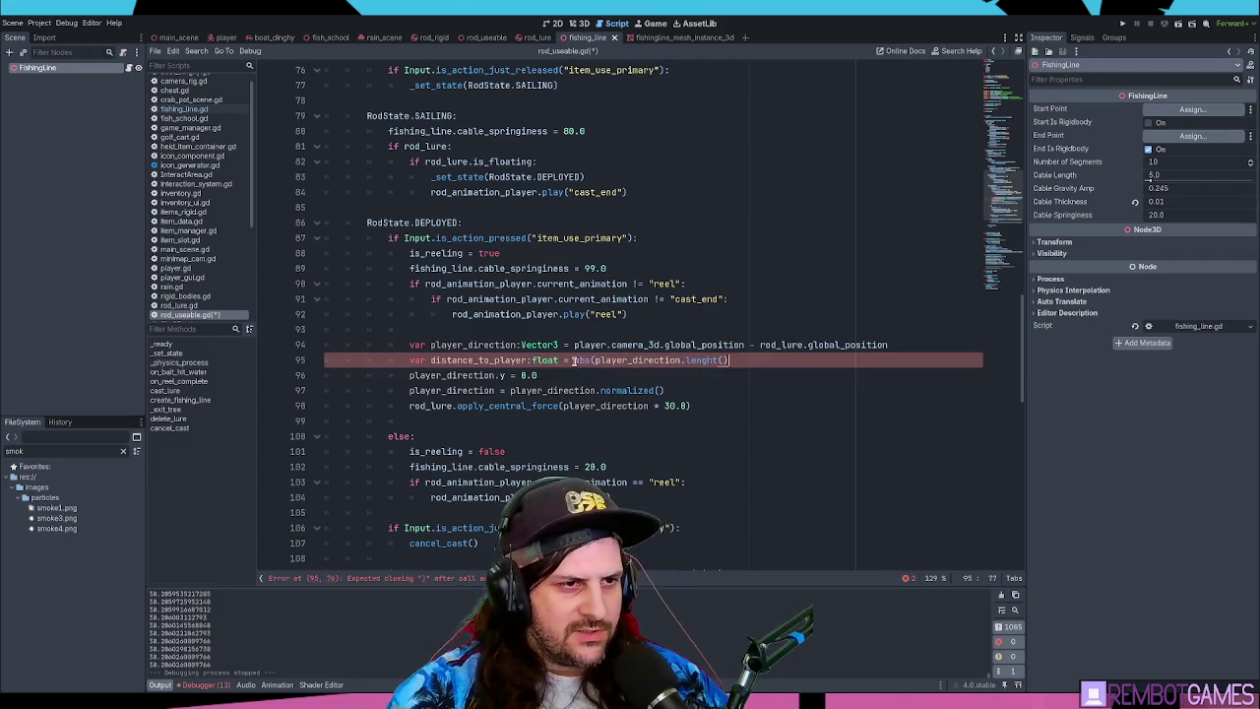
key("Left")
key("Left")
key("Left")
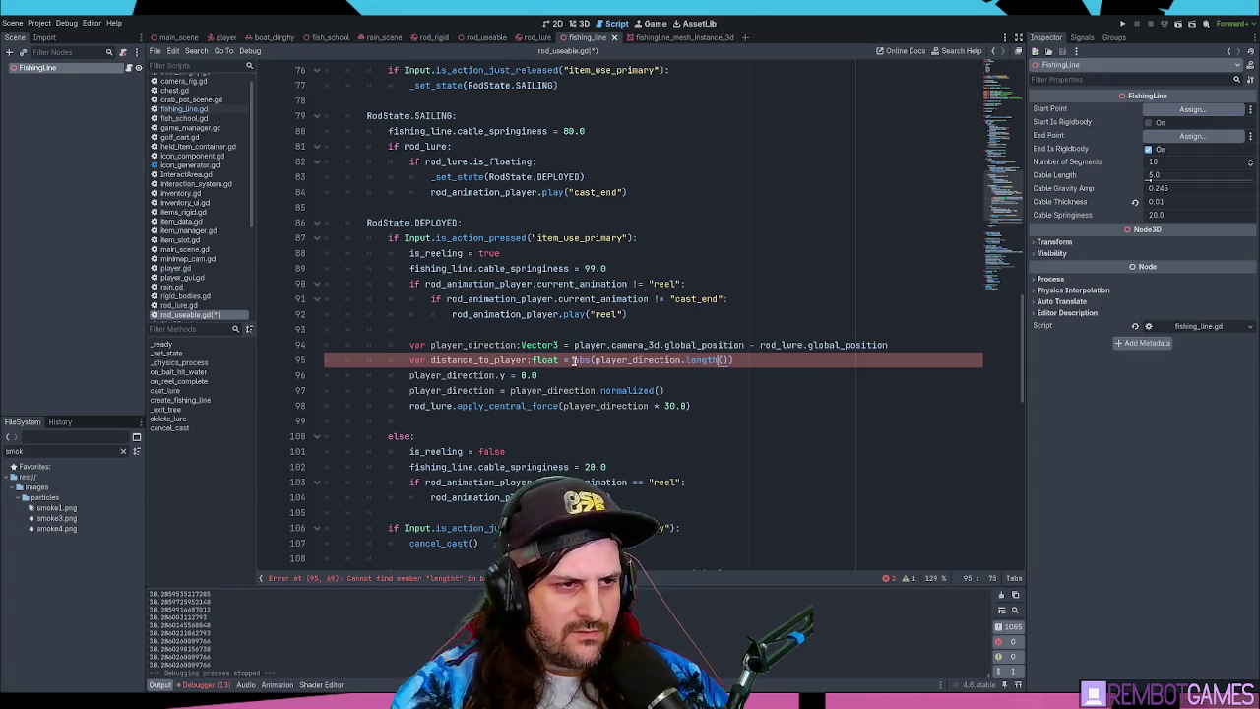
left_click(745, 359)
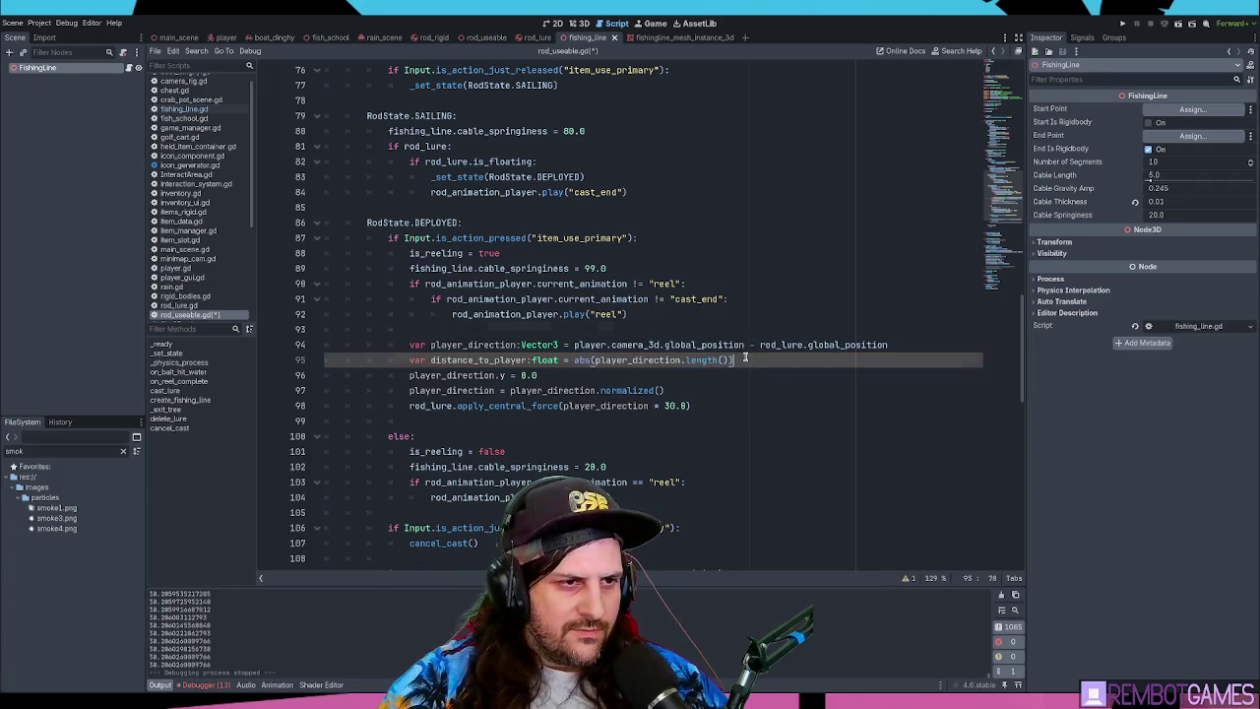
double_click(714, 344)
key("ctrl+d")
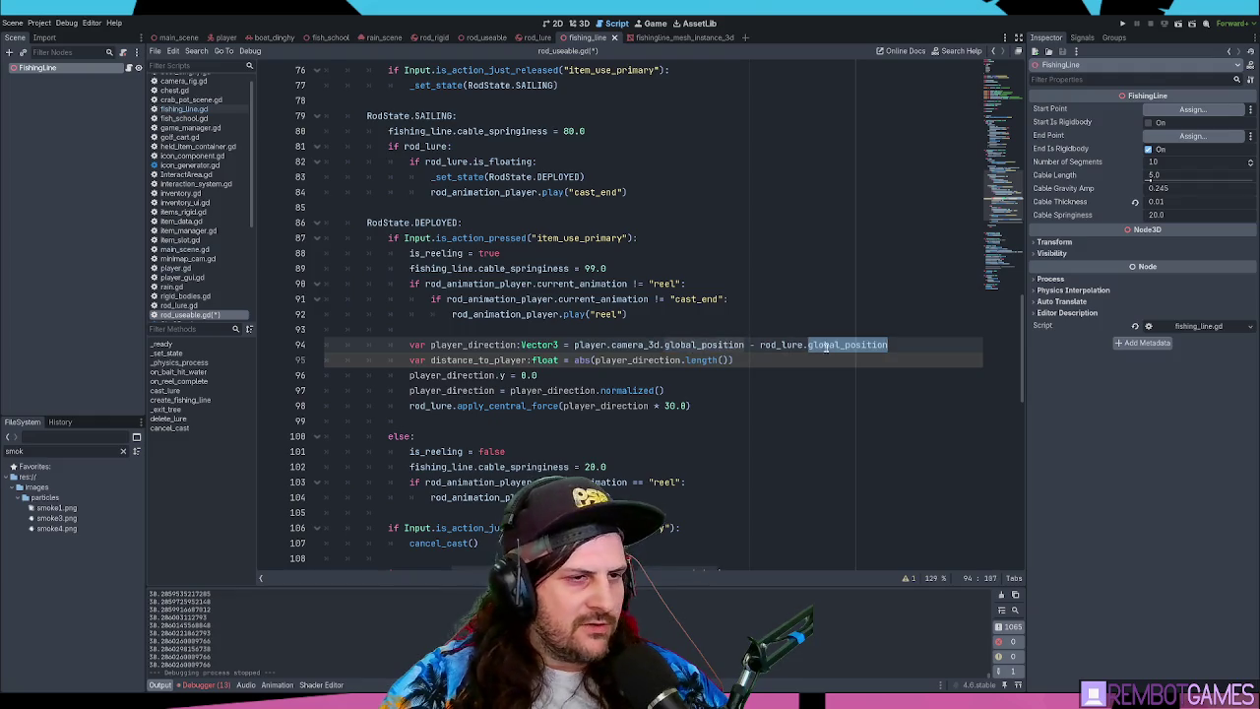
left_click(730, 360)
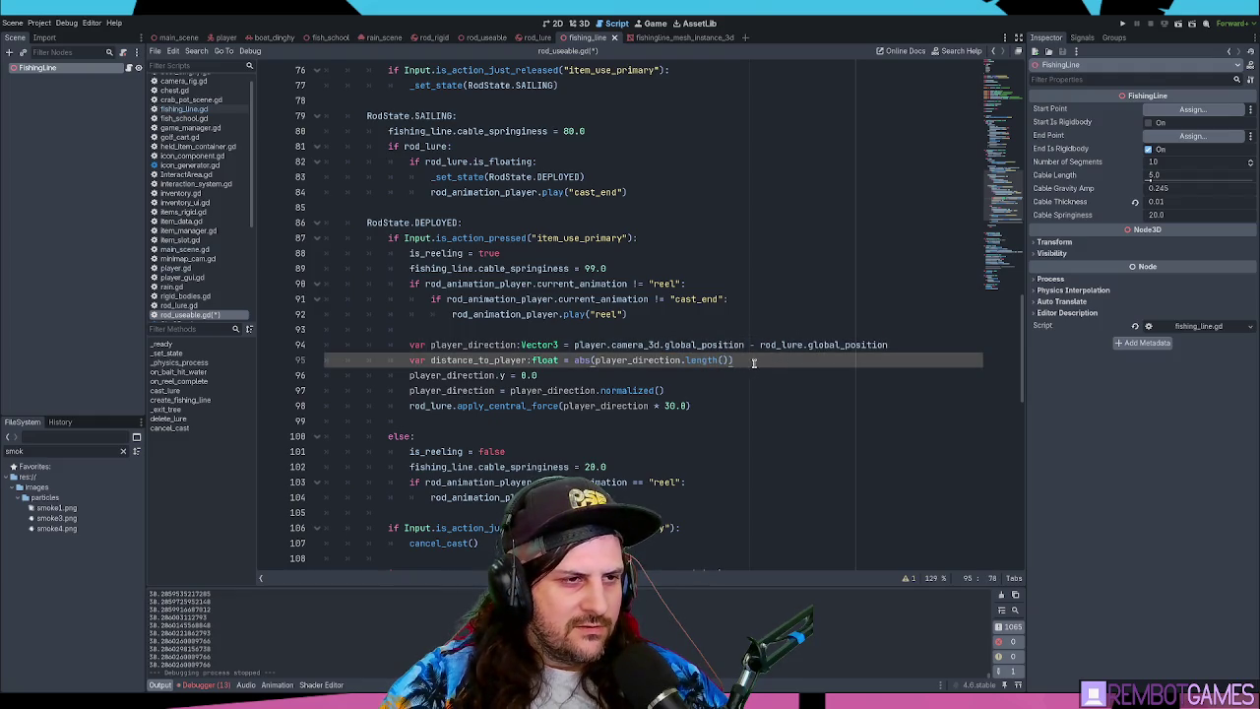
left_click(765, 362)
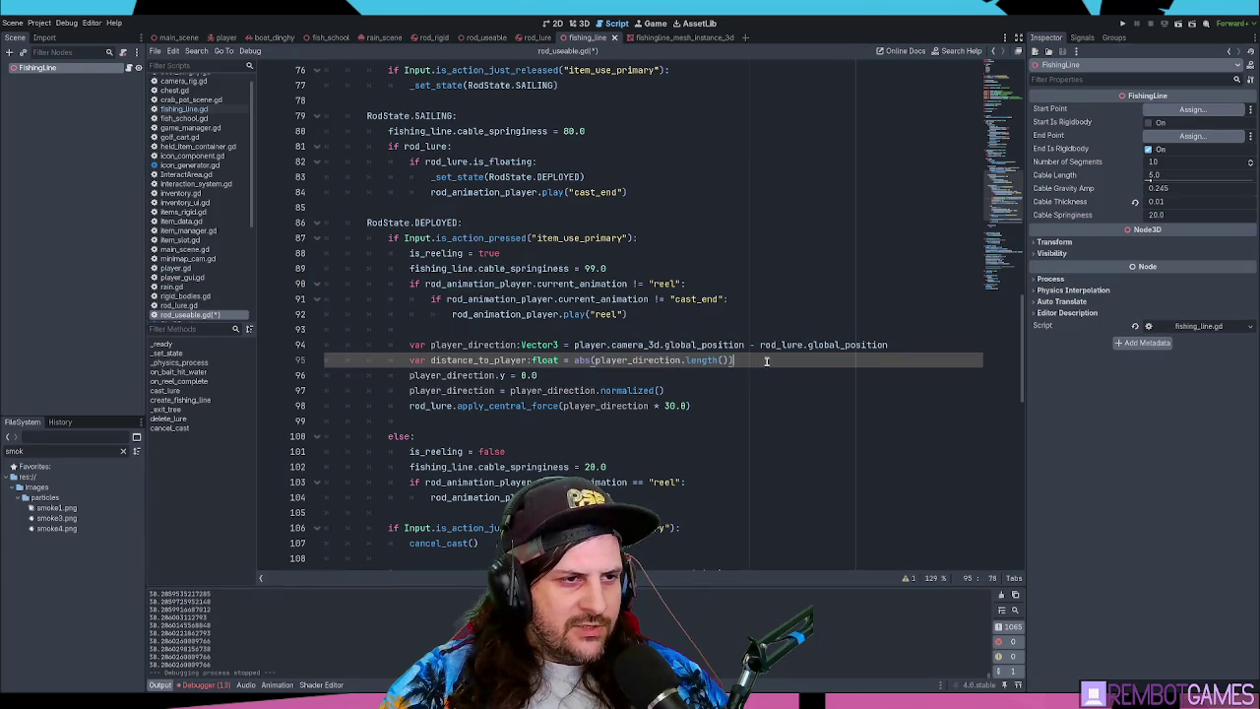
- Add print(distance_to_player) on the next line, save, and run the project
double_click(483, 360)
left_click(765, 361)
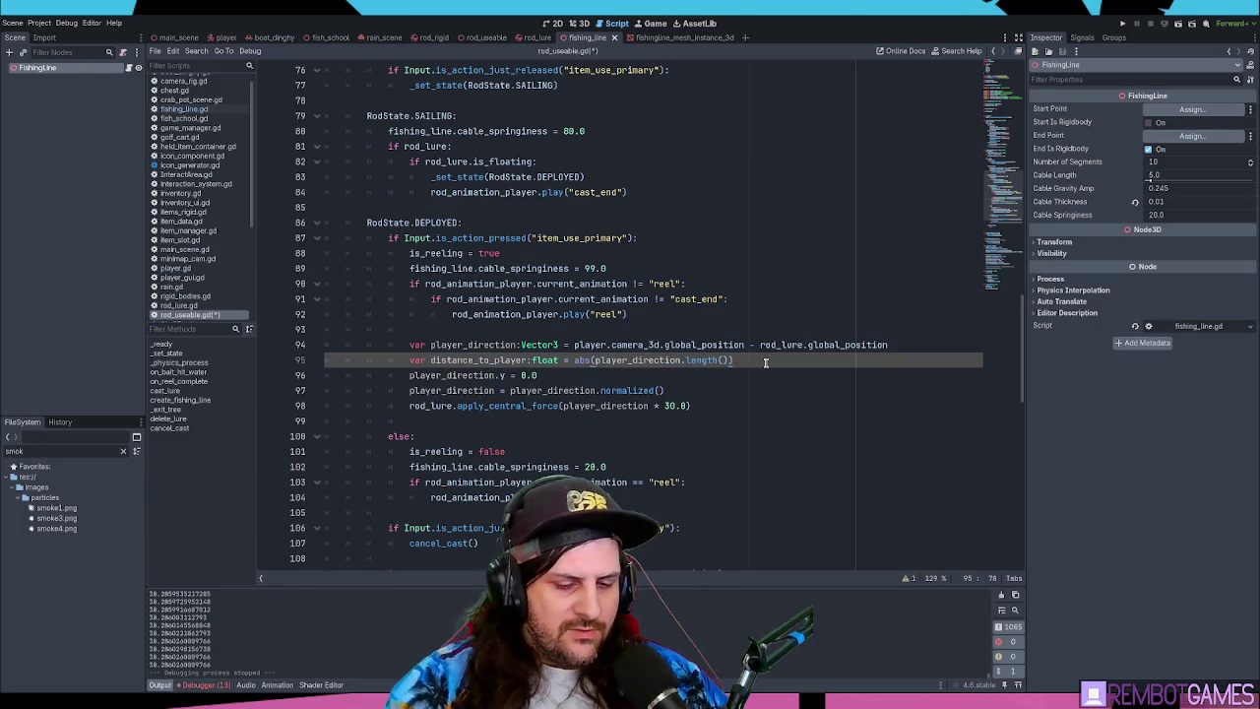
key("Return")
type("print(")
type("distance")
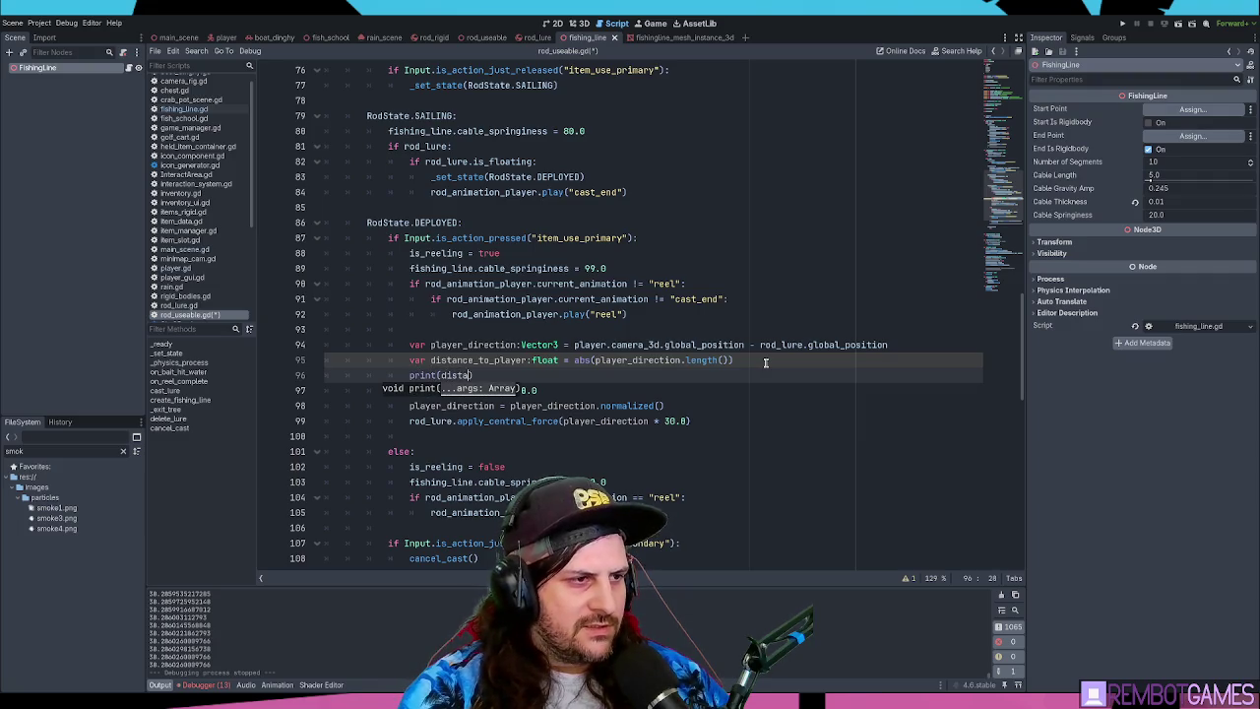
type("_to_player)")
key("ctrl+s")
key("F5")
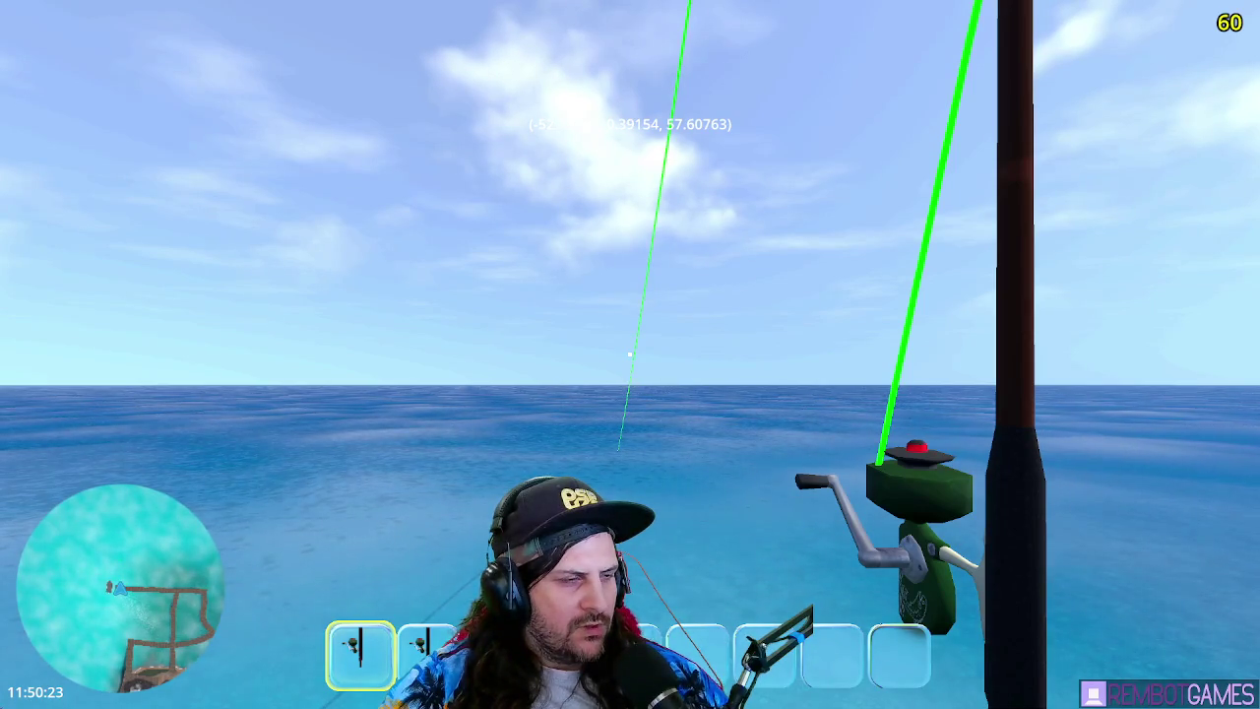
- Reel in the fishing line cast far out over the ocean
left_click(630, 355)
- Test casting and reeling: a long cast, a low-power cast, and a cast aimed at the sky
left_click_drag(630, 354, 630, 354)
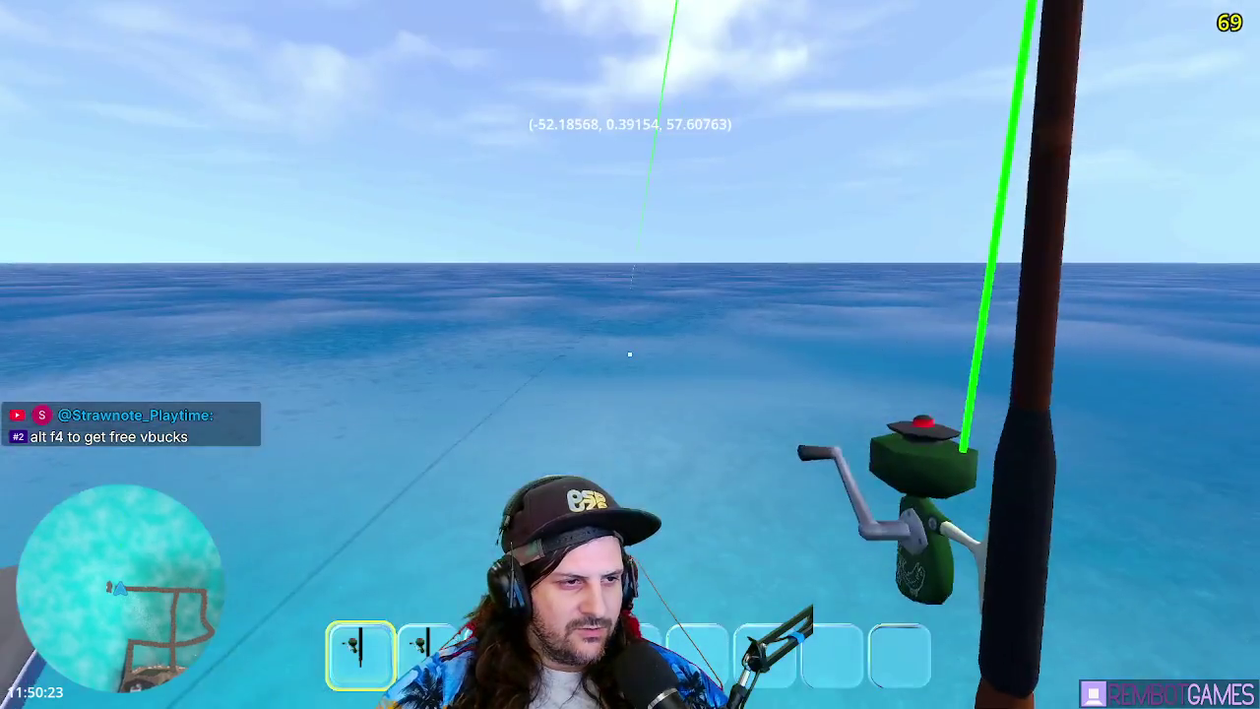
left_click(630, 354)
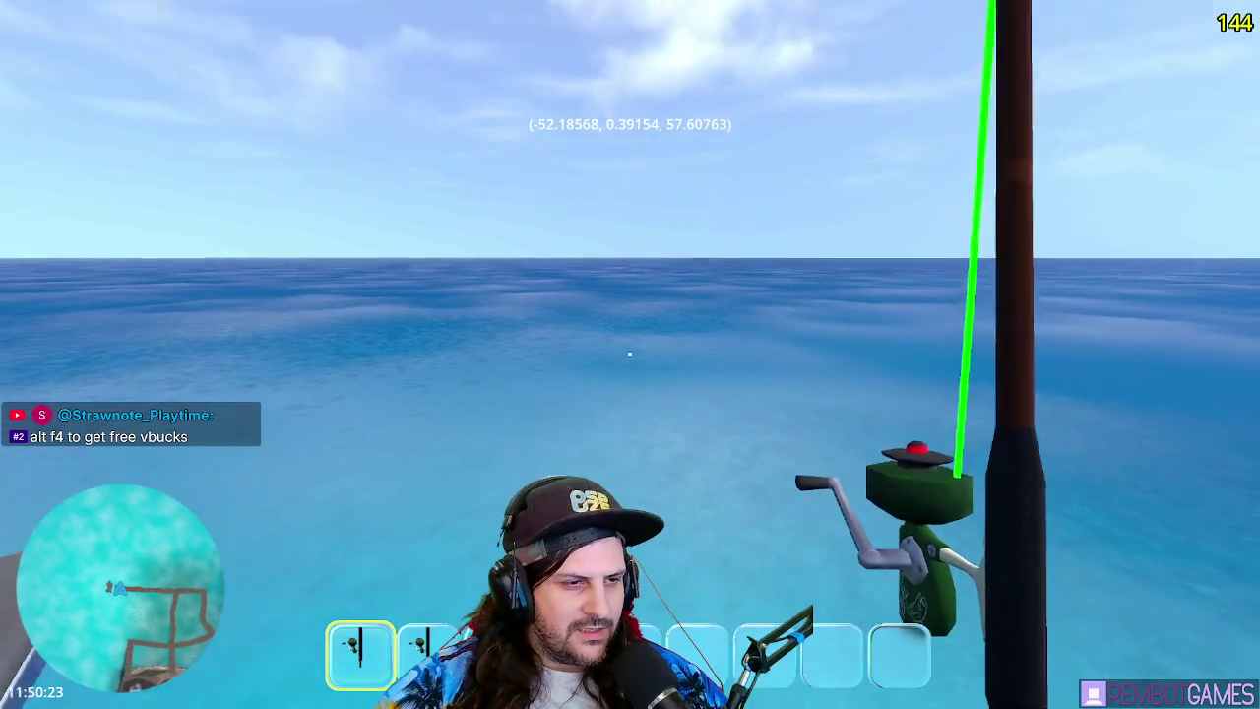
left_click(630, 354)
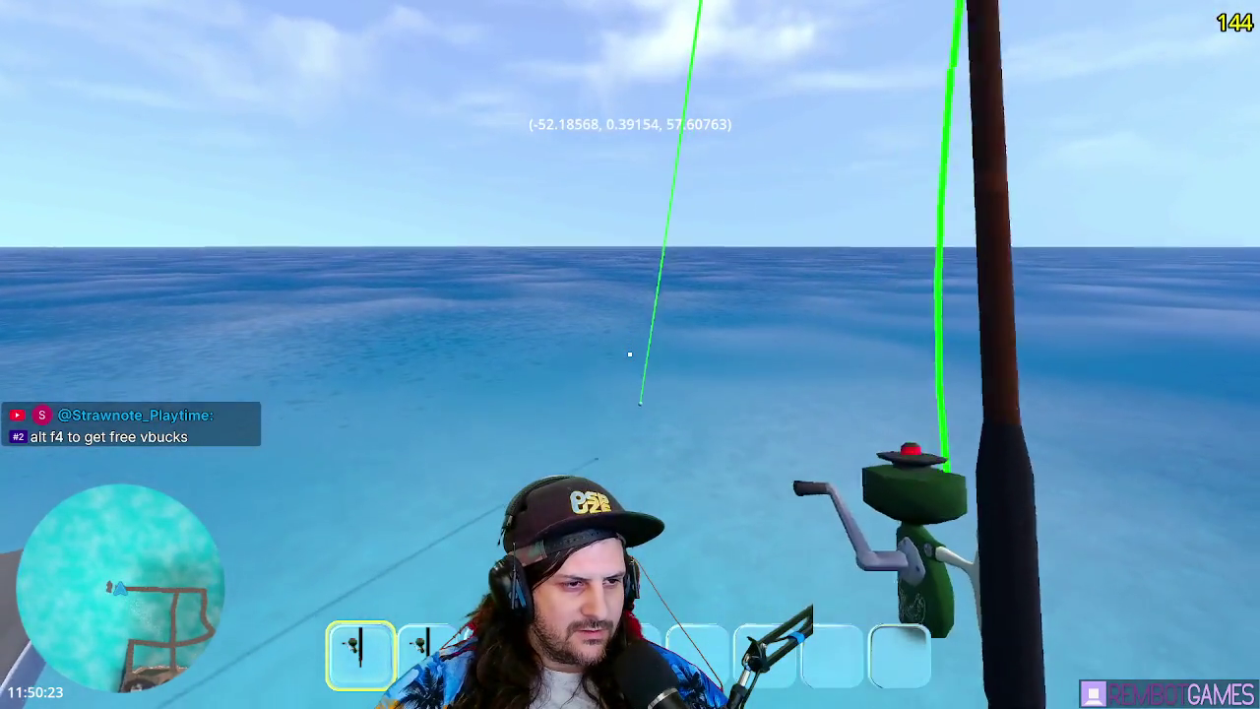
mouse_move(629, 354)
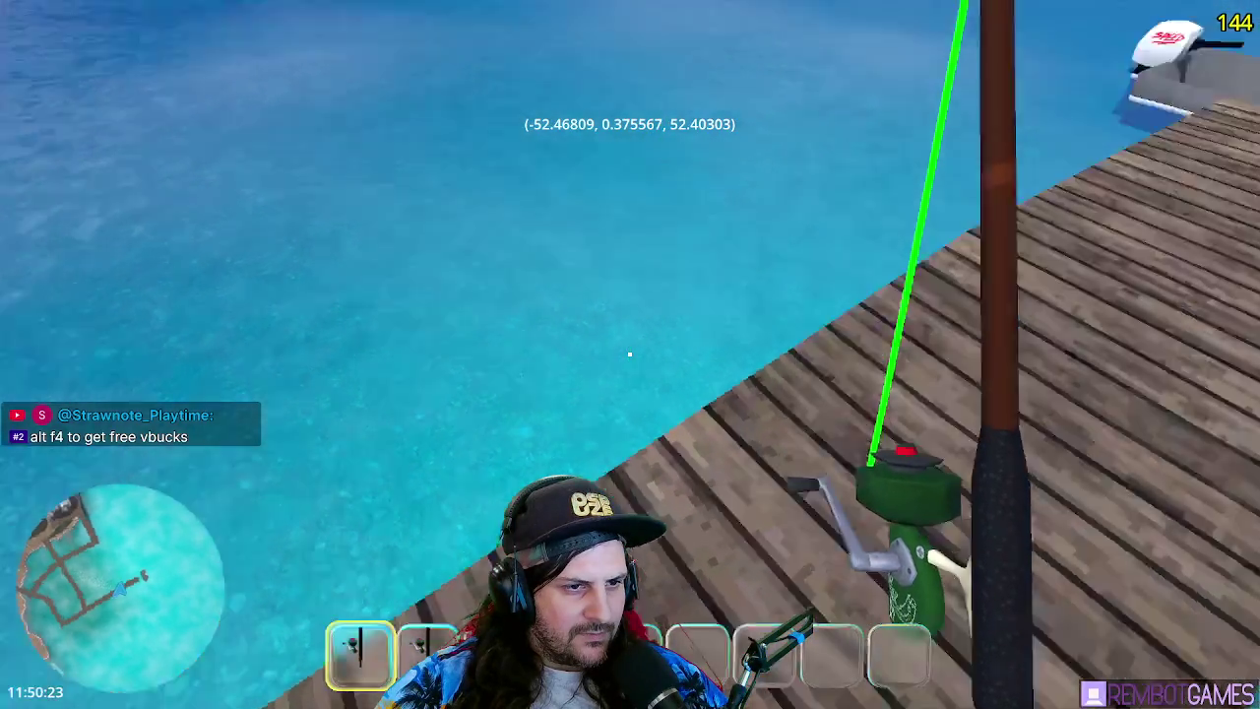
left_click_drag(630, 354, 630, 355)
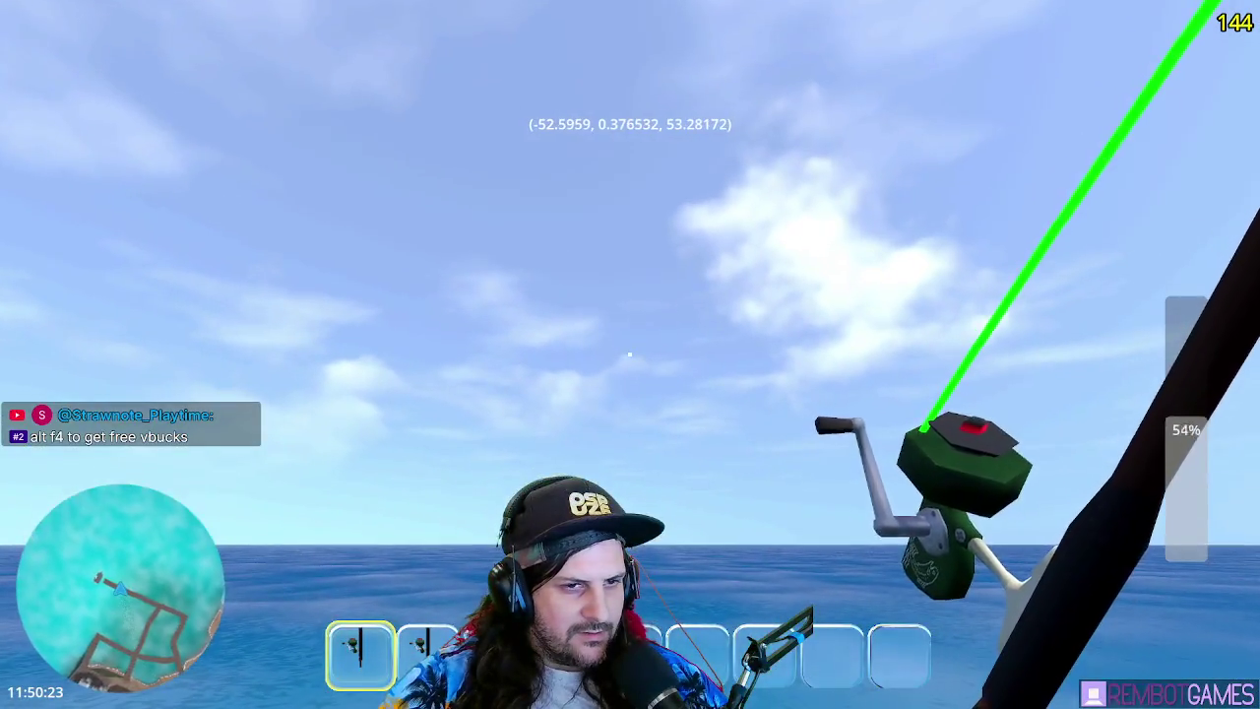
mouse_move(630, 354)
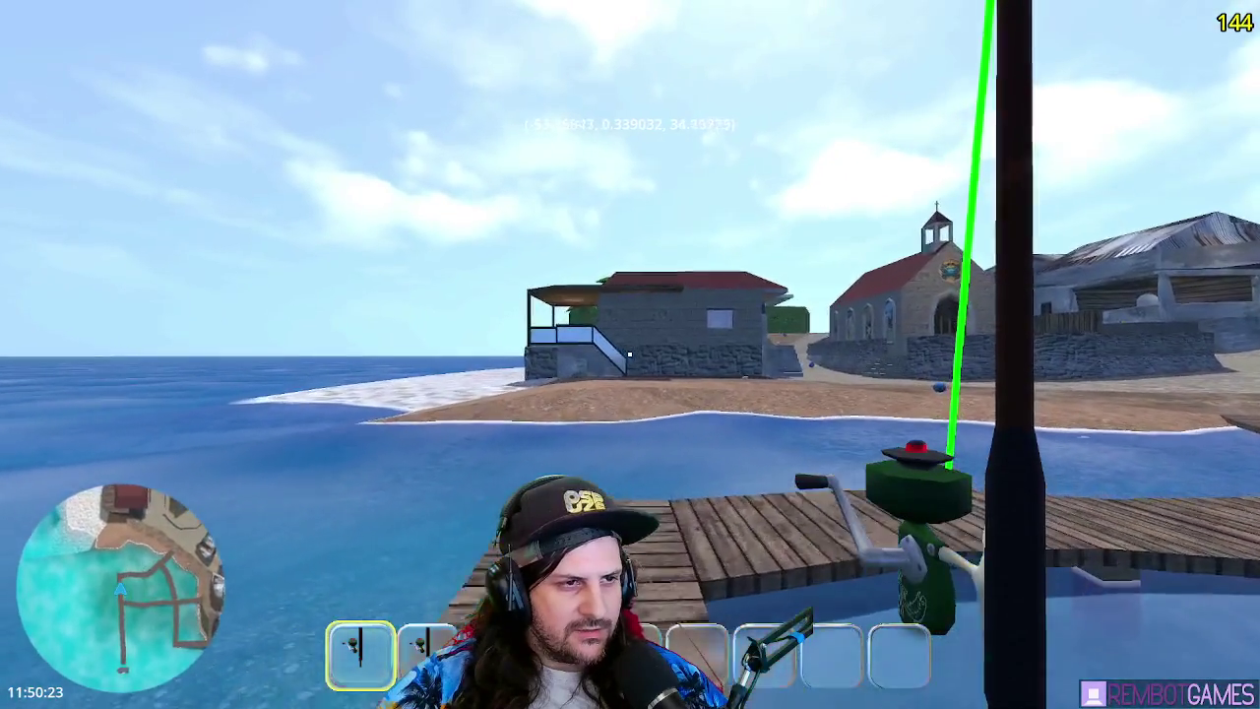
- Walk toward the beach, cast toward shore and out to sea, then stop the game with F8
key("w")
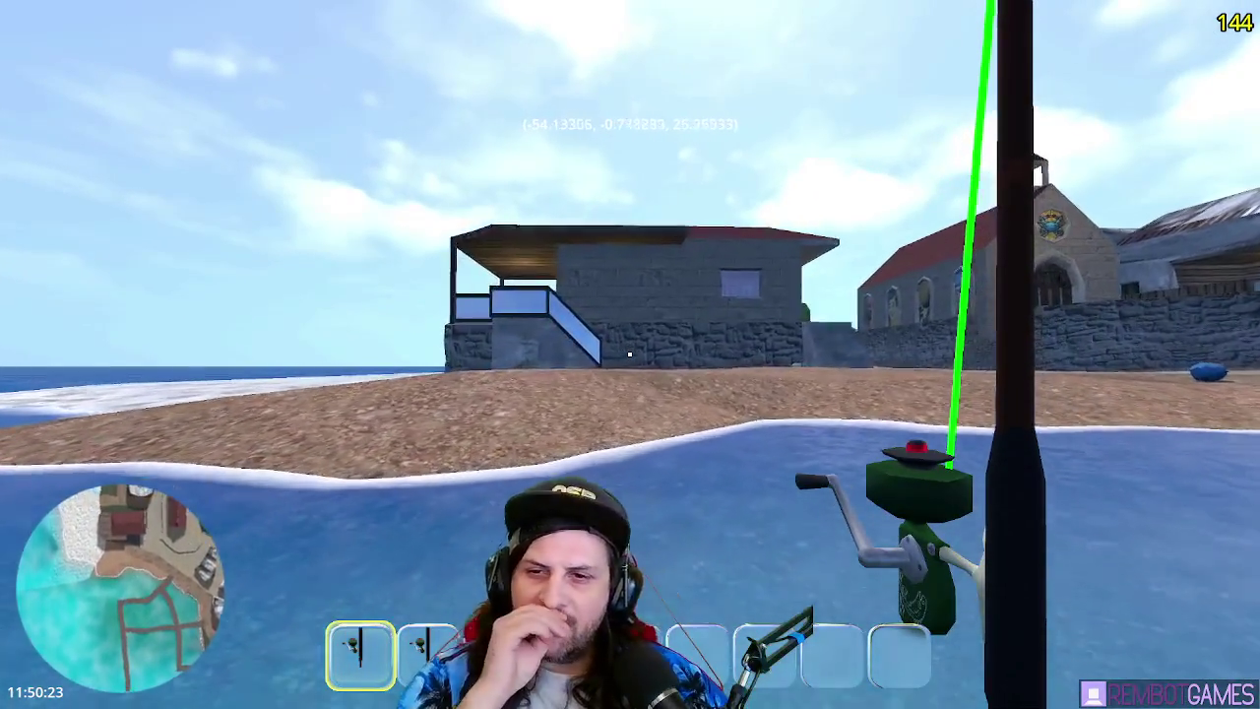
key("w")
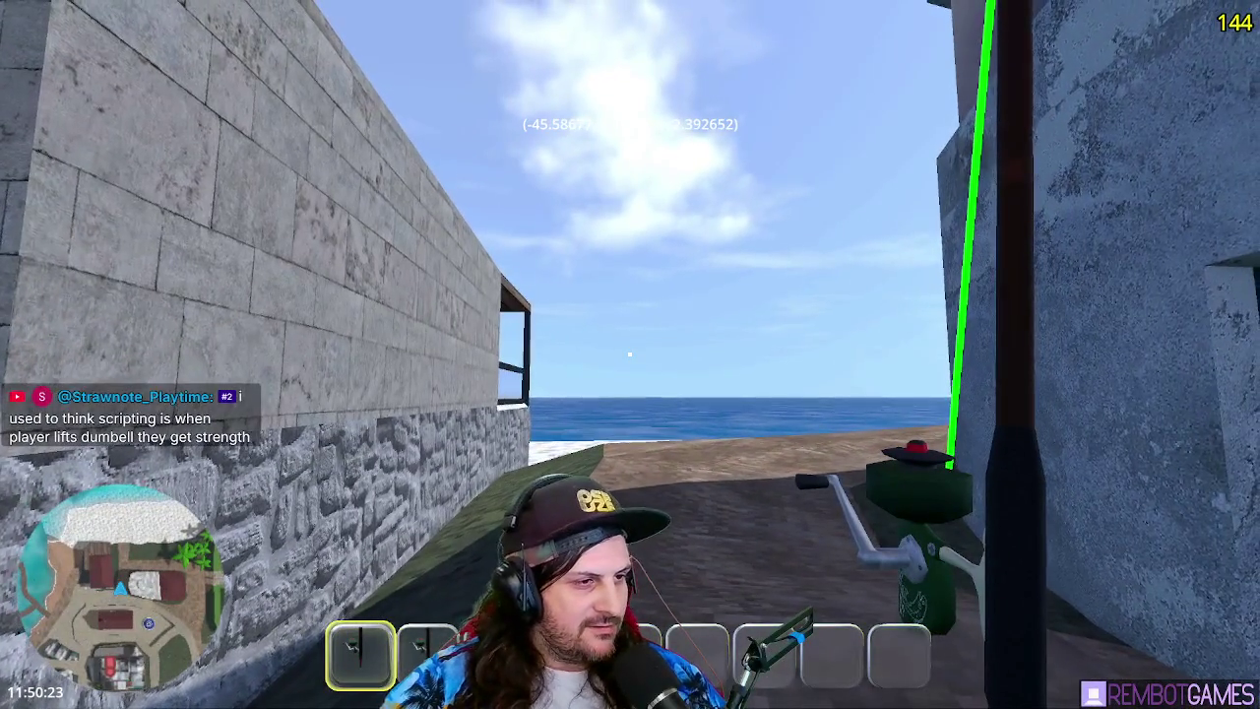
key("w")
key("w")
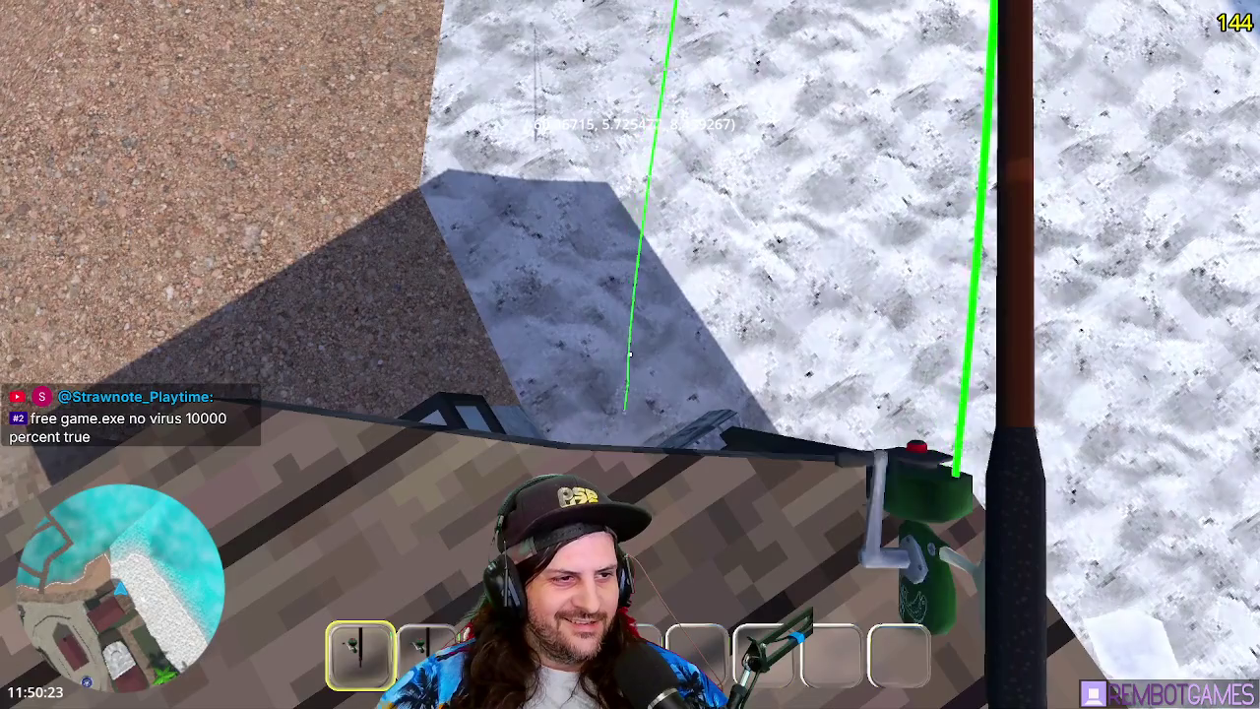
left_click(630, 355)
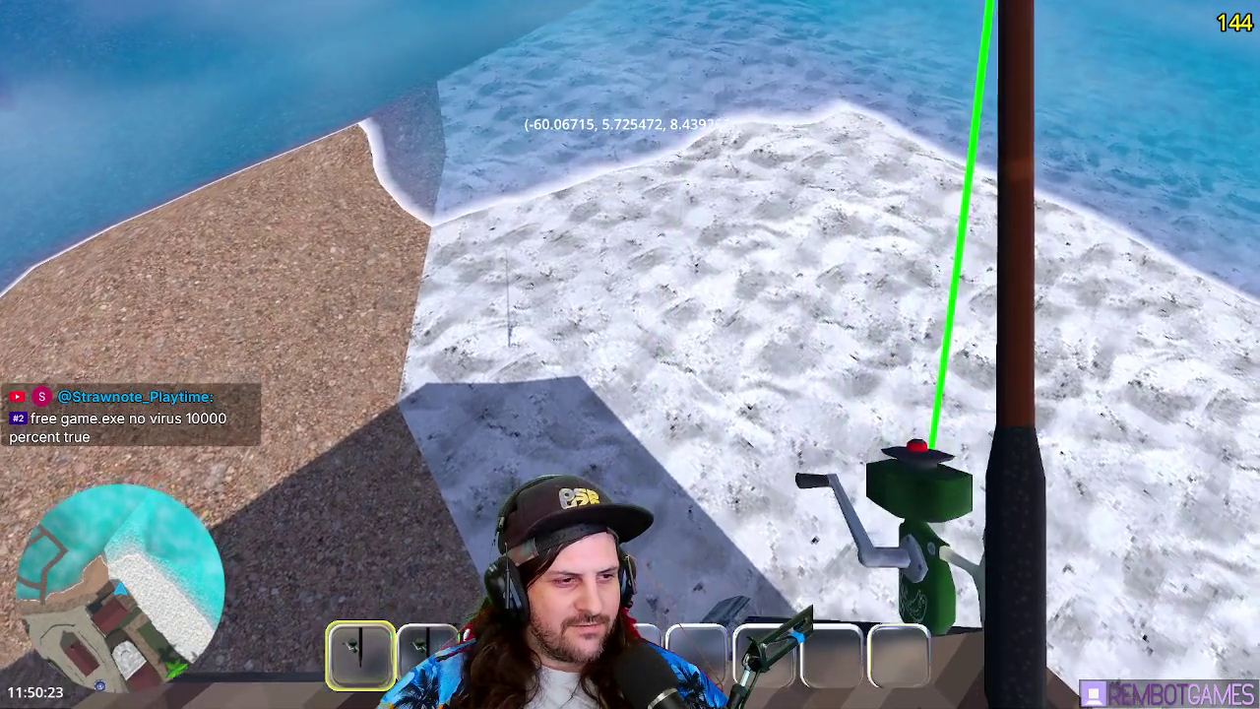
left_click_drag(630, 354, 630, 354)
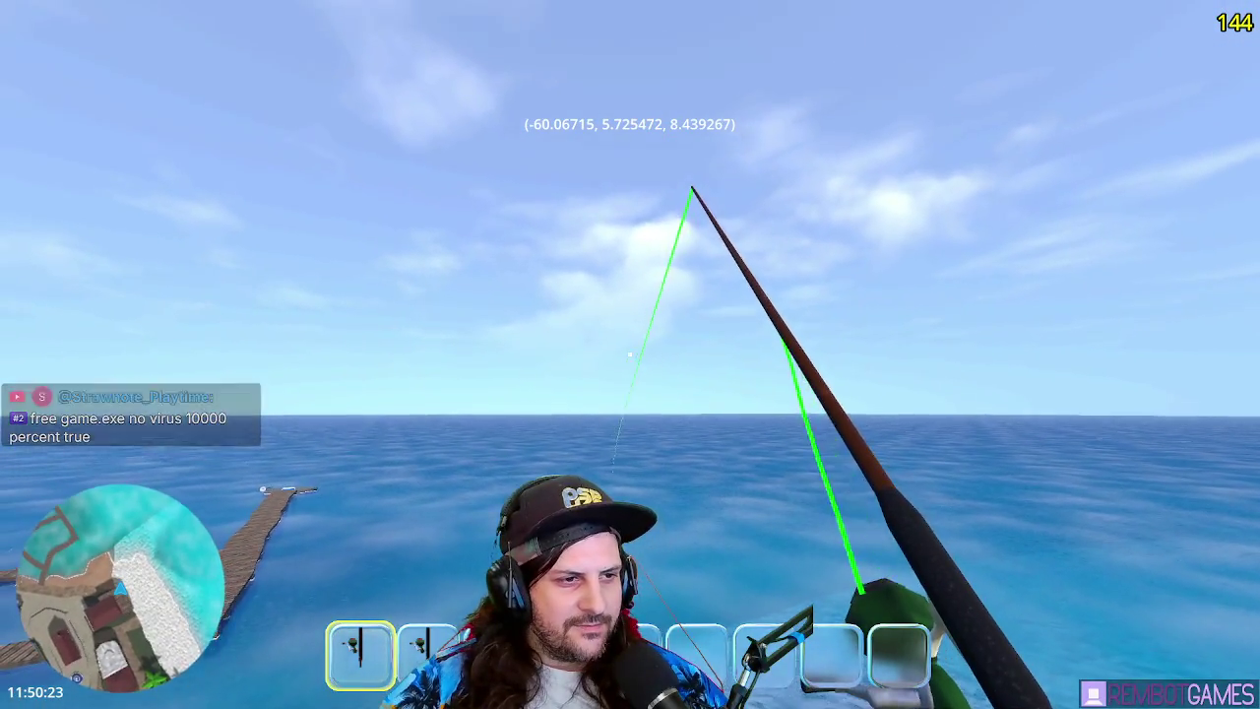
left_click_drag(630, 354, 630, 355)
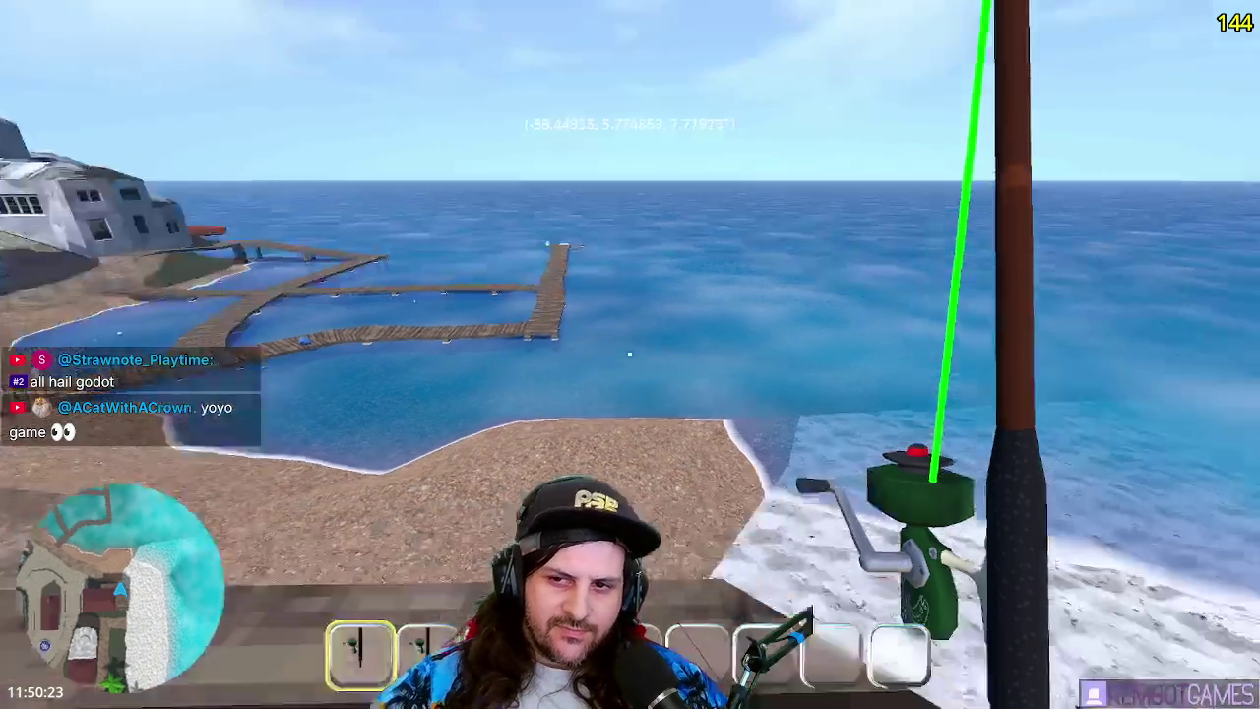
left_click_drag(630, 355, 630, 355)
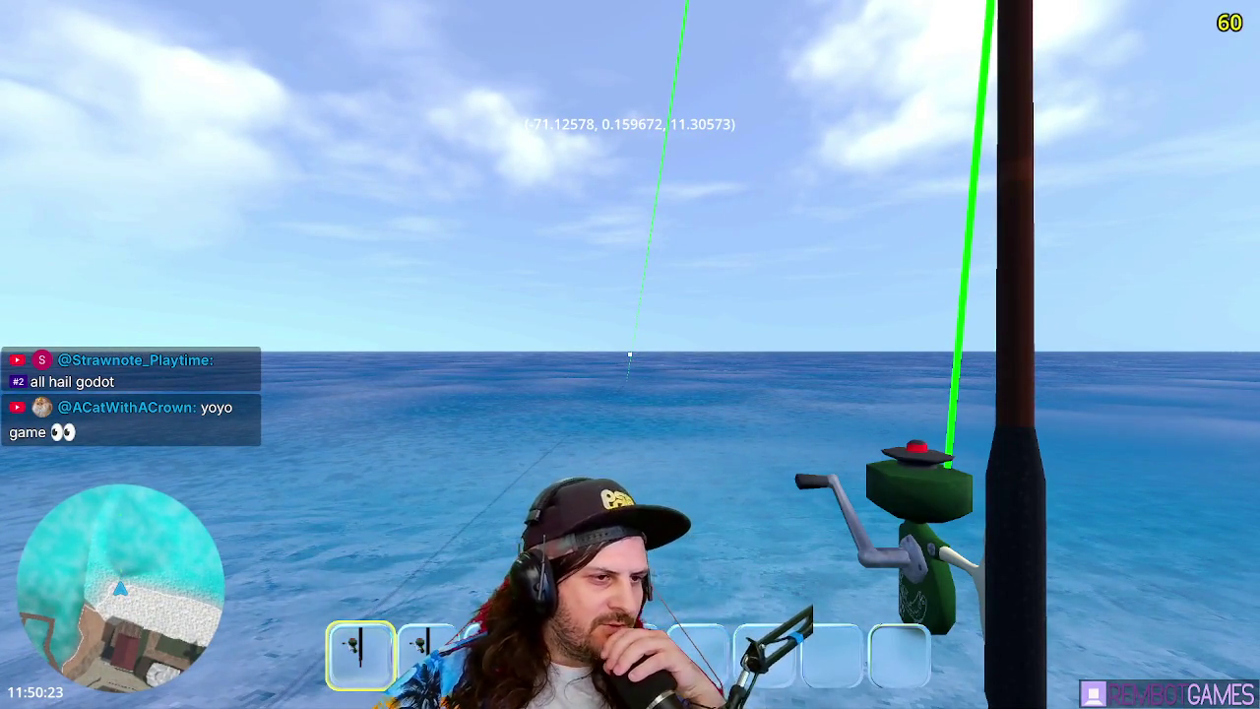
key("F8")
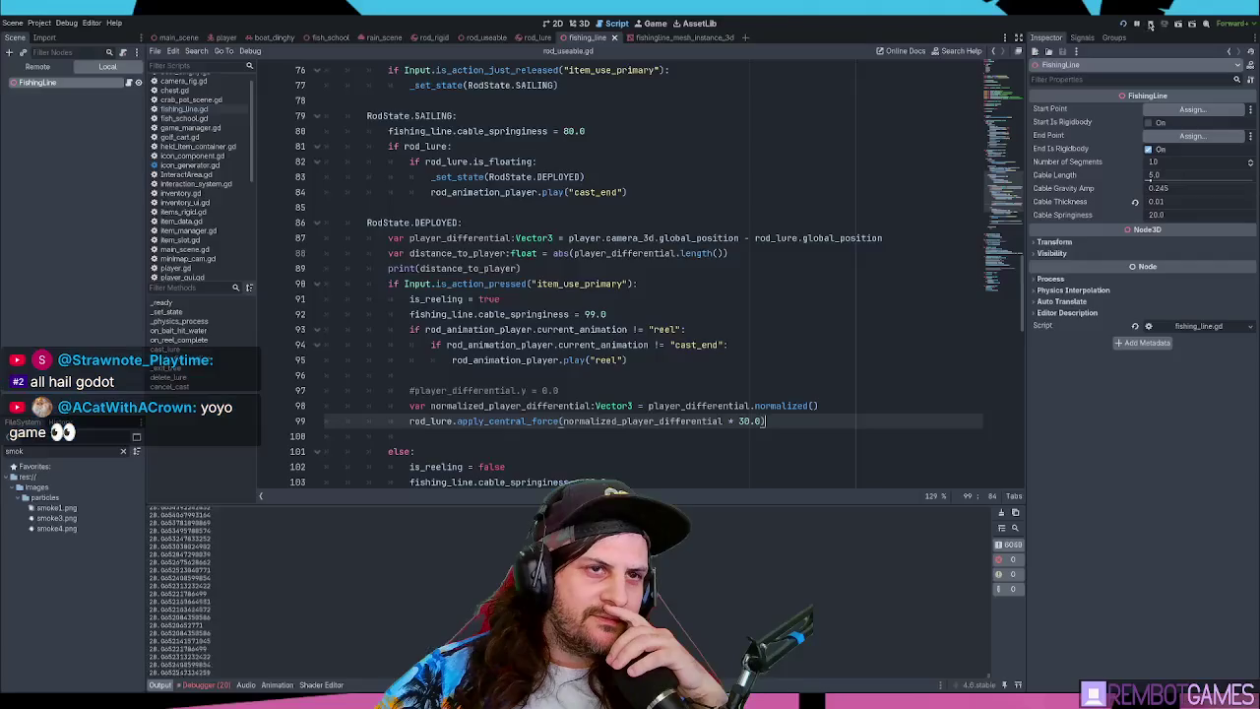
- Inspect player_differential, the global_position terms and distance_to_player on lines 87–88
scroll(650, 409, "down", 2)
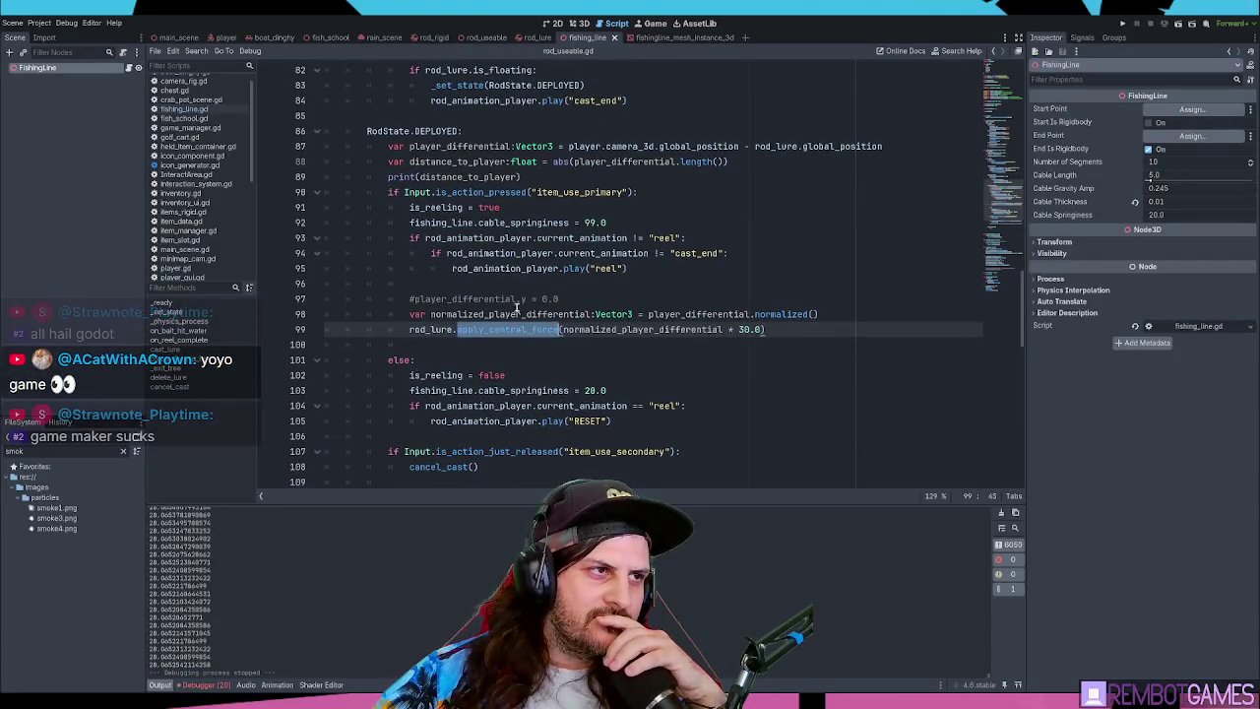
left_click(476, 146)
double_click(476, 145)
scroll(610, 197, "up", 2)
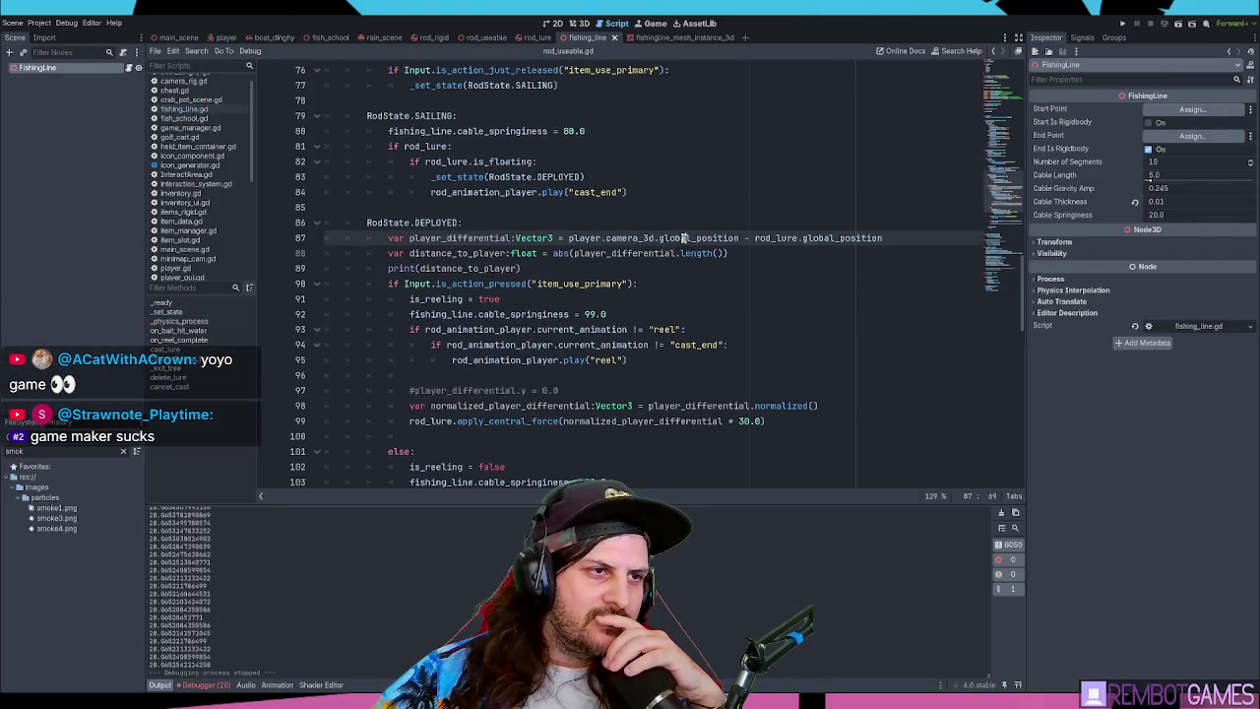
double_click(698, 237)
double_click(845, 238)
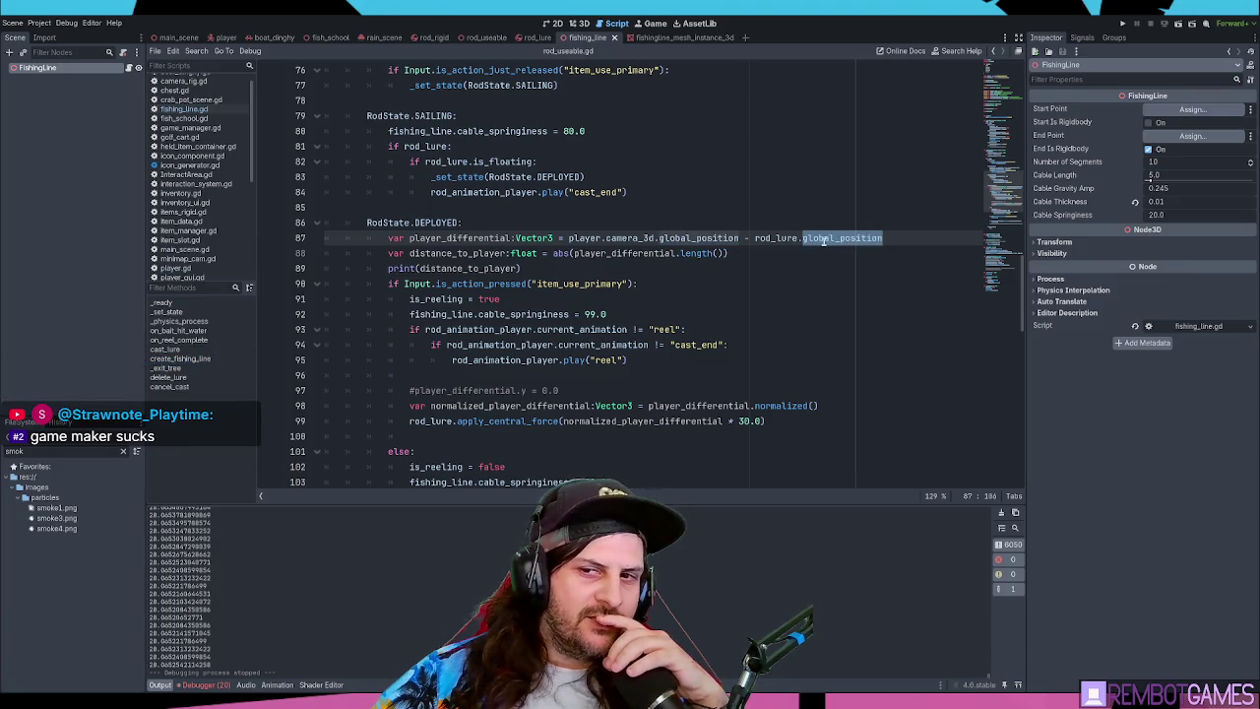
double_click(578, 238)
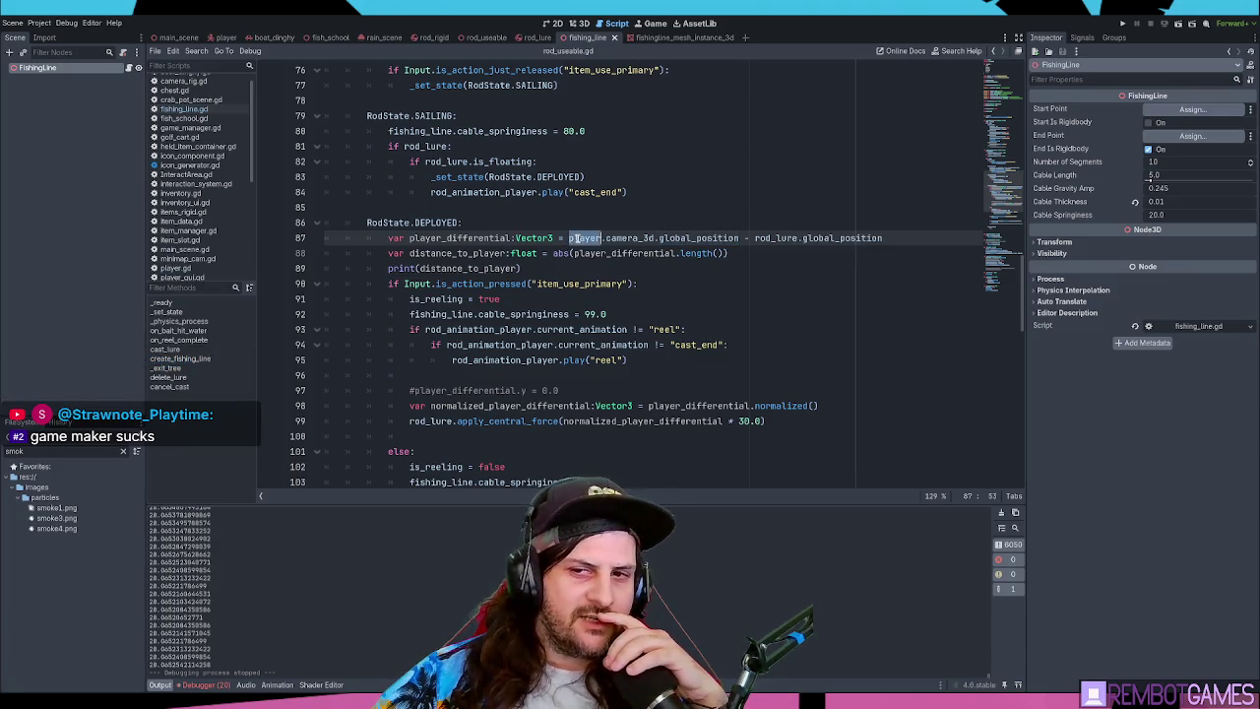
double_click(471, 254)
double_click(626, 253)
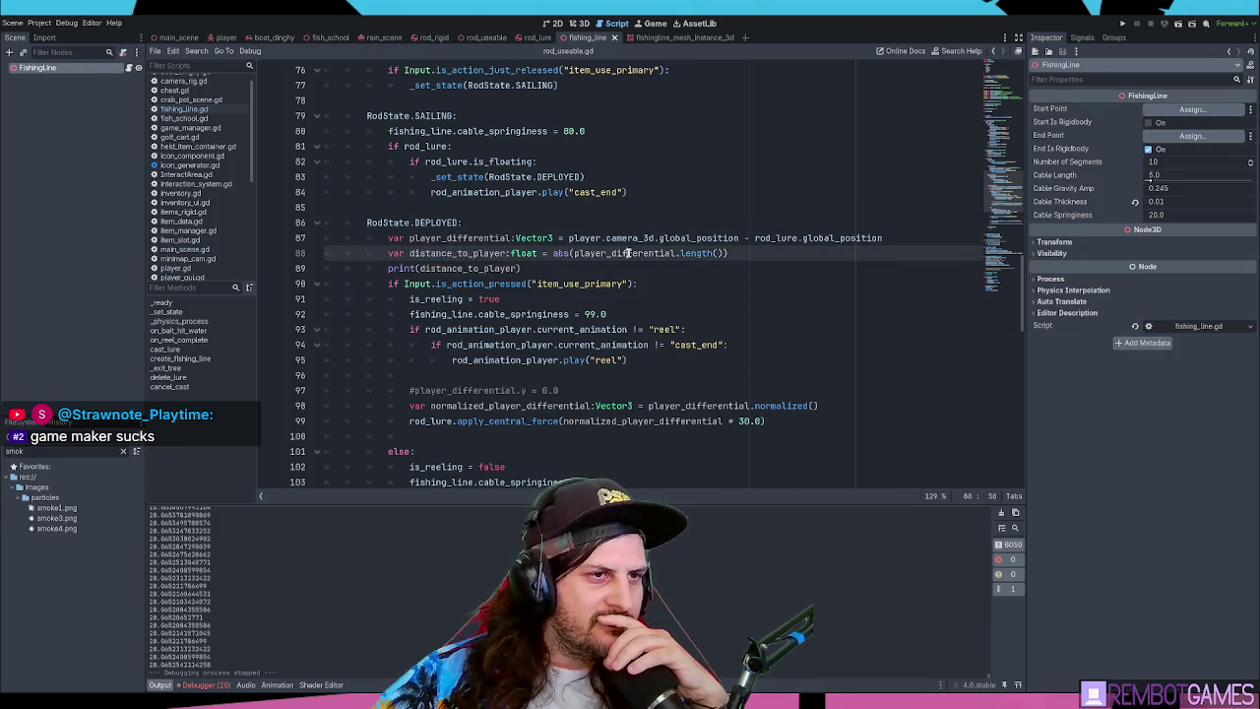
left_click(738, 253)
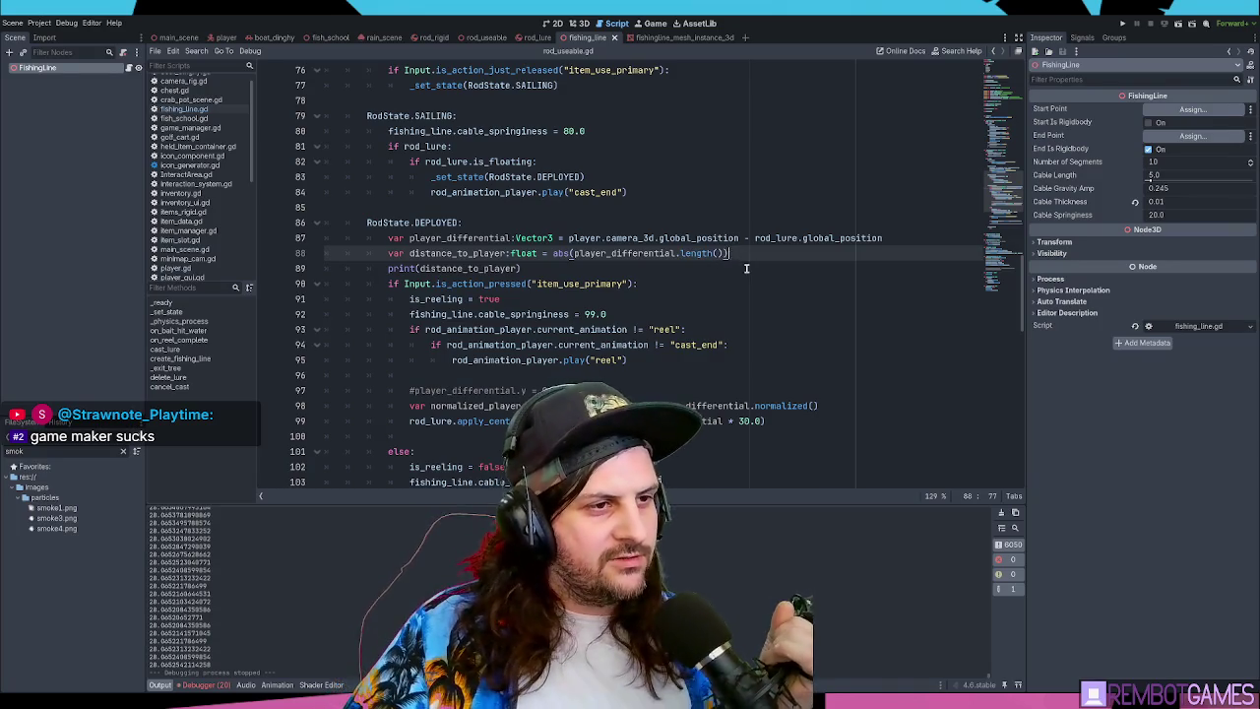
double_click(457, 253)
left_click(756, 250)
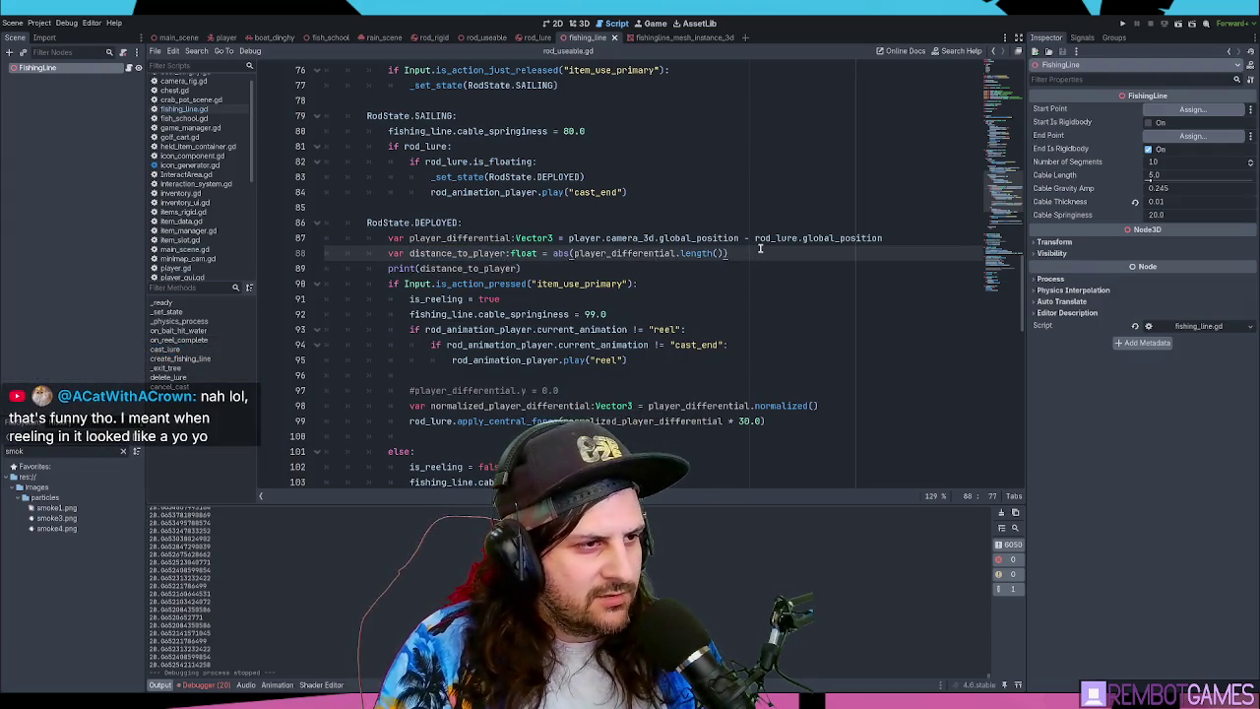
- Comment out the print(distance_to_player) line 89 with Ctrl+K
key("Down")
key("shift+Home")
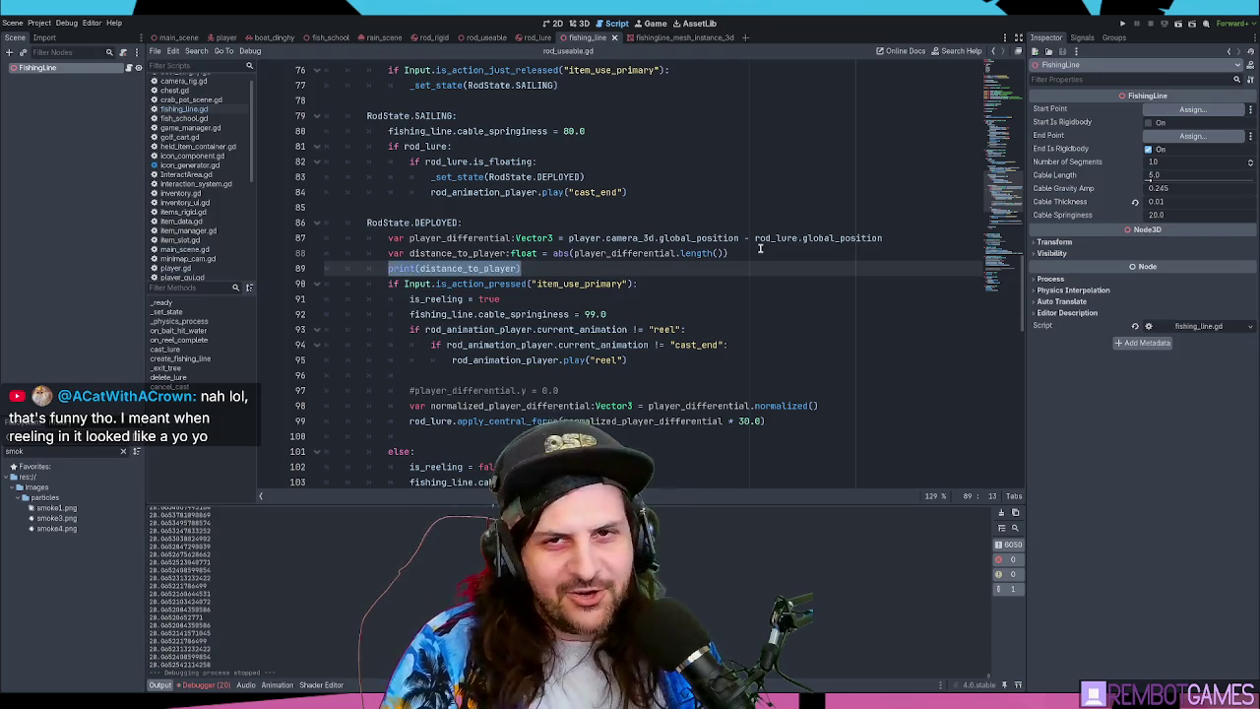
key("BackSpace")
key("ctrl+z")
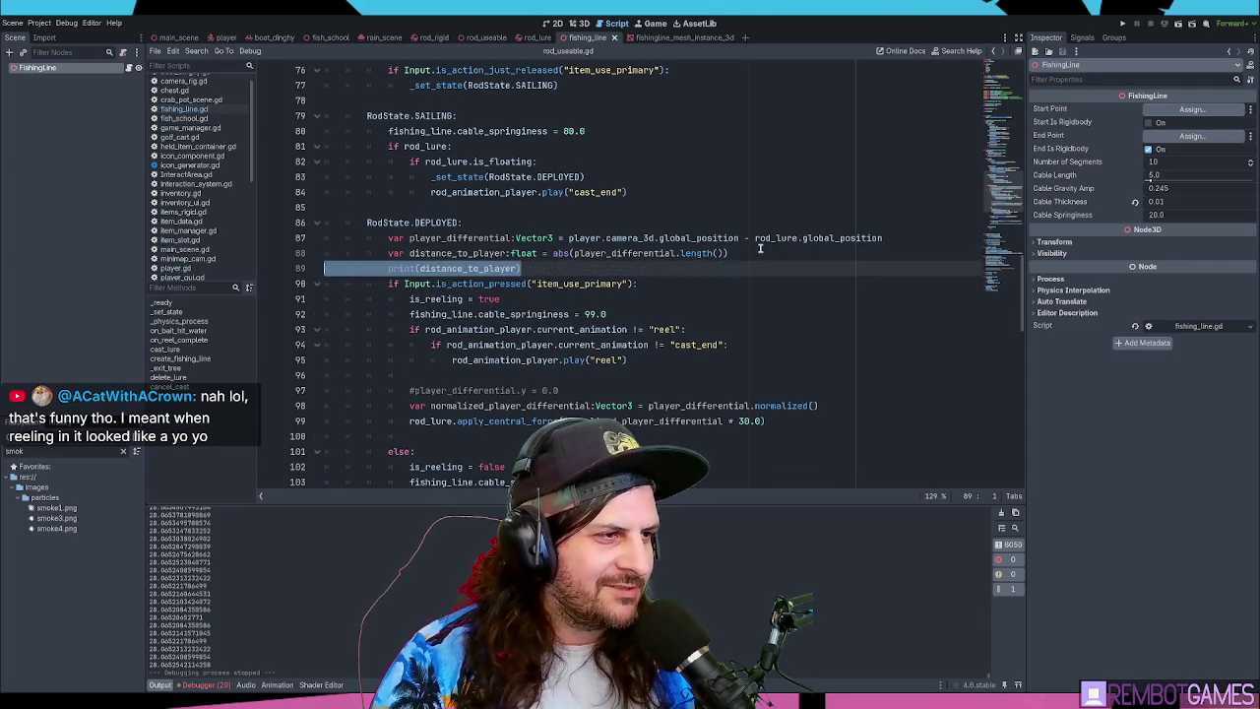
key("ctrl+k")
scroll(548, 328, "down", 6)
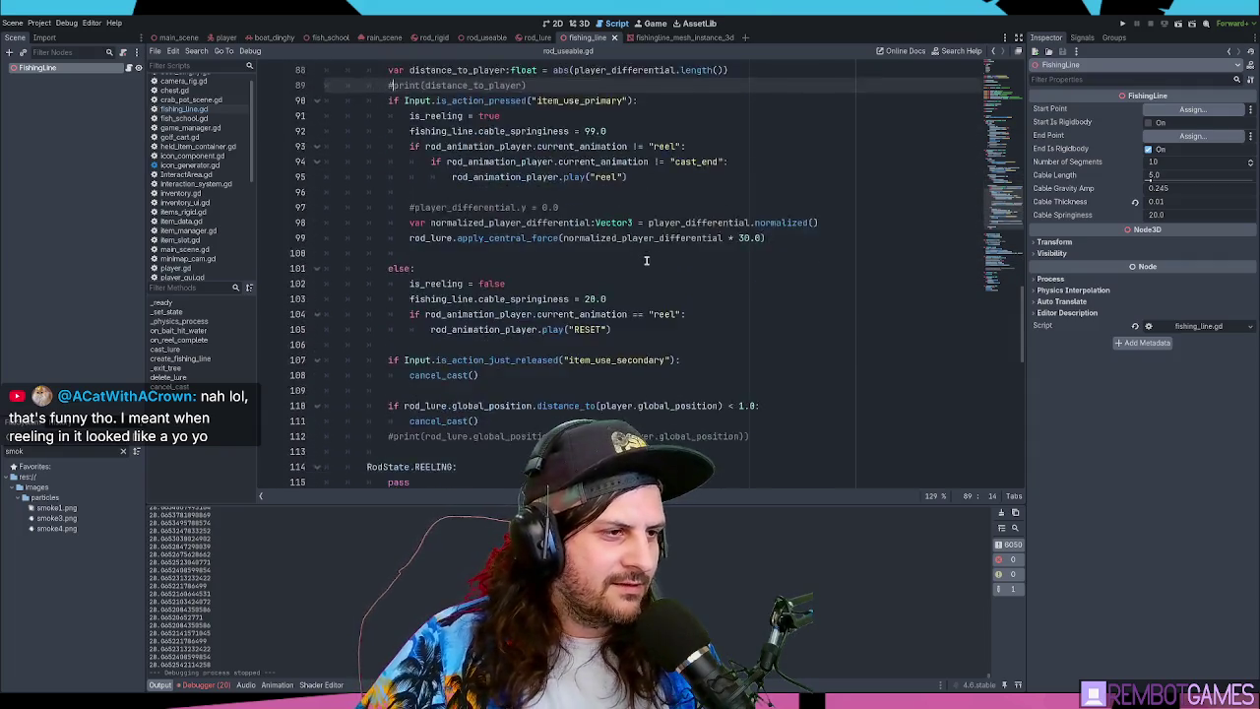
- Delete the old commented print line at line 112
triple_click(455, 346)
key("BackSpace")
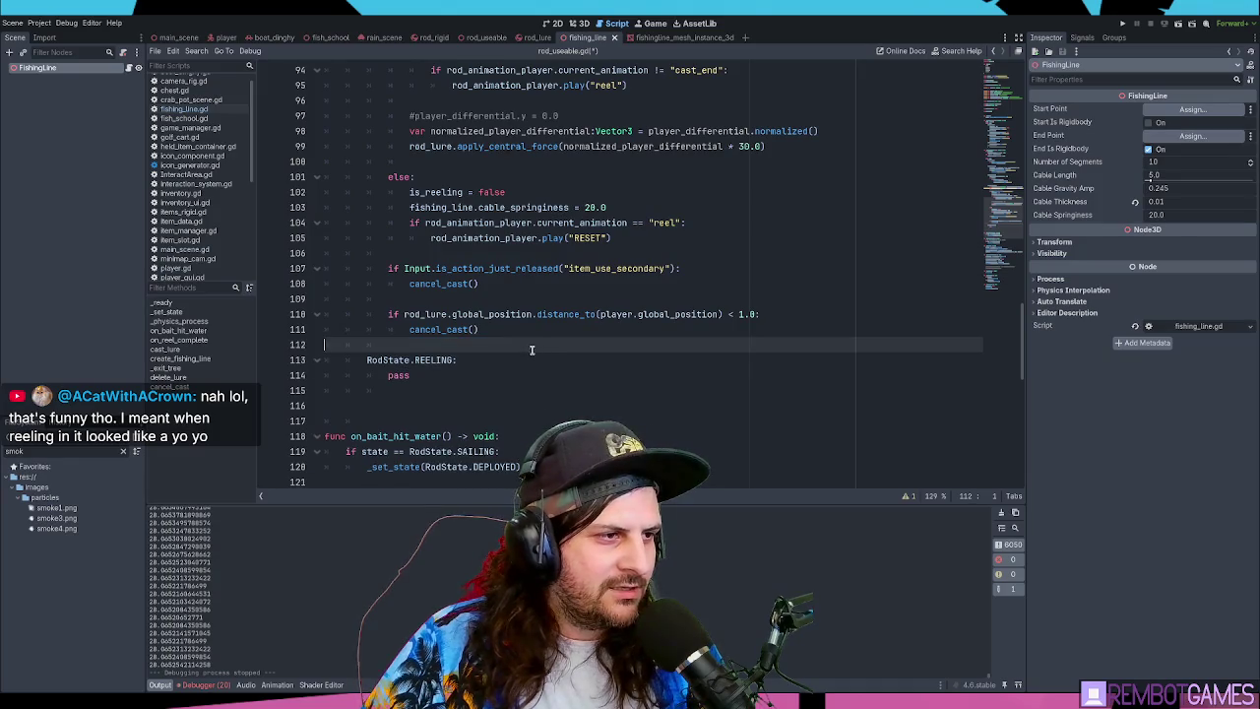
scroll(522, 338, "up", 1)
scroll(522, 339, "up", 3)
scroll(525, 320, "down", 2)
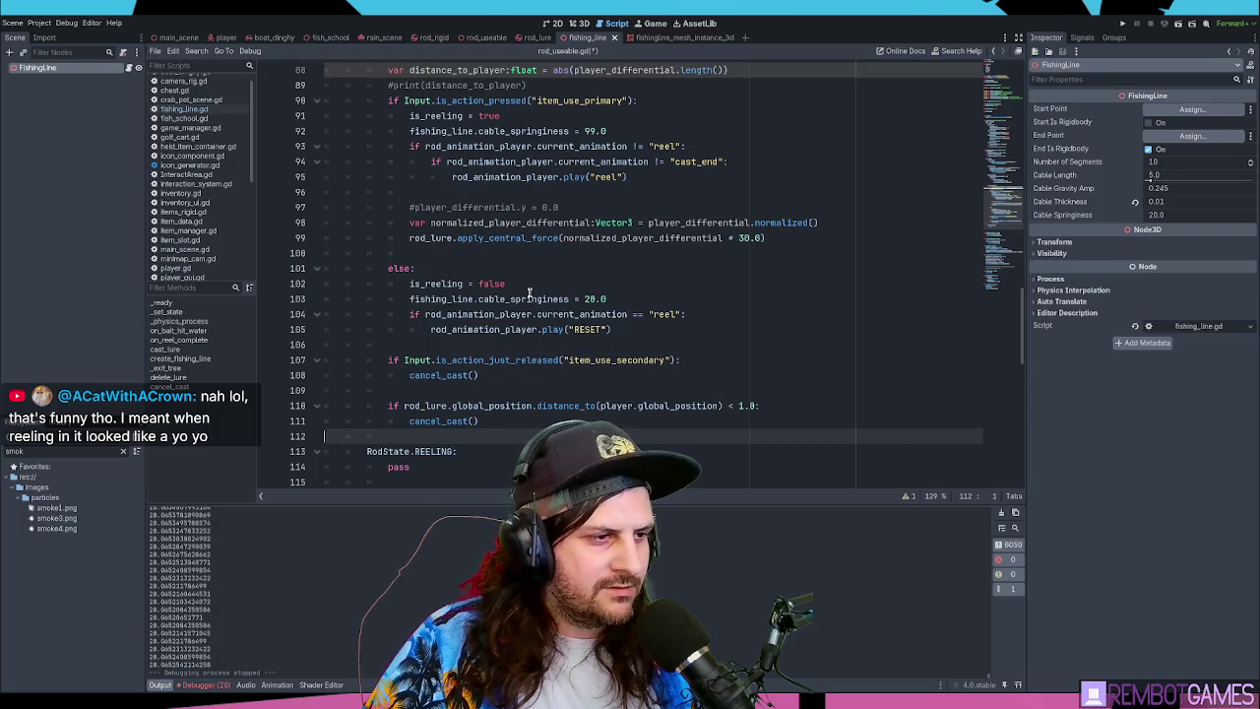
scroll(471, 340, "up", 1)
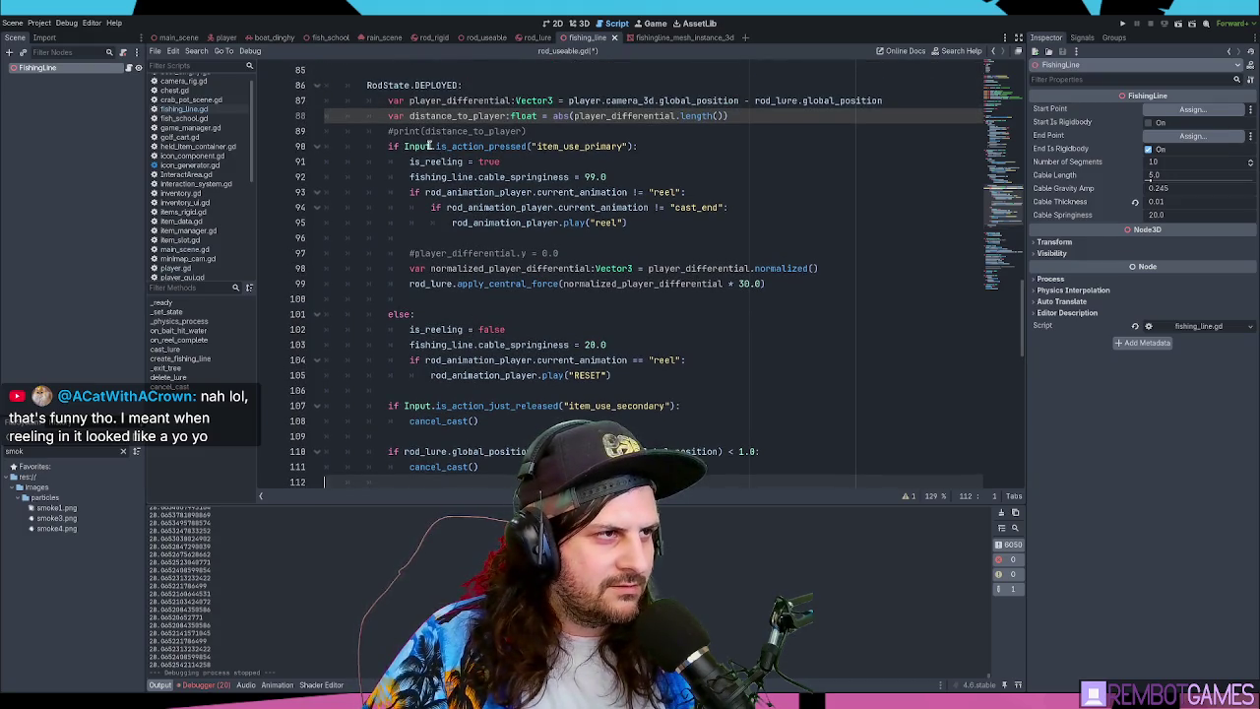
- Replace the rod_lure distance expression on line 110 with distance_to_player
left_click_drag(404, 450, 718, 453)
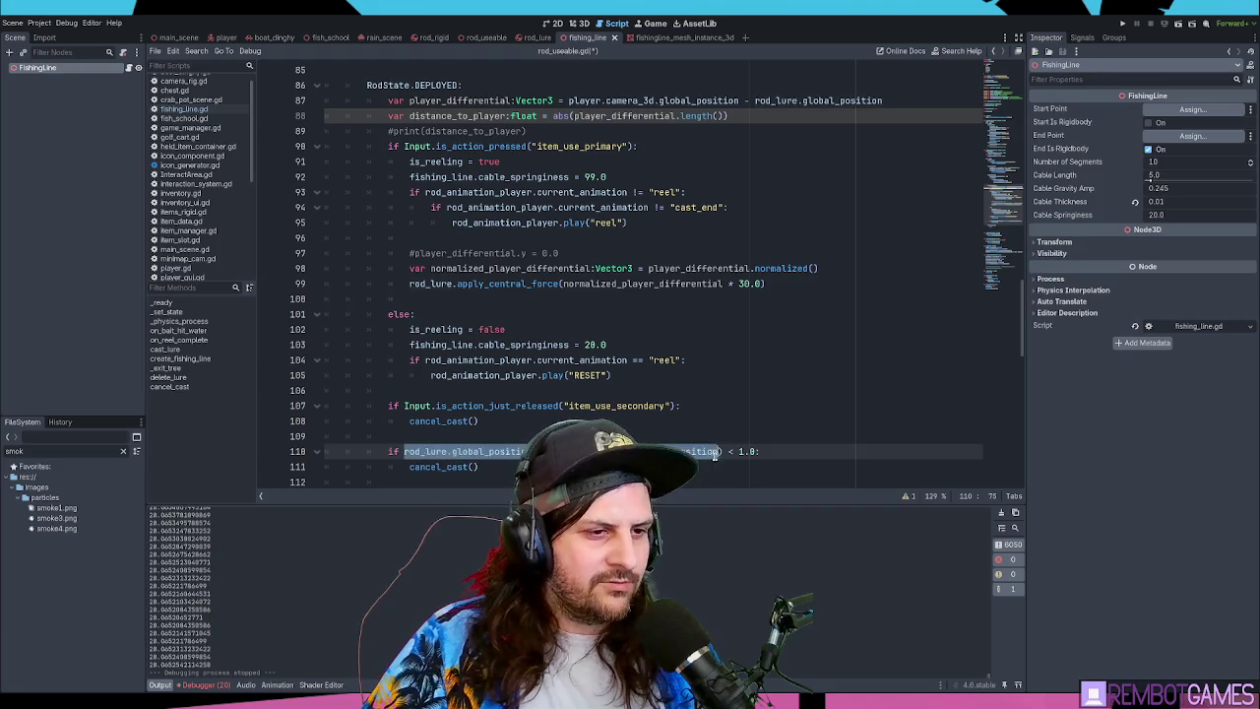
type("distance_to_playe")
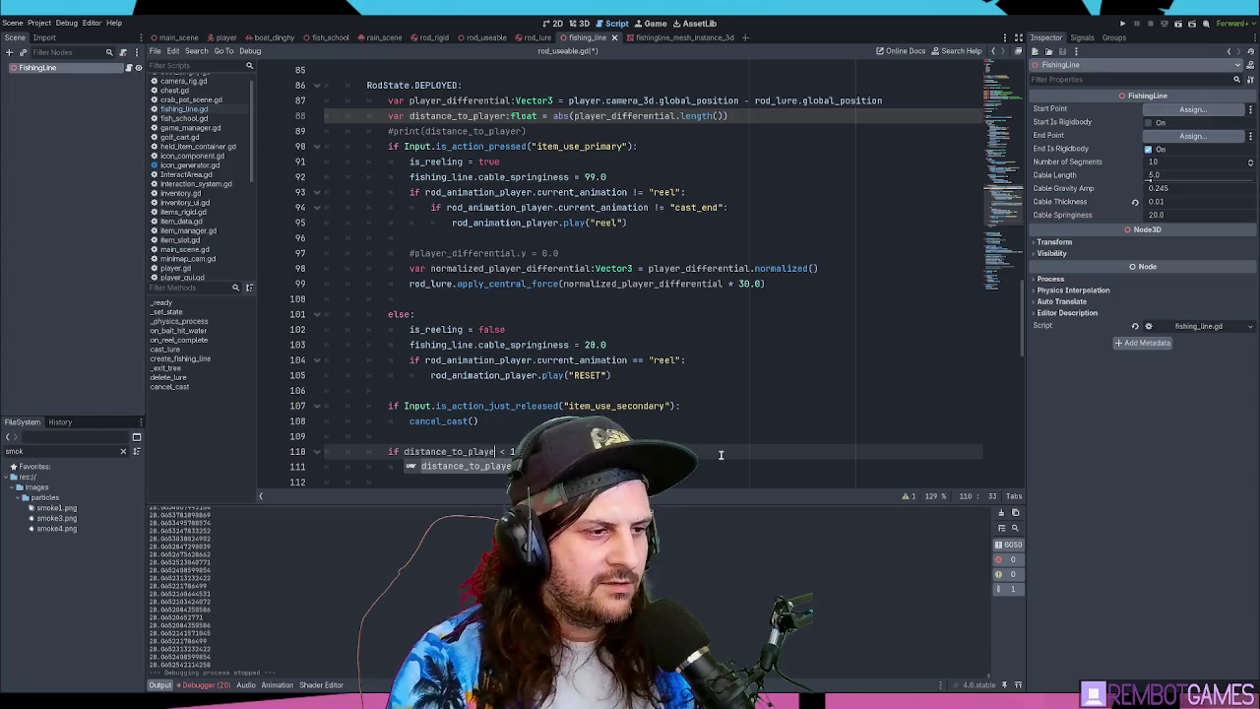
key("Return")
double_click(449, 451)
key("ctrl+c")
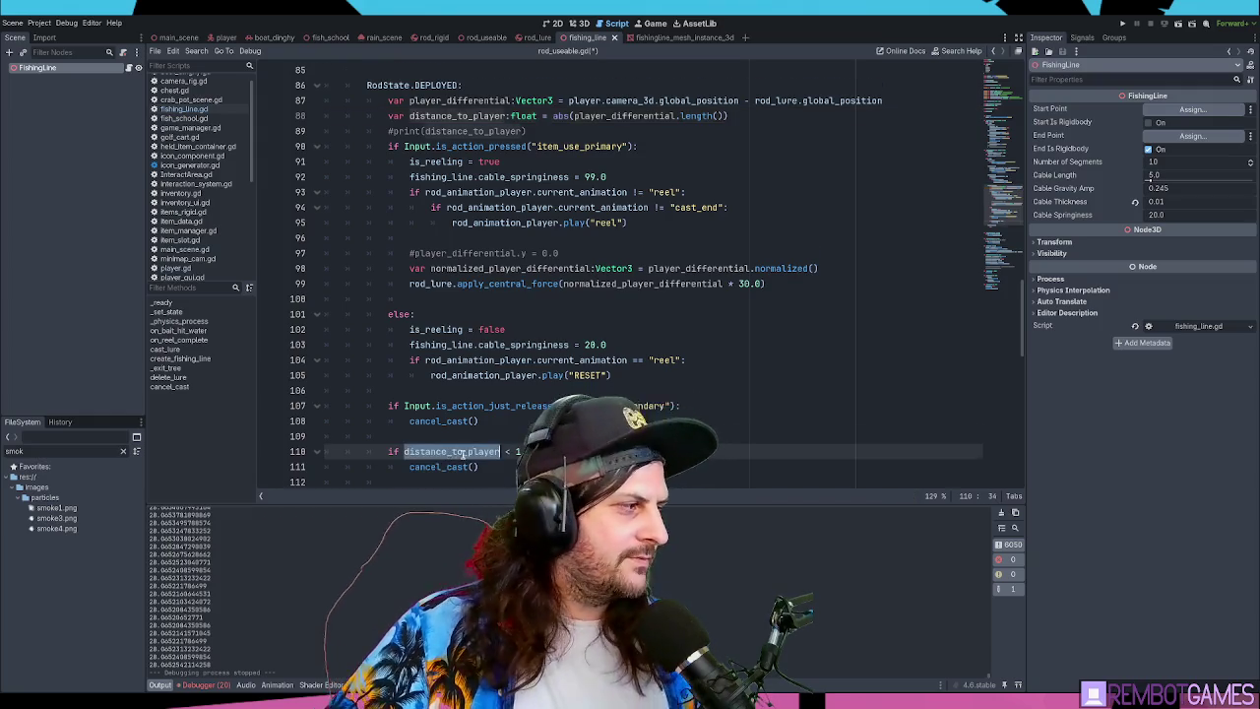
- Add blank lines below the commented print on line 89 for a new condition
left_click(571, 130)
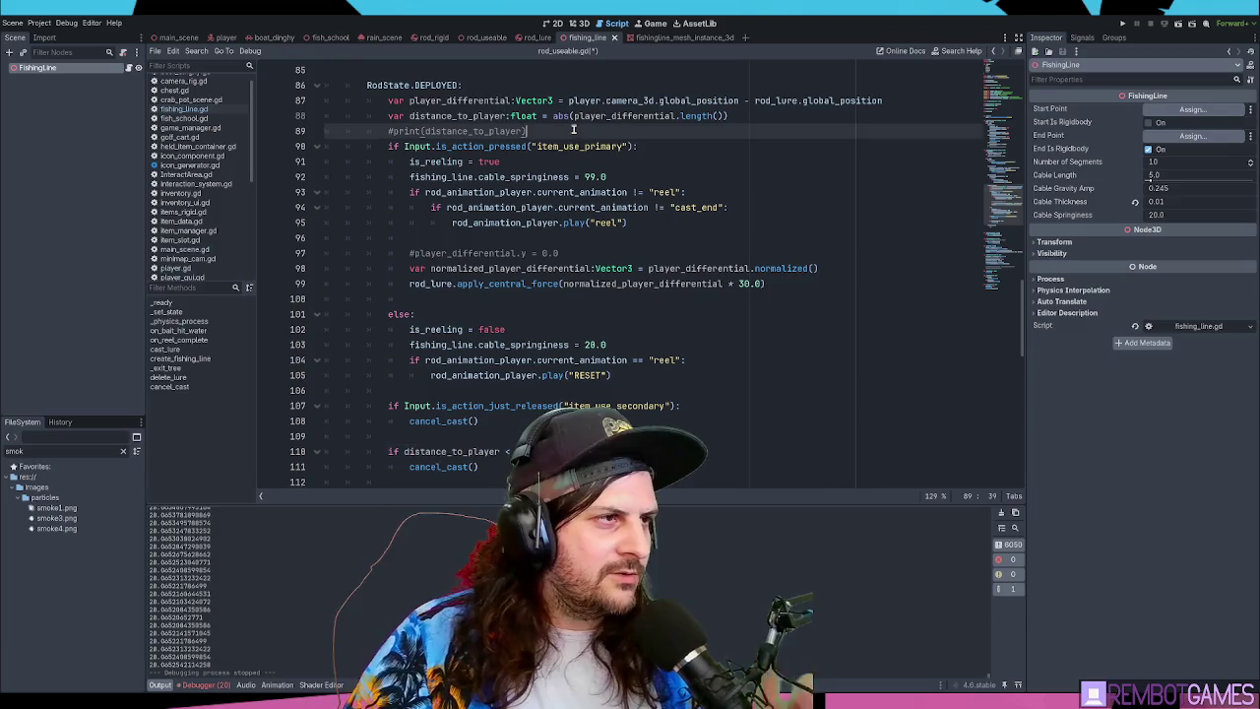
key("Return")
key("ctrl+v")
key("ctrl+z")
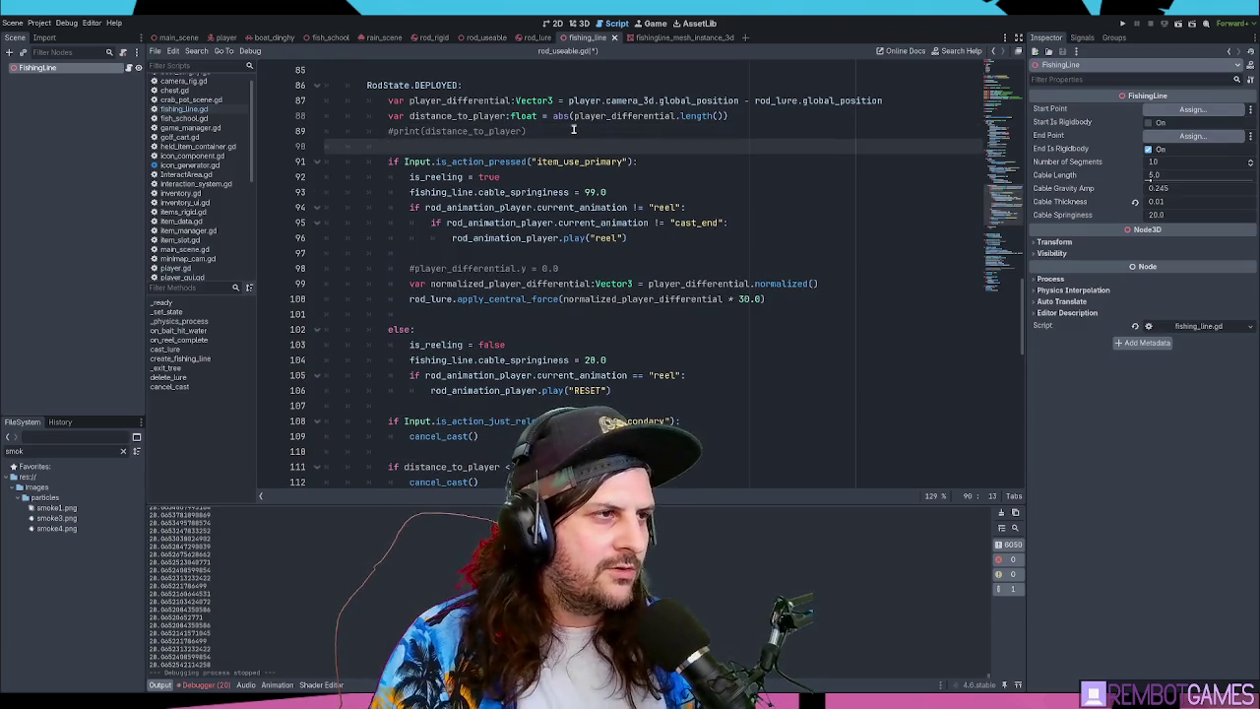
key("ctrl+z")
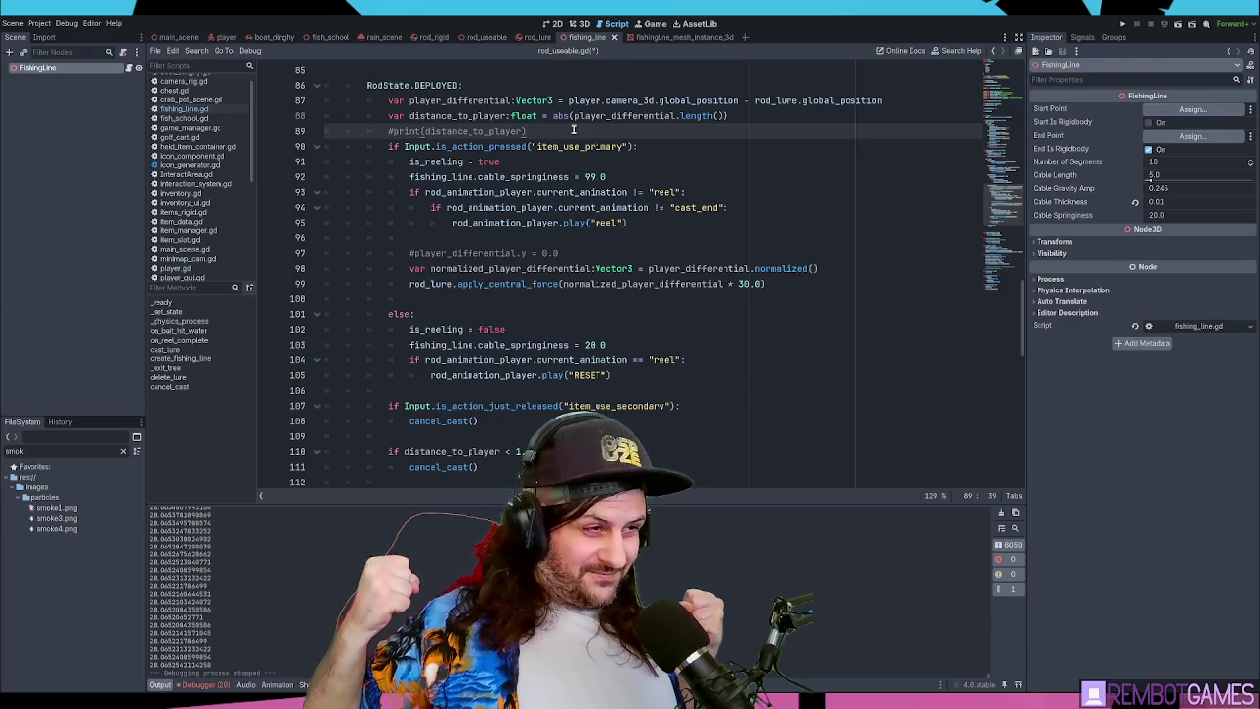
key("Return")
key("Return")
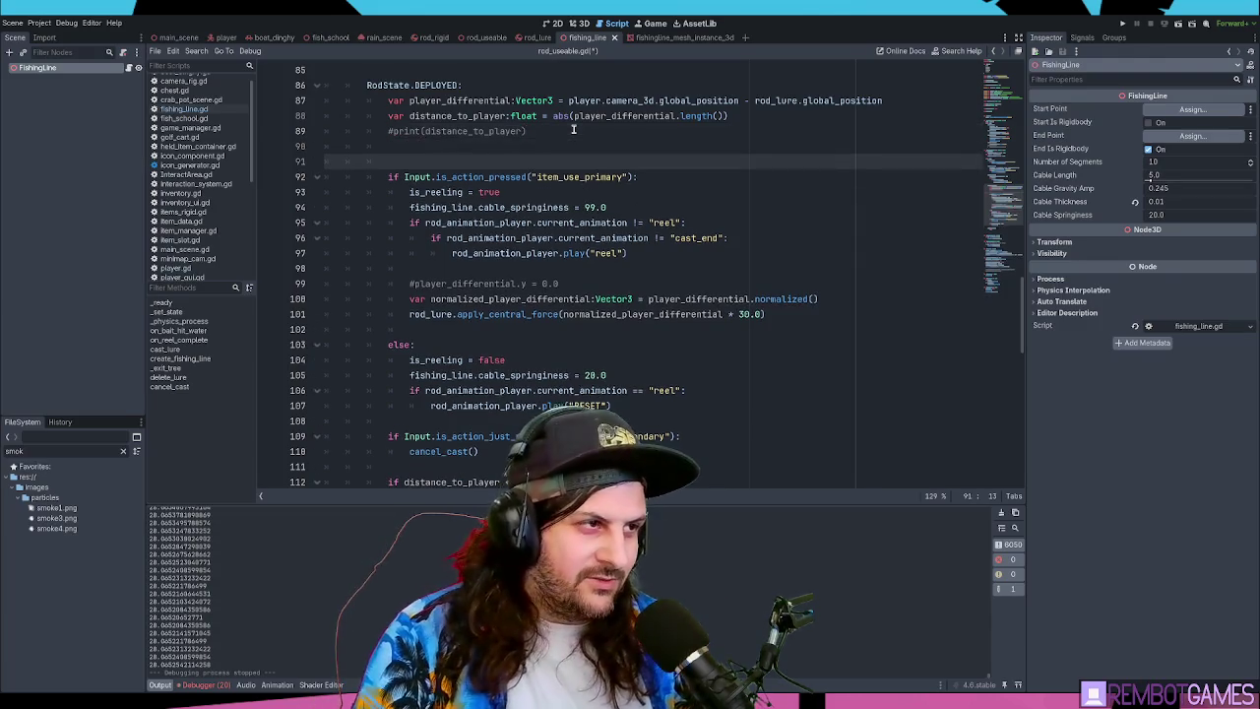
- Add 'if distance_to_player > max_line_distance:' on line 91 with an indented body line
key("Return")
key("Up")
type("if distance_to_player")
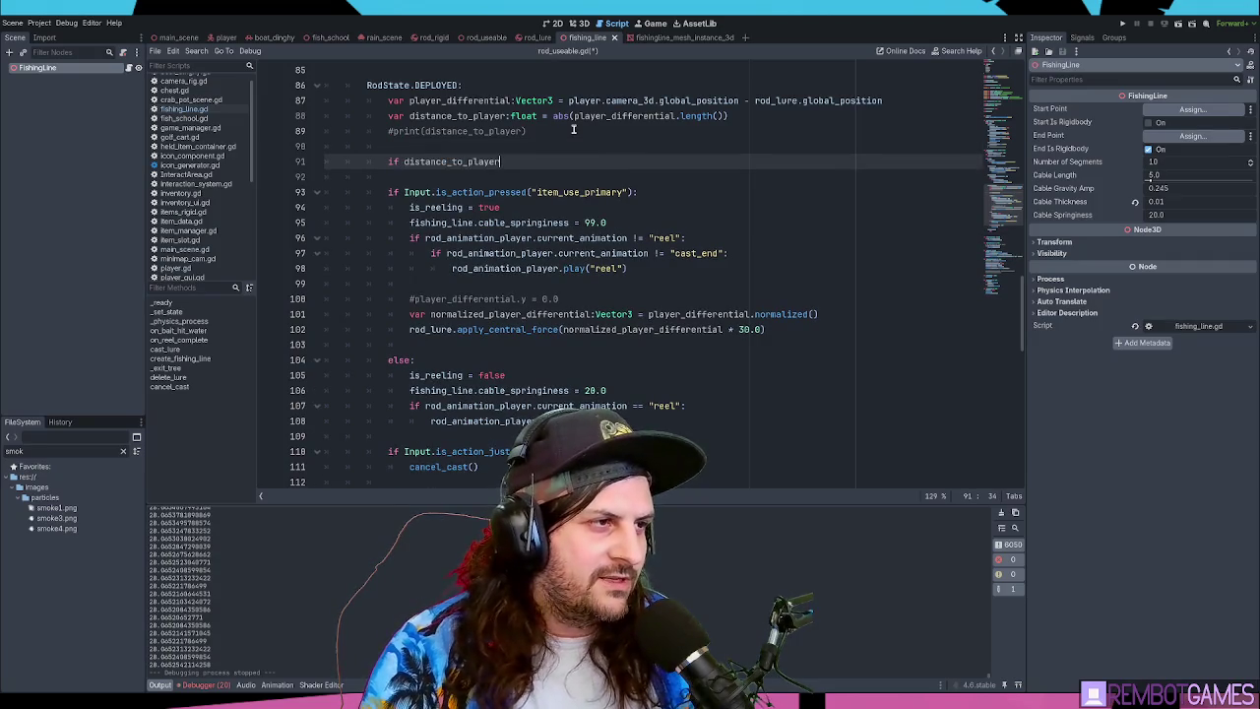
type(" > ma")
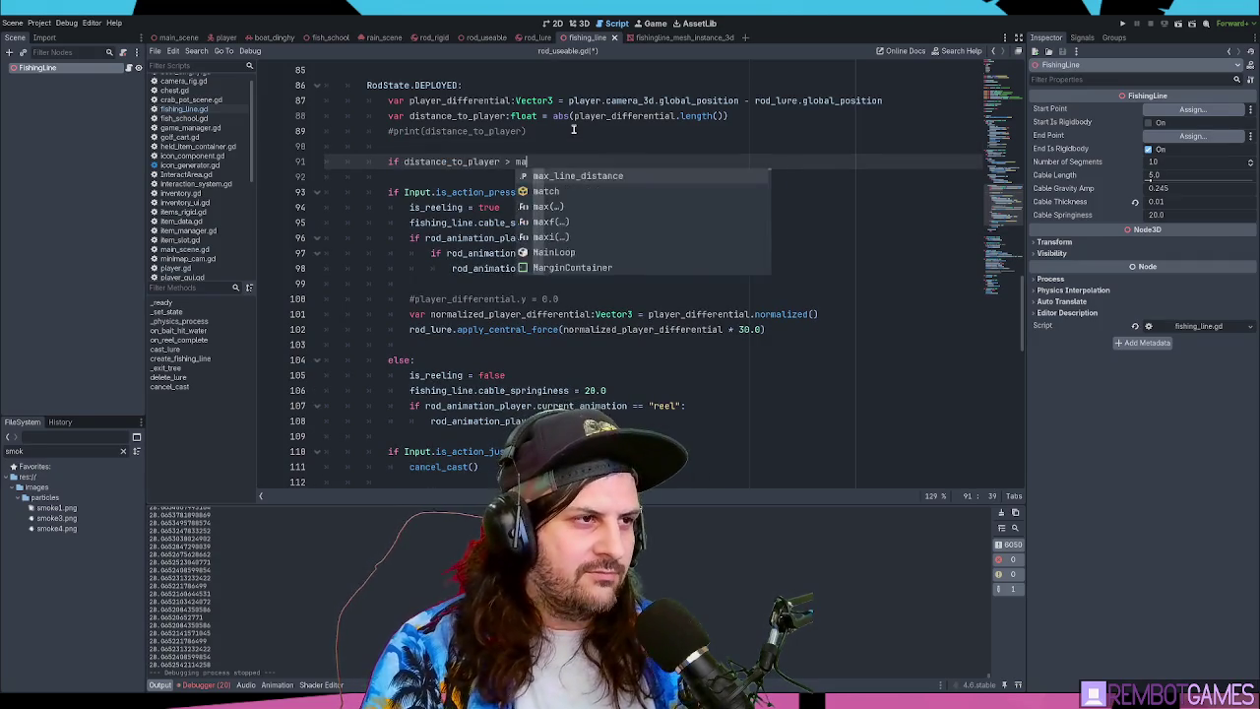
type("x_line_distance:")
key("Return")
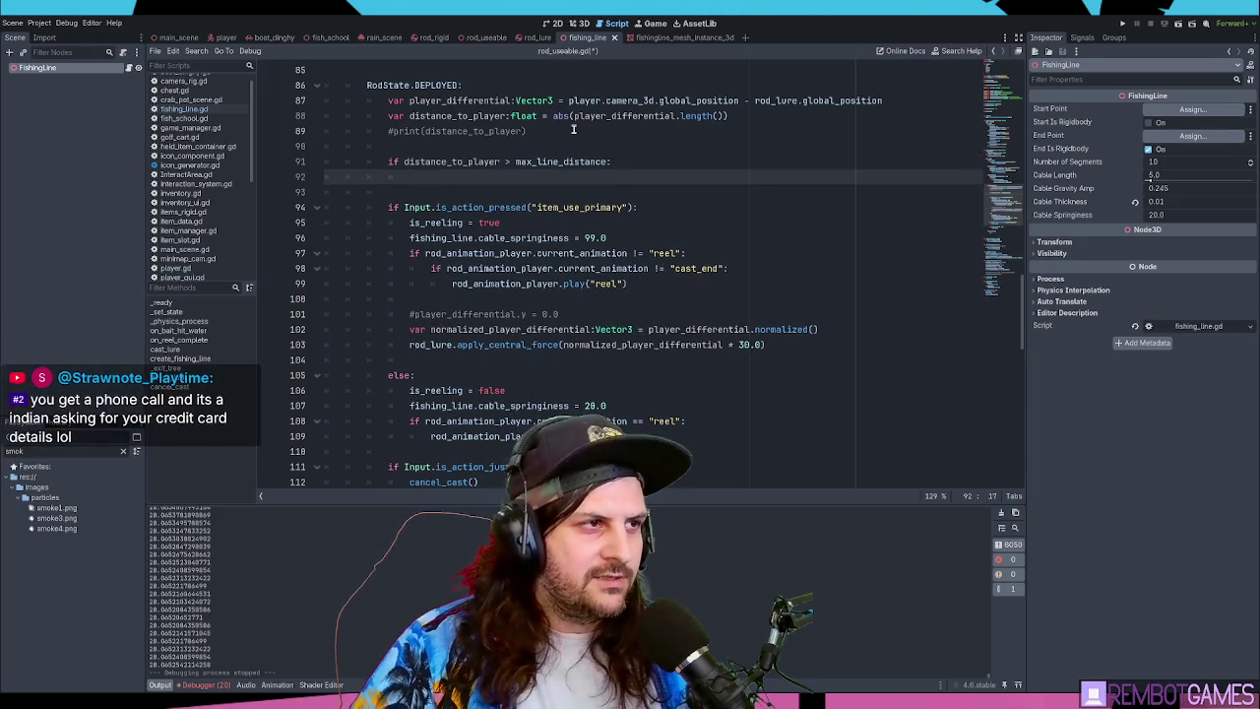
- Look up the uses of player_differential, including the normalized direction line 102
double_click(466, 101)
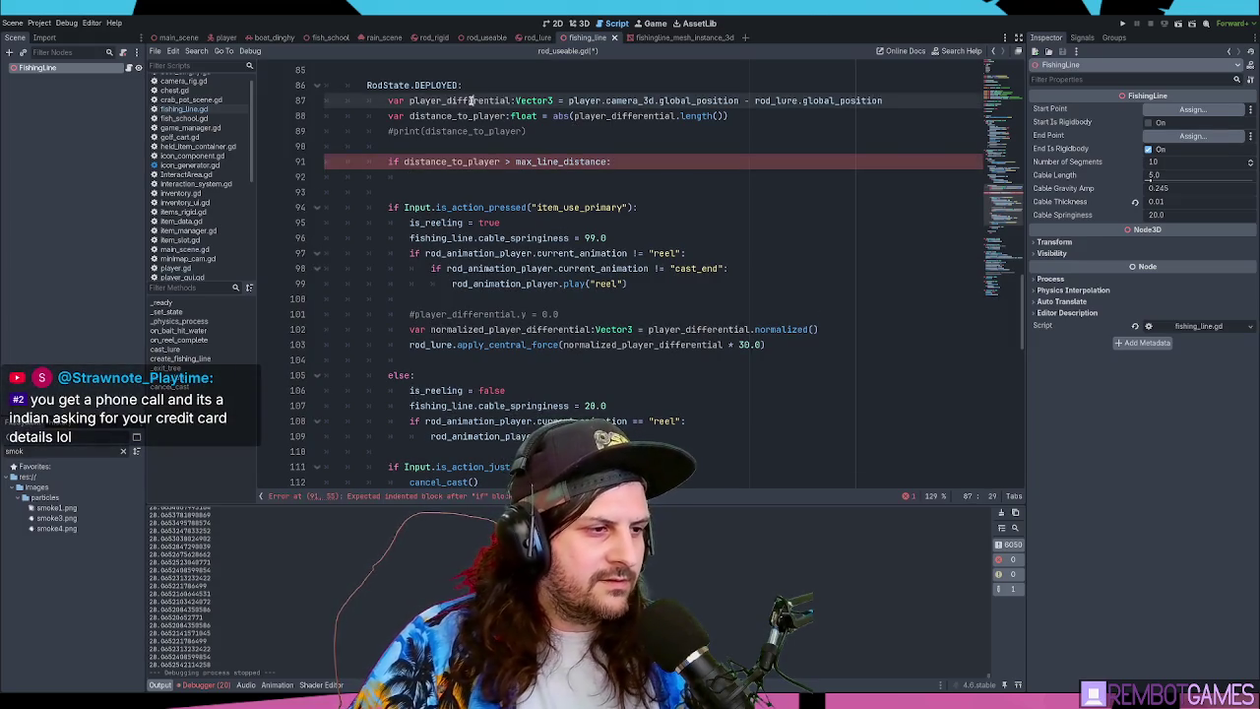
left_click(603, 328)
left_click(838, 329)
left_click(730, 329)
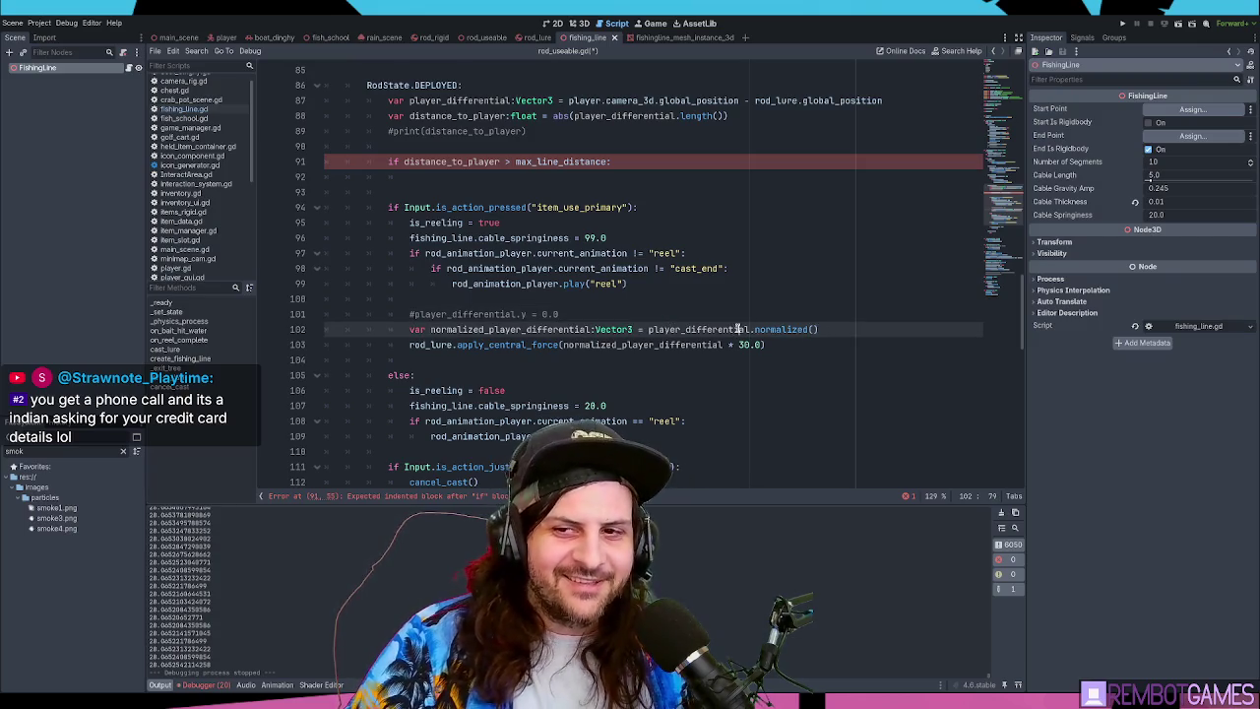
double_click(737, 328)
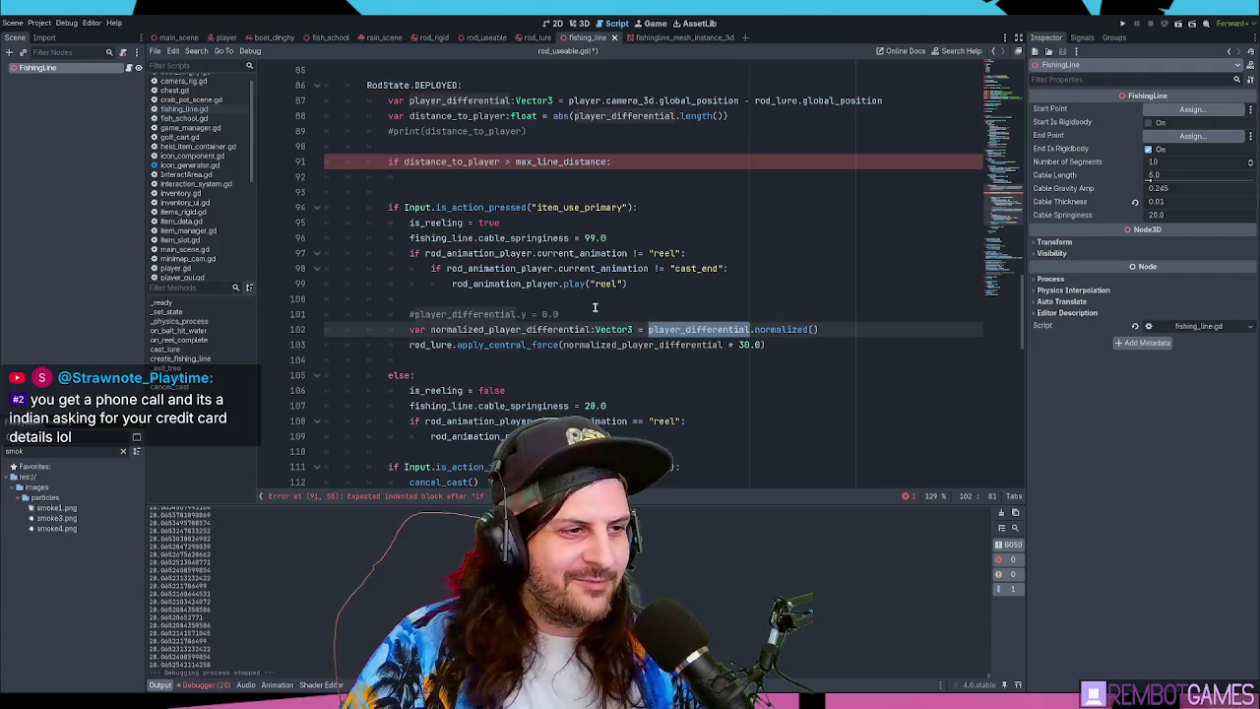
left_click(590, 313)
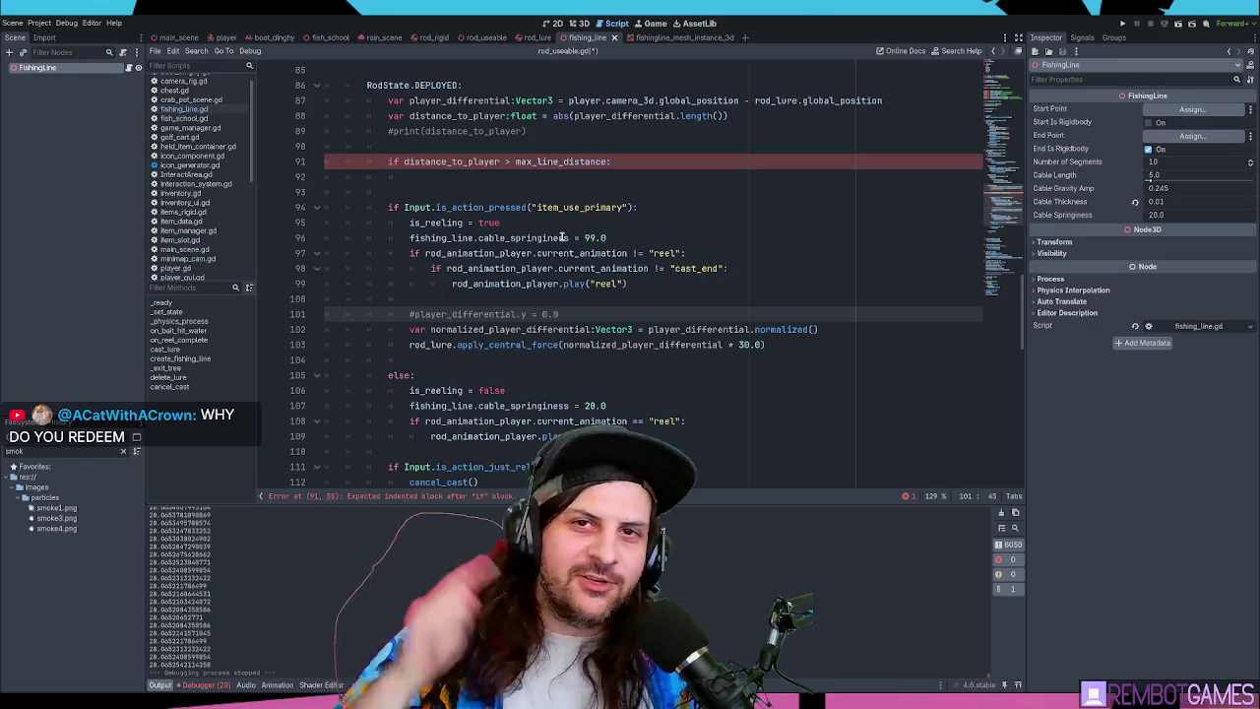
- Create the empty body line 92 under the distance condition
left_click(634, 161)
key("Return")
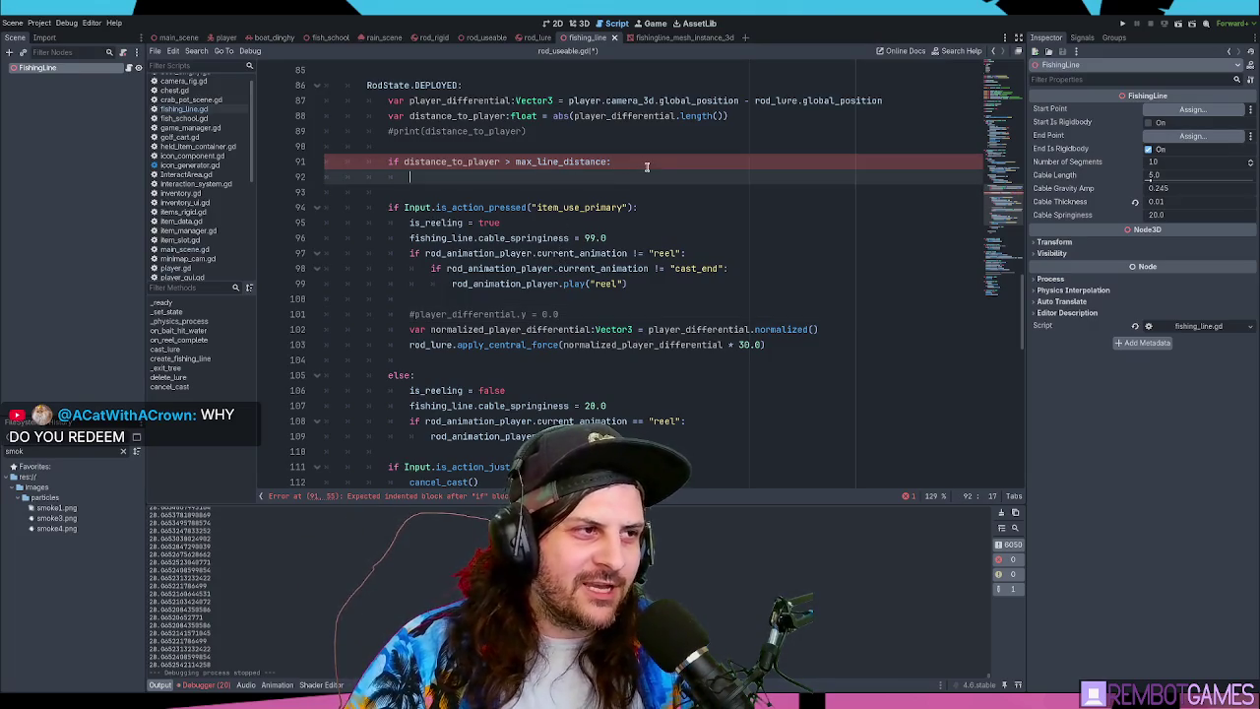
left_click(640, 163)
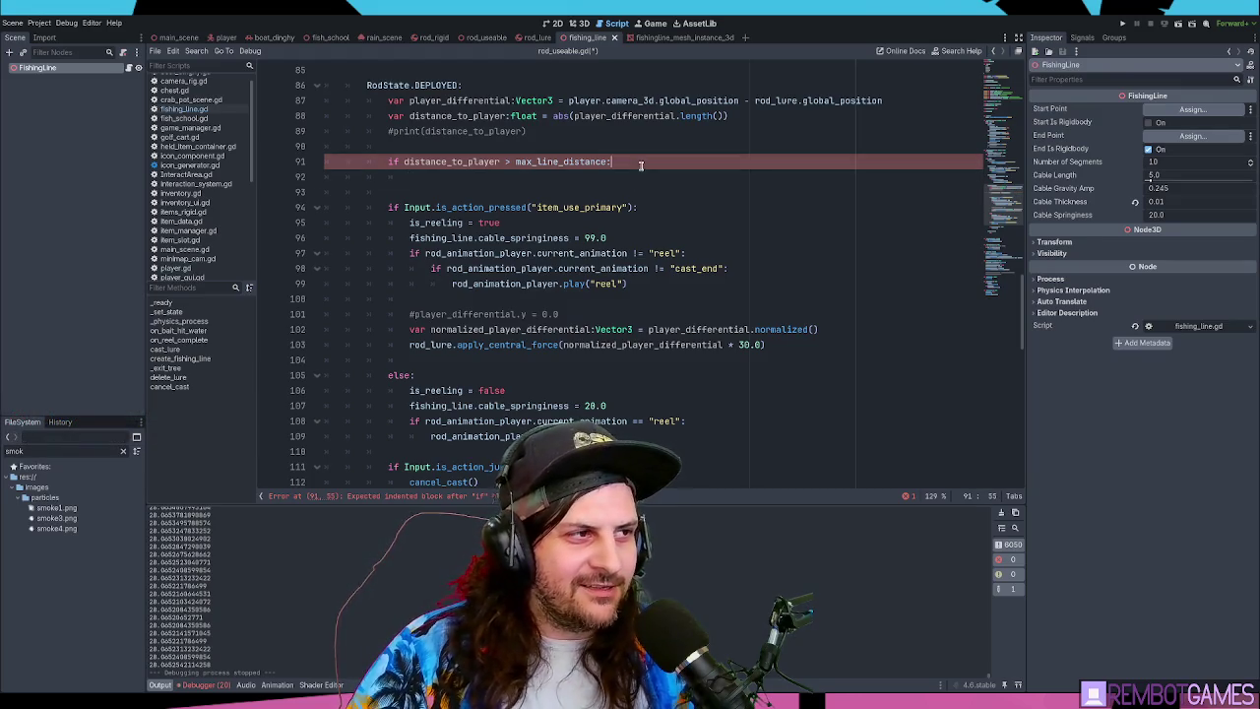
left_click(634, 177)
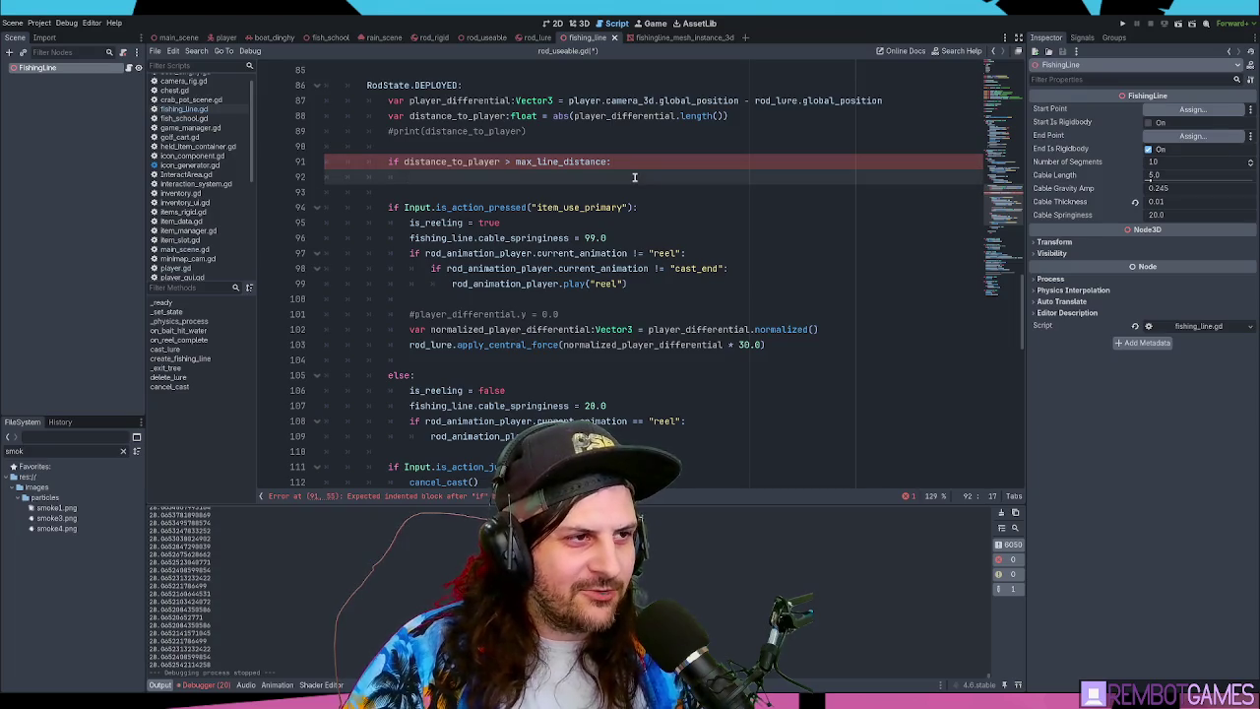
left_click(640, 162)
left_click(637, 173)
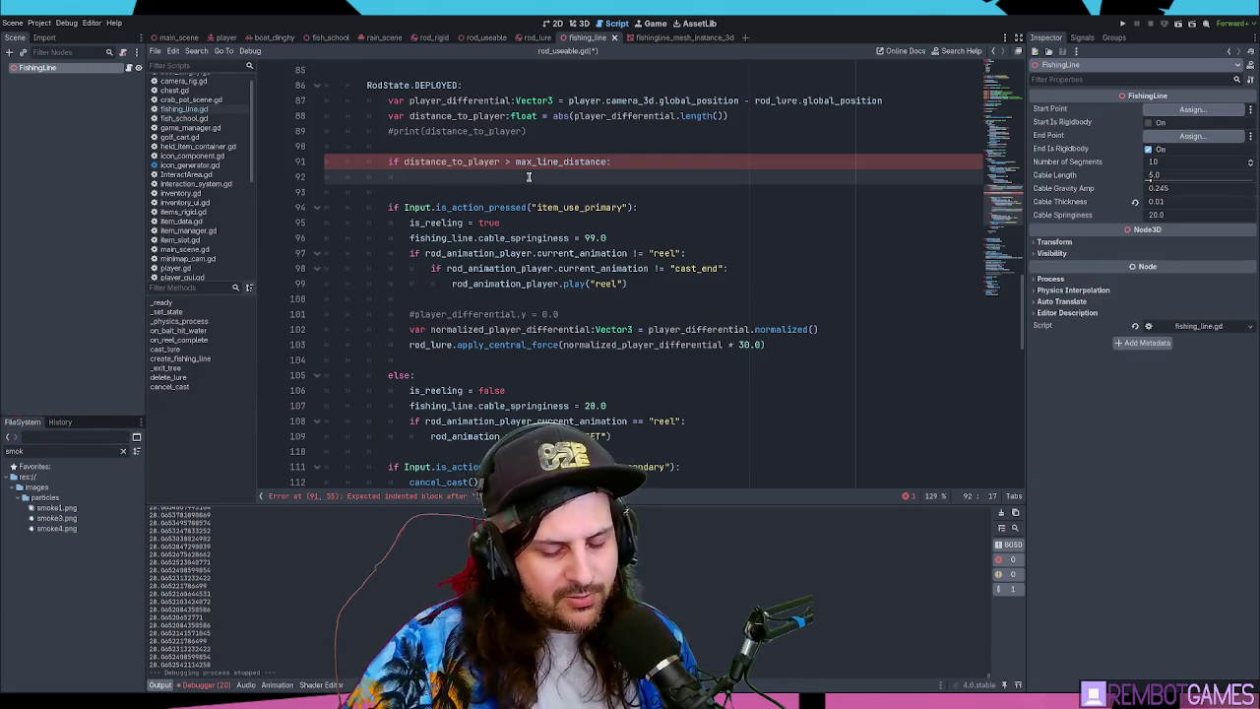
- Copy the apply_central_force line from line 103 into the condition body
left_click_drag(442, 344, 807, 344)
key("ctrl+c")
left_click(443, 177)
key("ctrl+v")
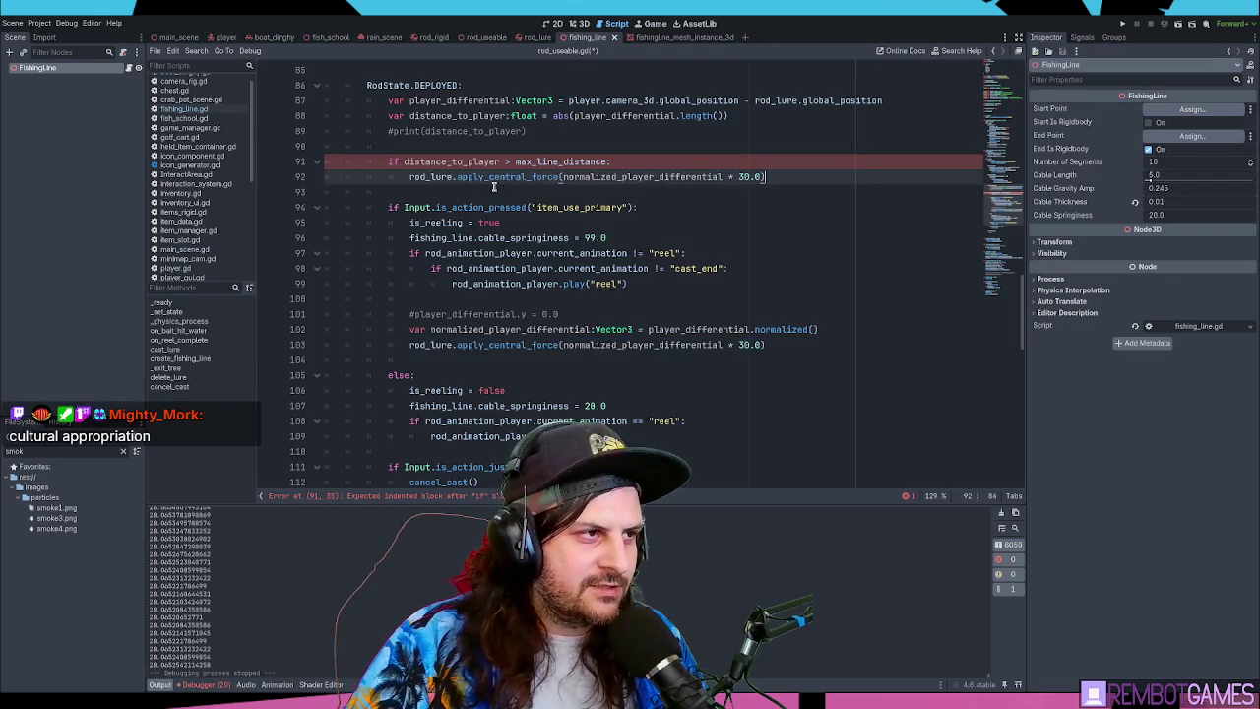
double_click(653, 178)
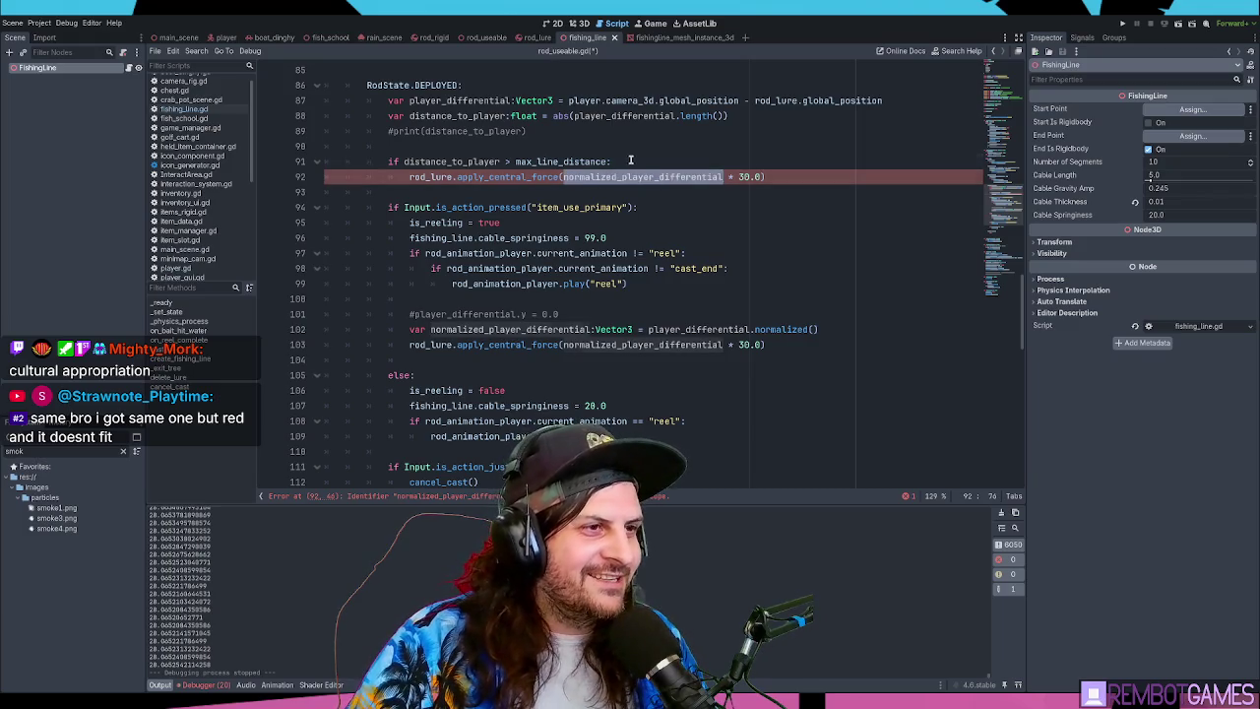
- Move the normalized_player_differential declaration up to line 89, set the multiplier to 100.0, and run
left_click(640, 329)
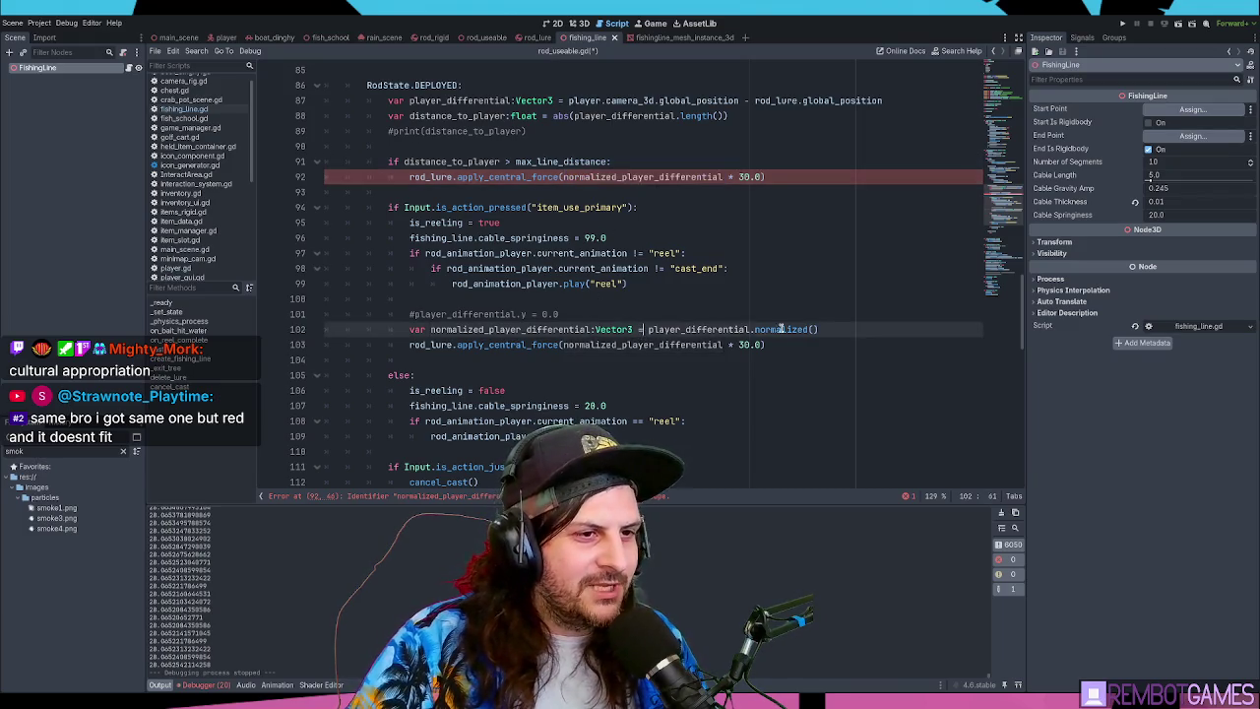
key("alt+Up")
key("alt+Up")
key("alt+Up")
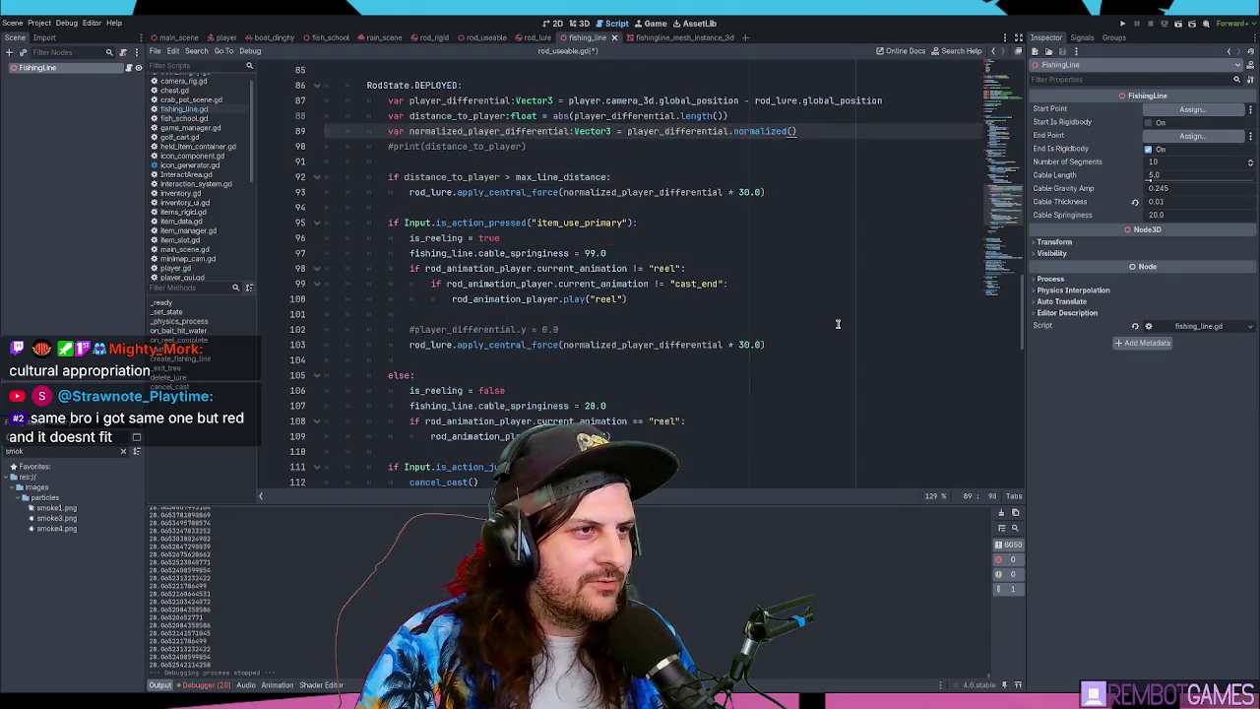
left_click(677, 192)
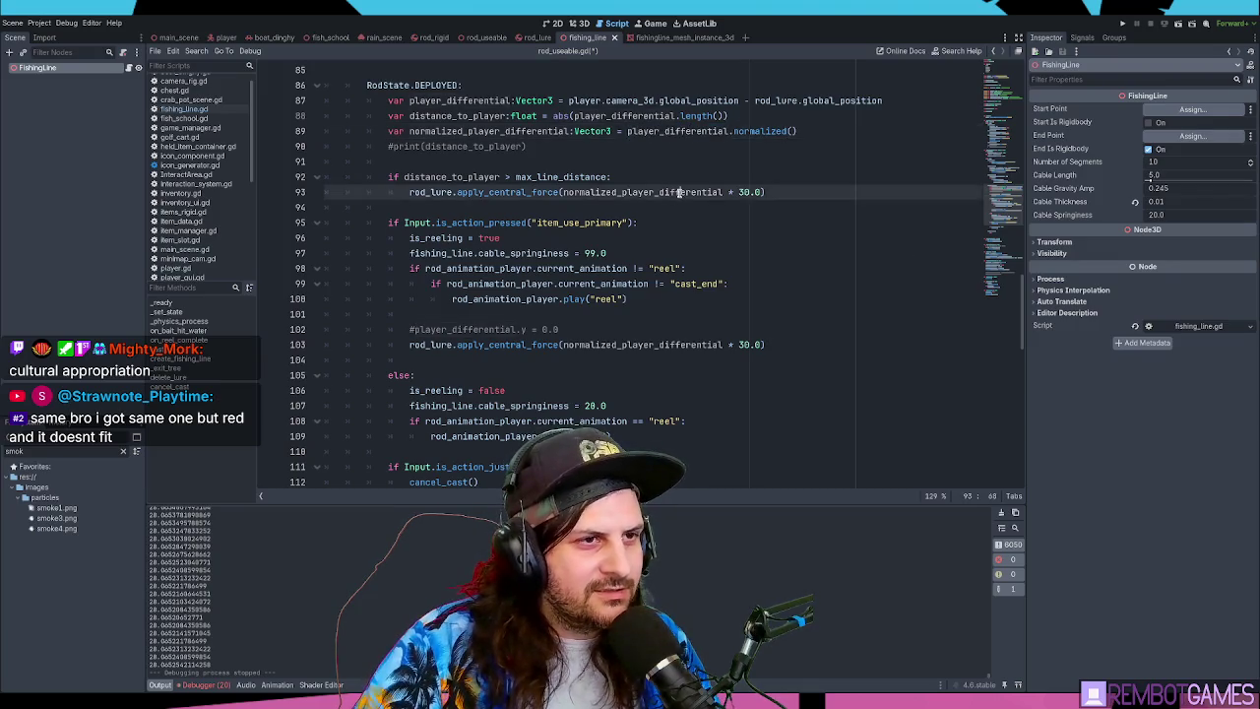
left_click(744, 192)
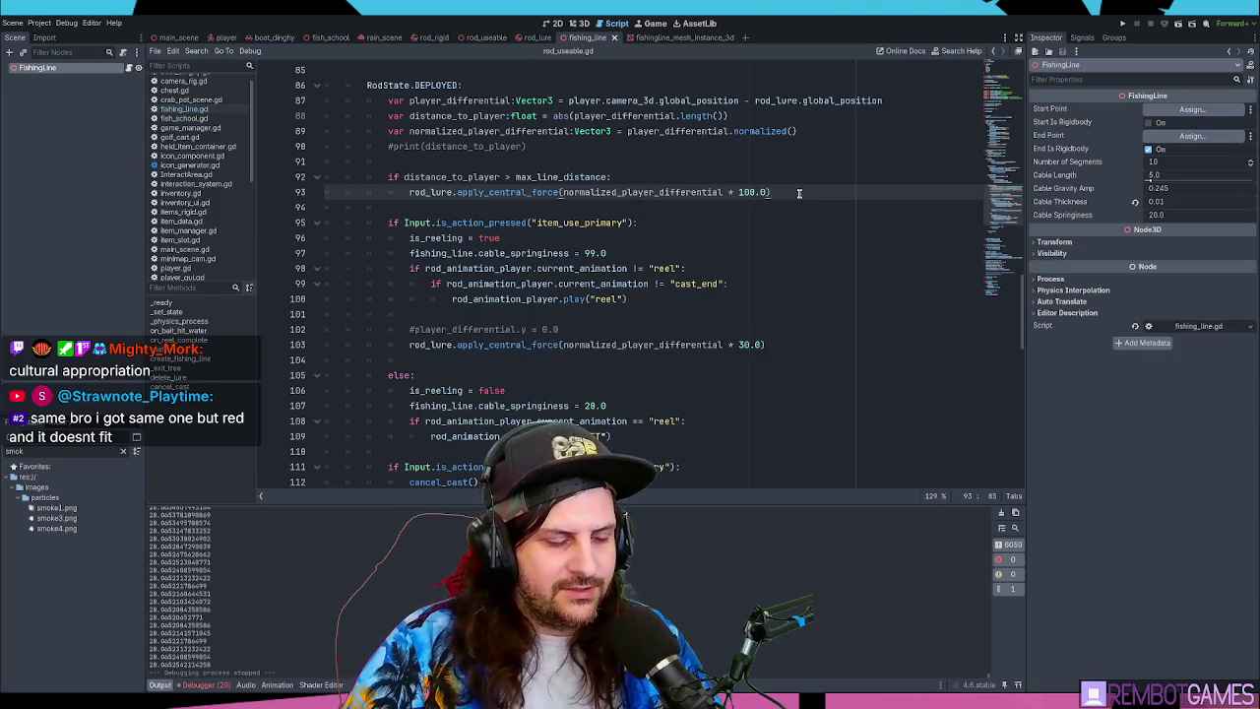
key("F5")
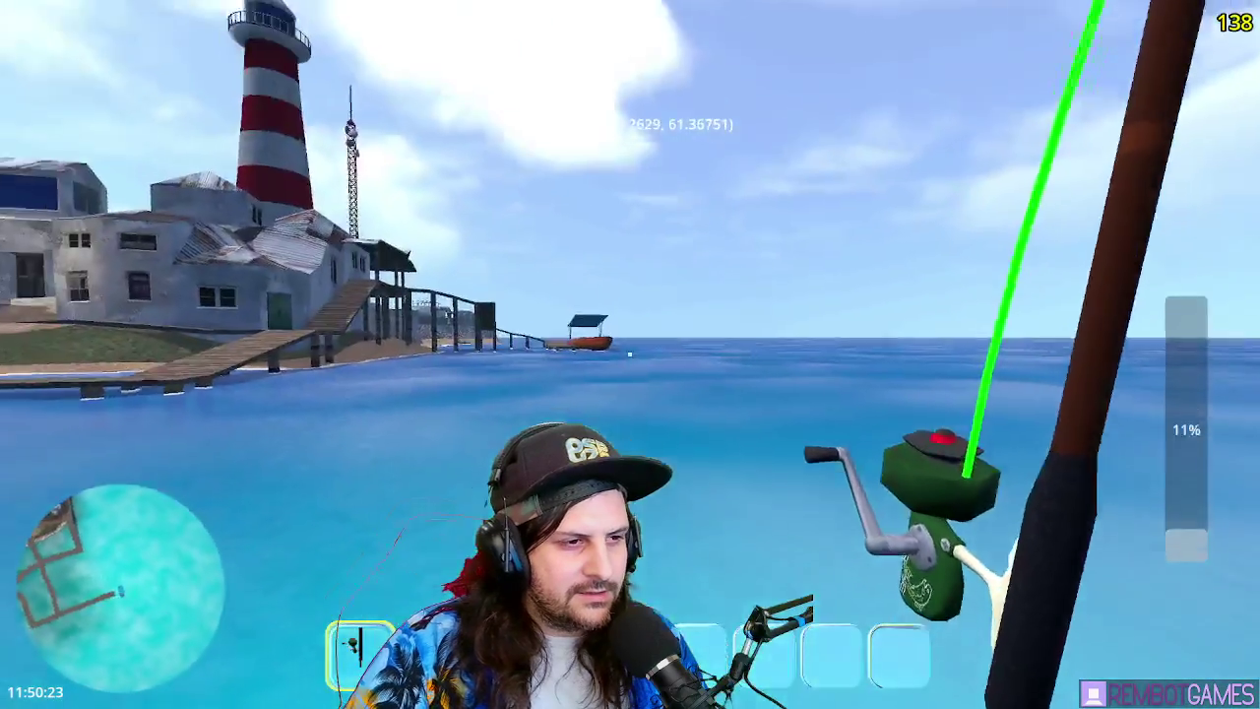
- Cast the line, drive and steer the boat with W, D and A, then stop with F8
left_click(629, 354)
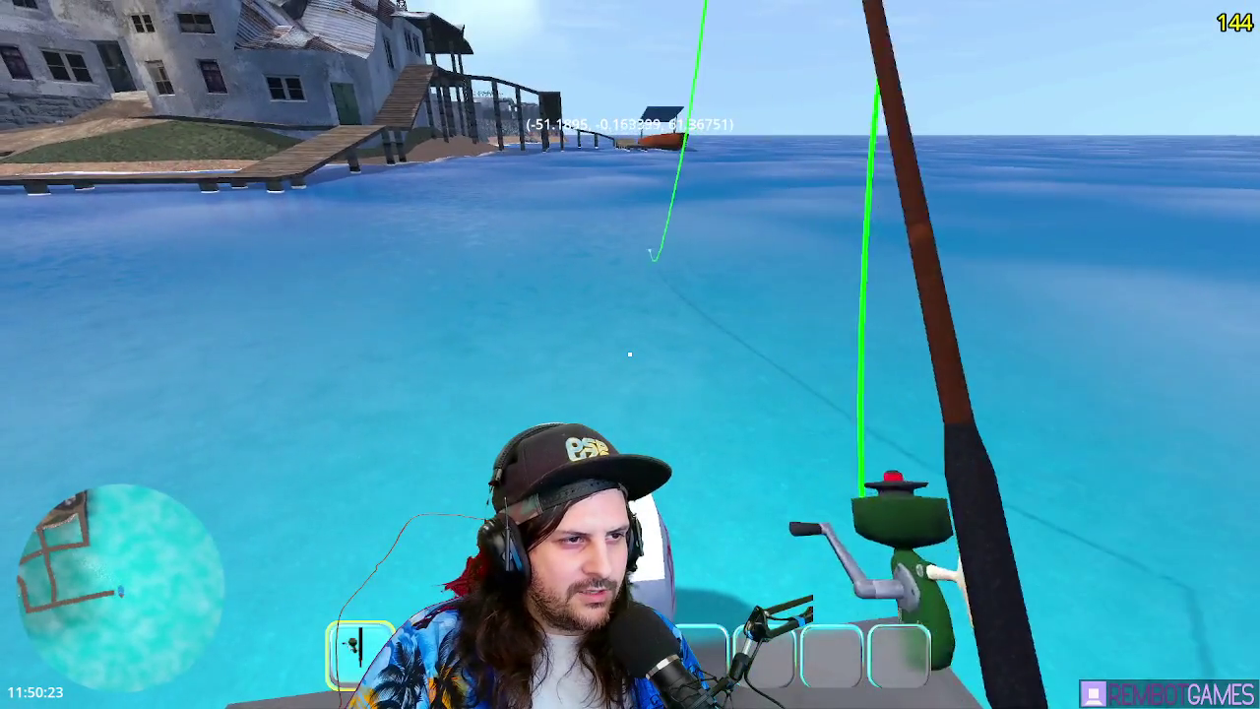
key("w")
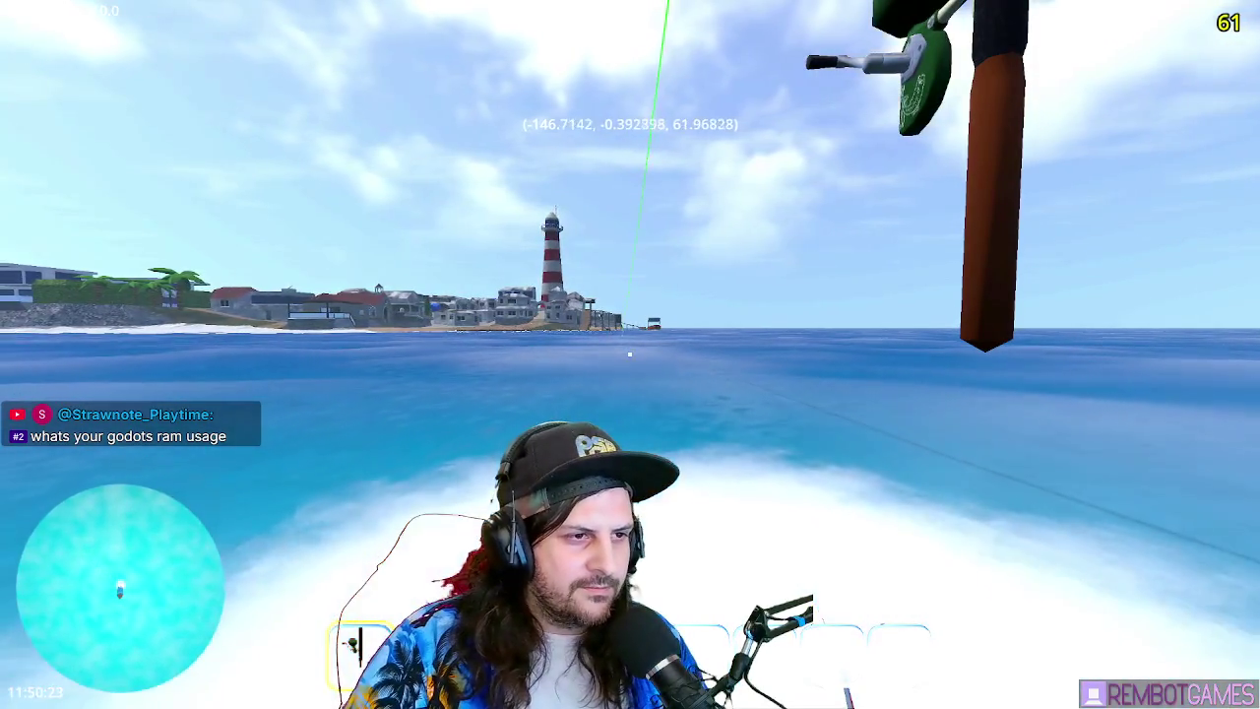
key("w")
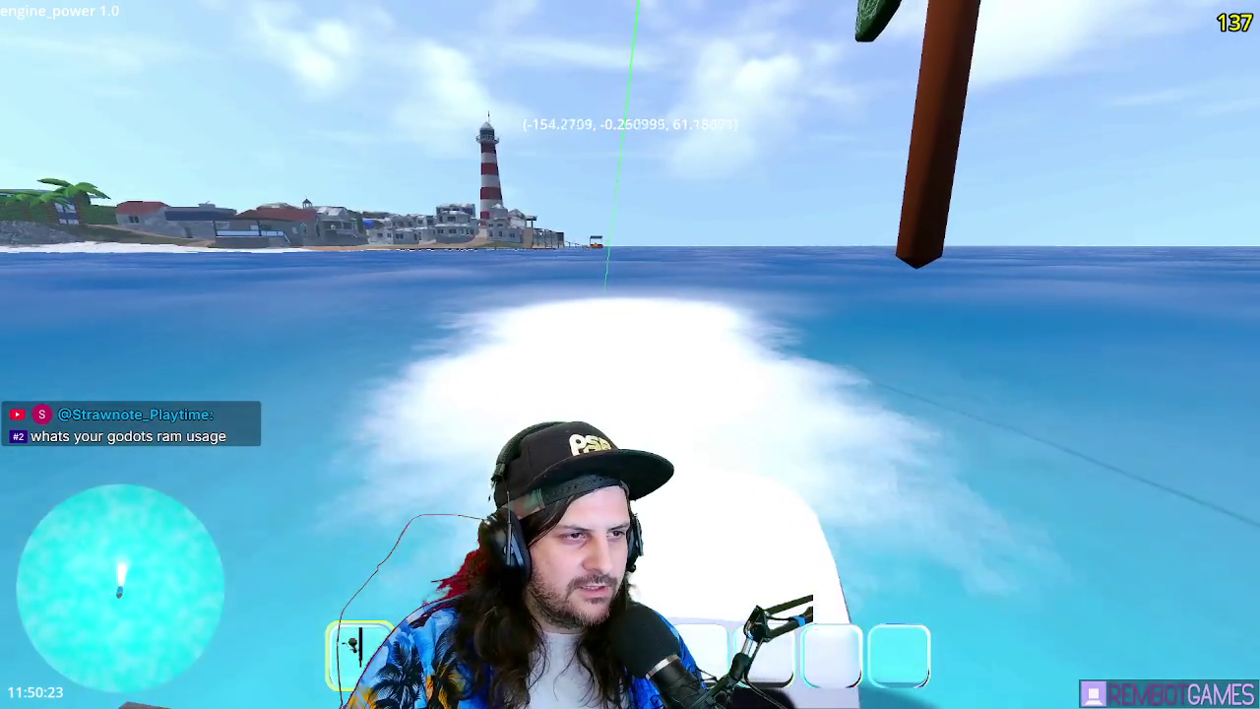
key("d")
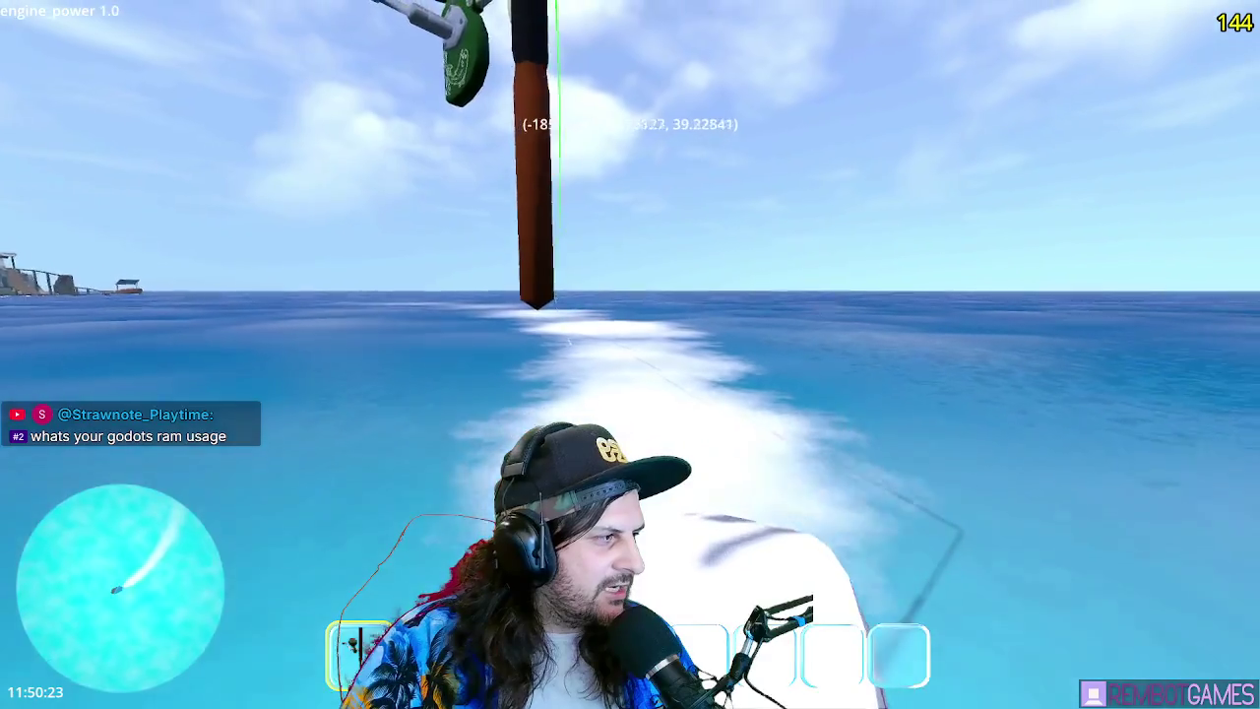
key("a")
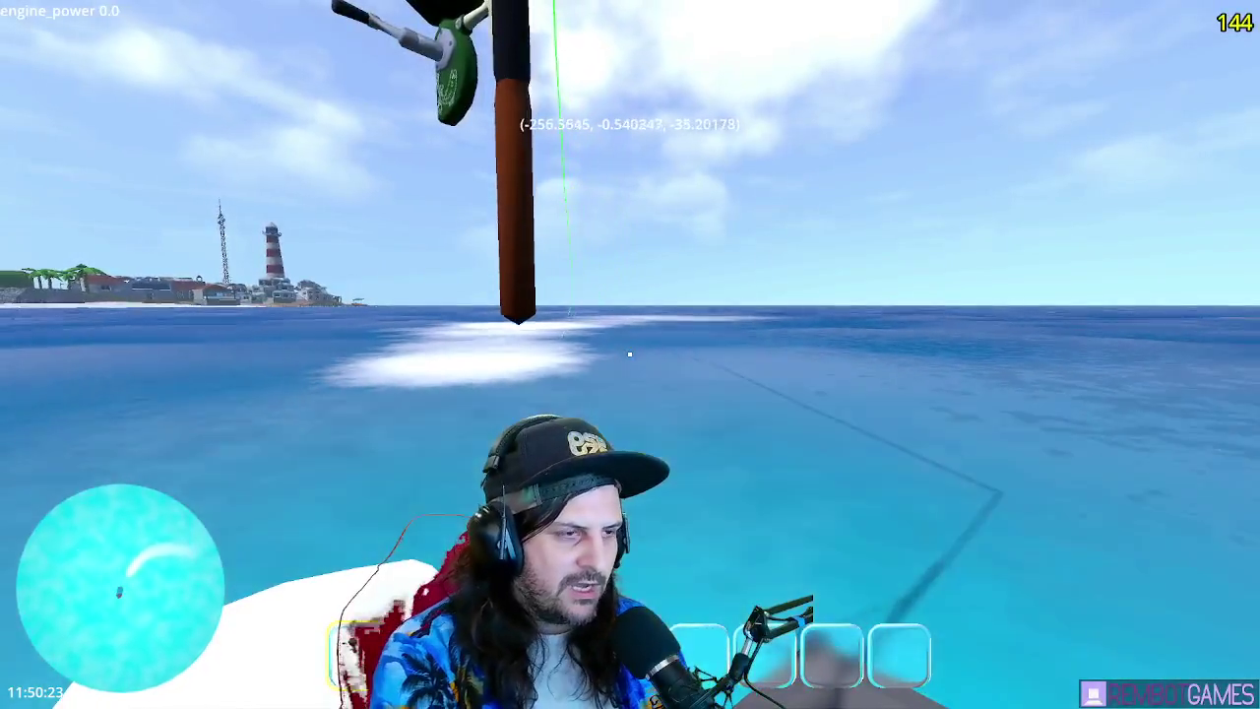
key("F8")
double_click(538, 177)
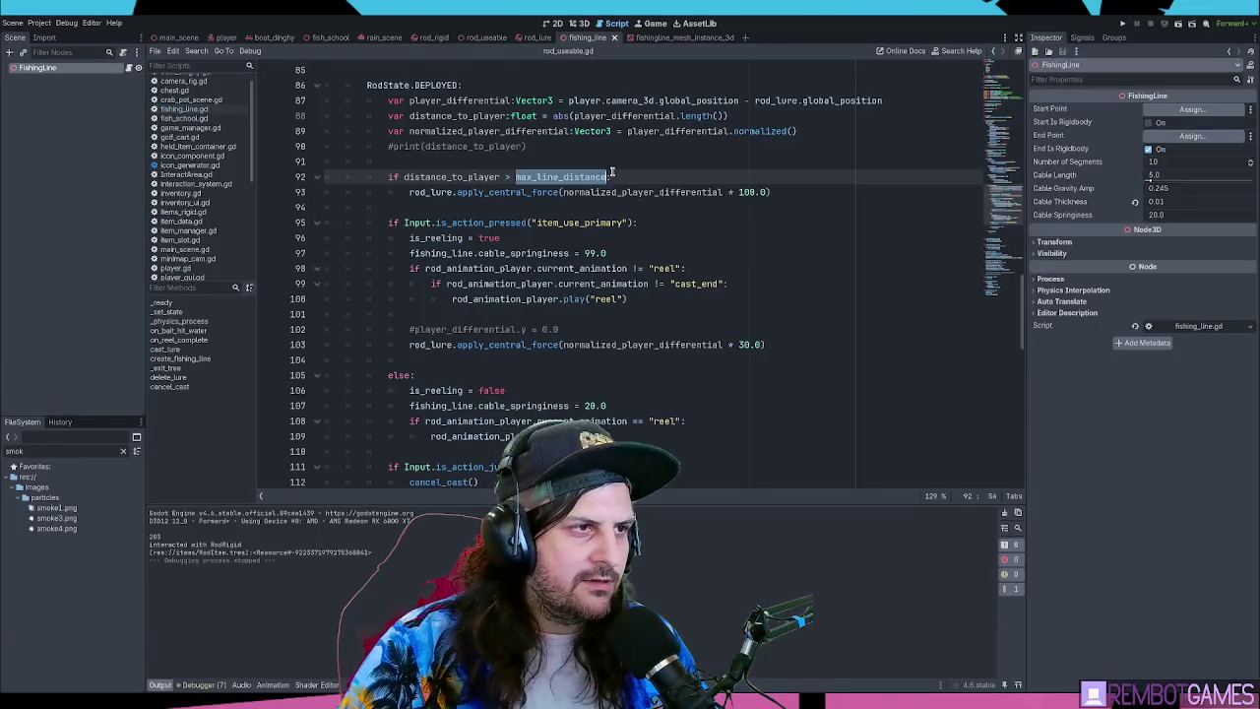
- Review max_line_distance on line 92 and the item_use_primary check on line 95, then relaunch the game
left_click(647, 177)
double_click(554, 177)
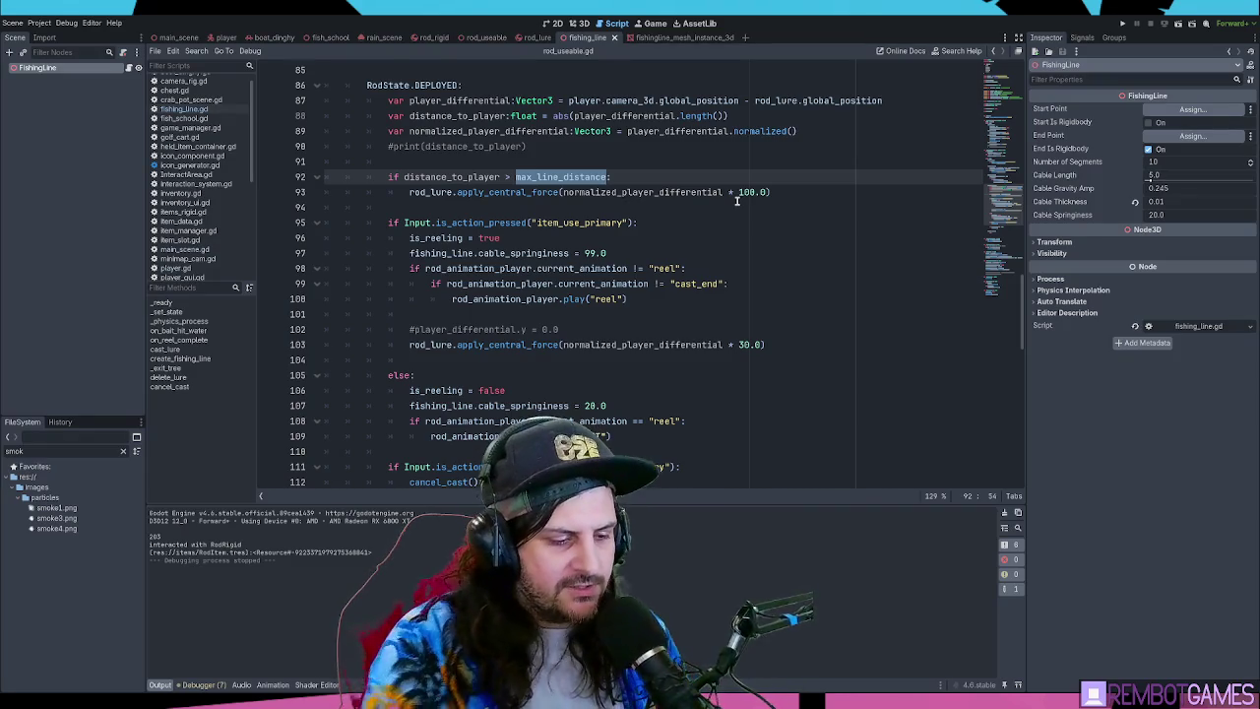
left_click(660, 171)
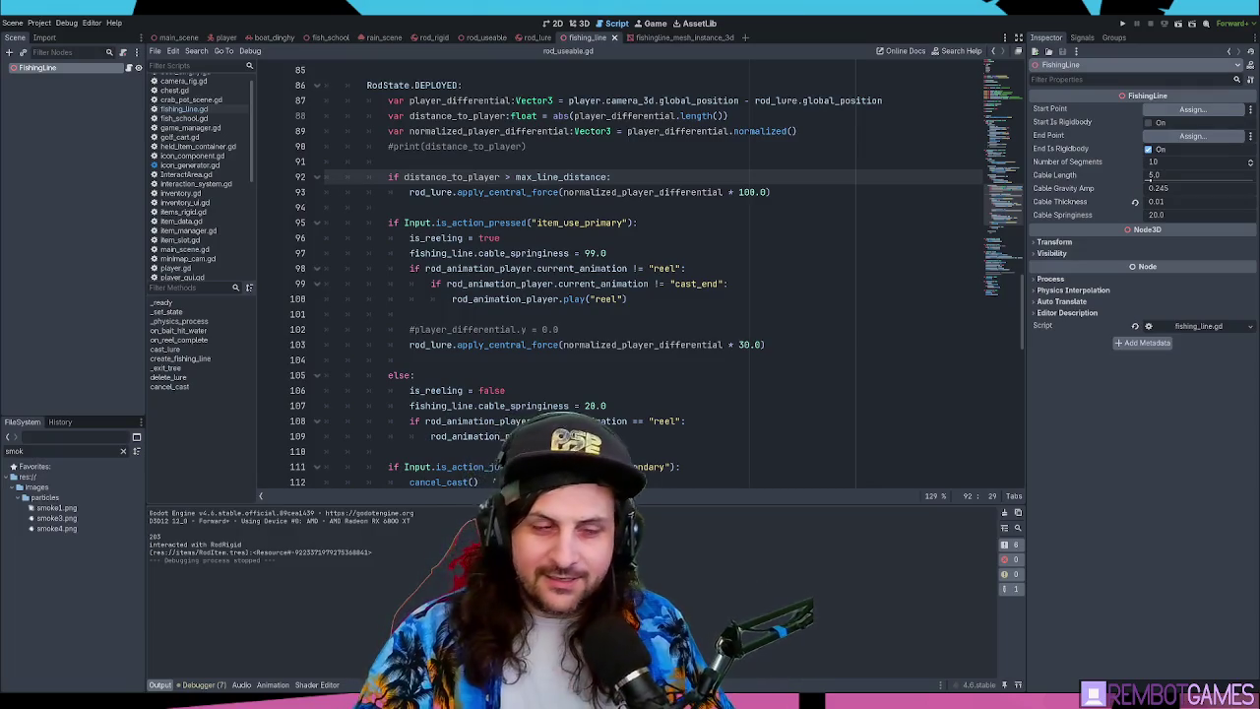
left_click(639, 219)
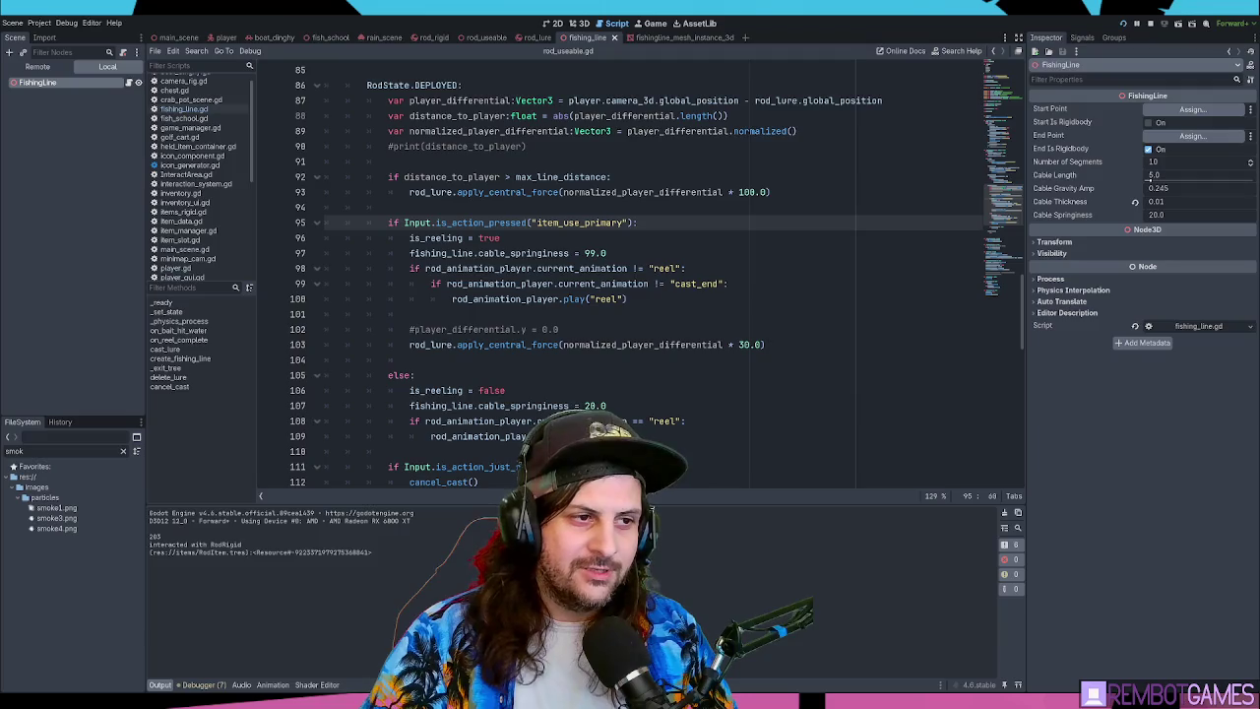
key("alt+Tab")
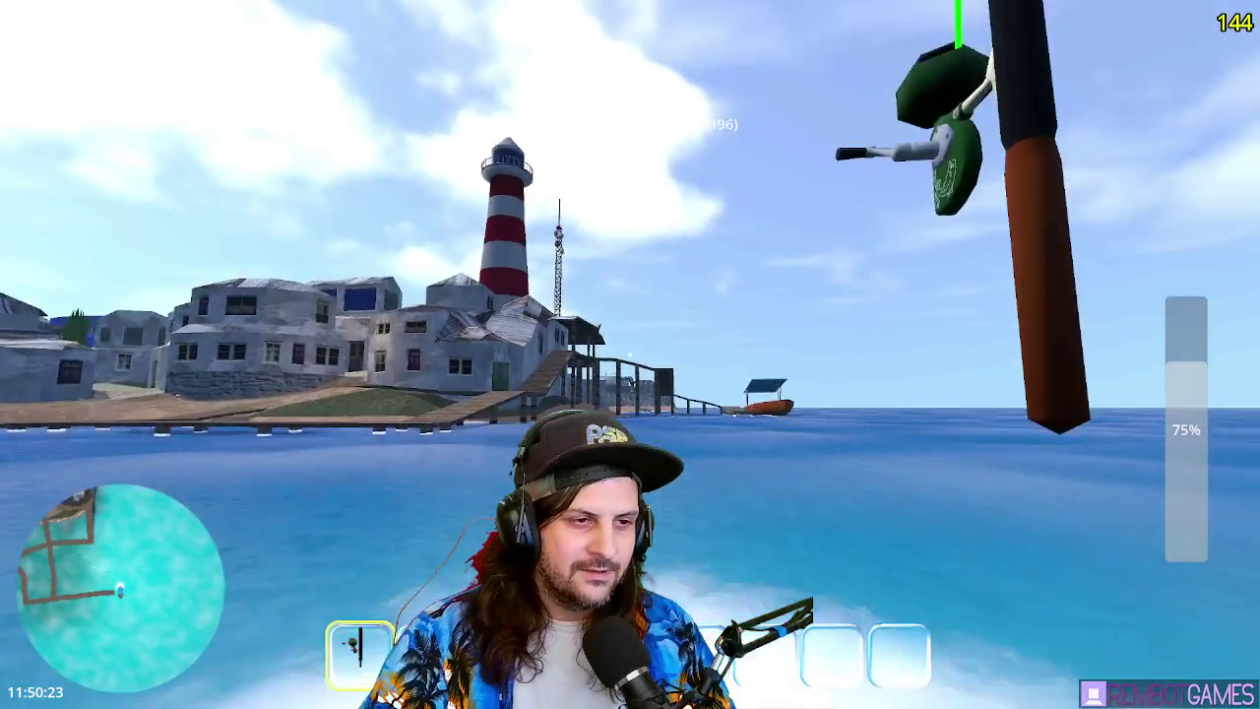
- Charge a full-power cast, take and release the boat controls with E, then cast into the water
left_click_drag(630, 354, 630, 354)
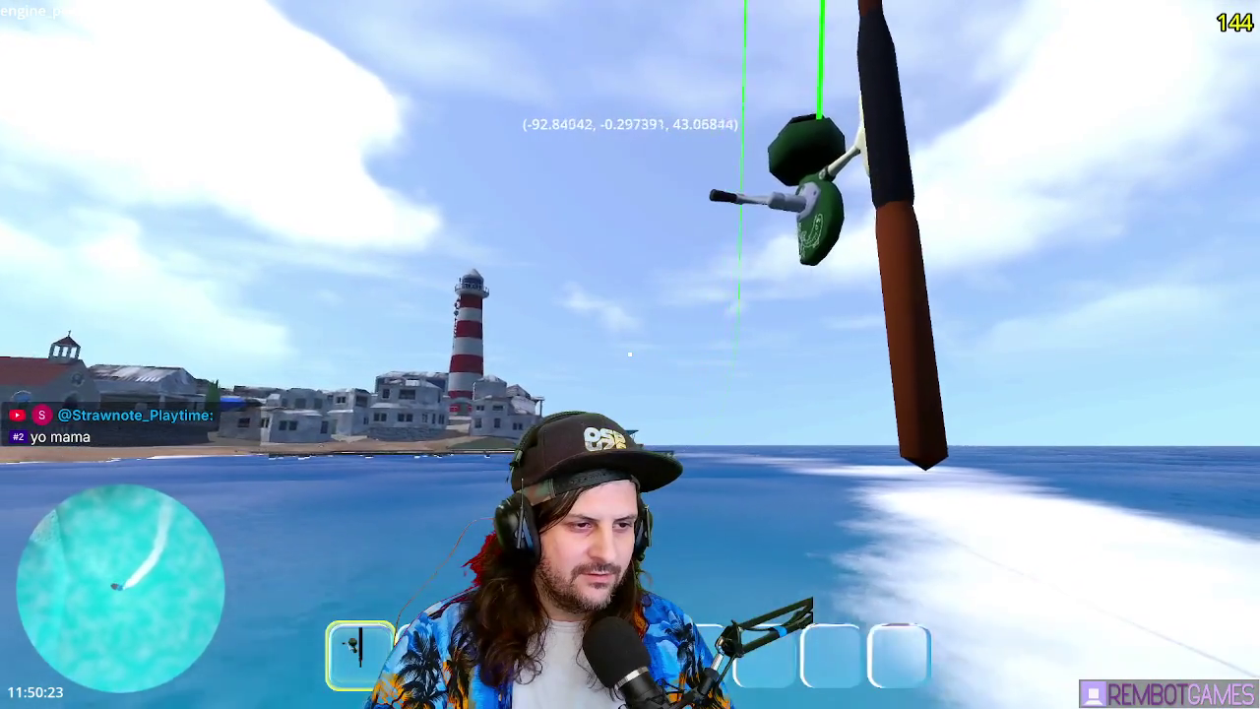
key("e")
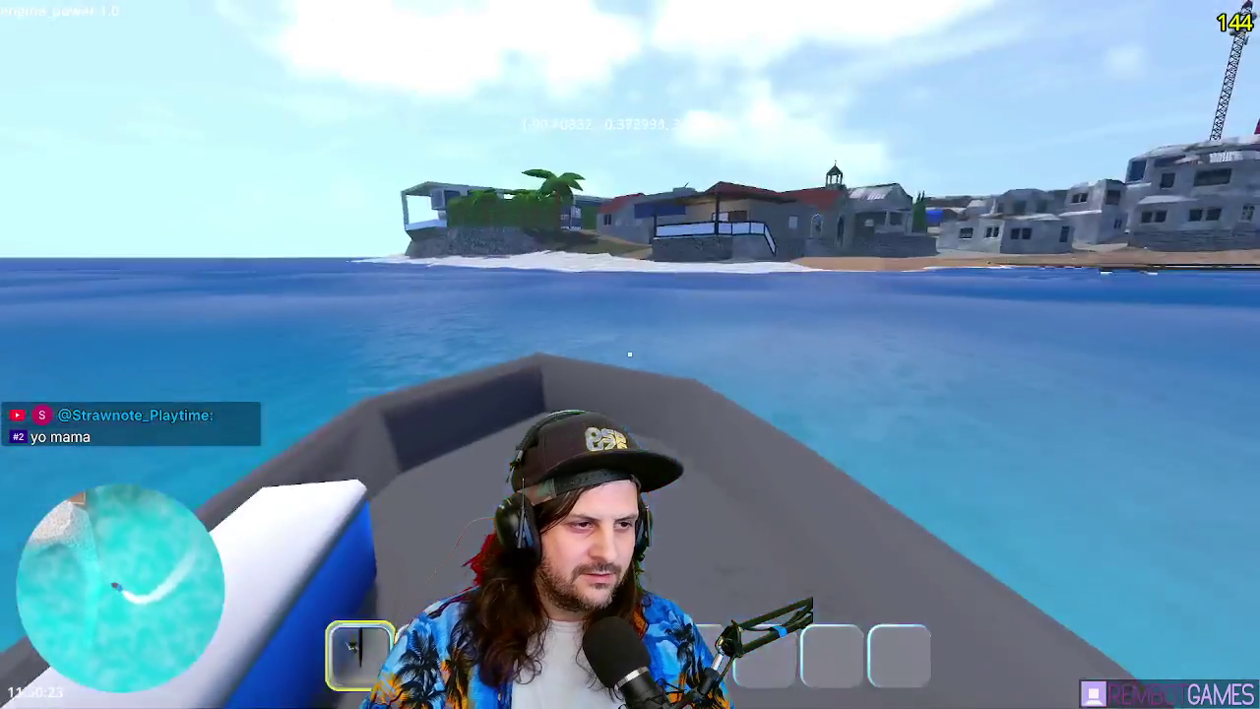
key("e")
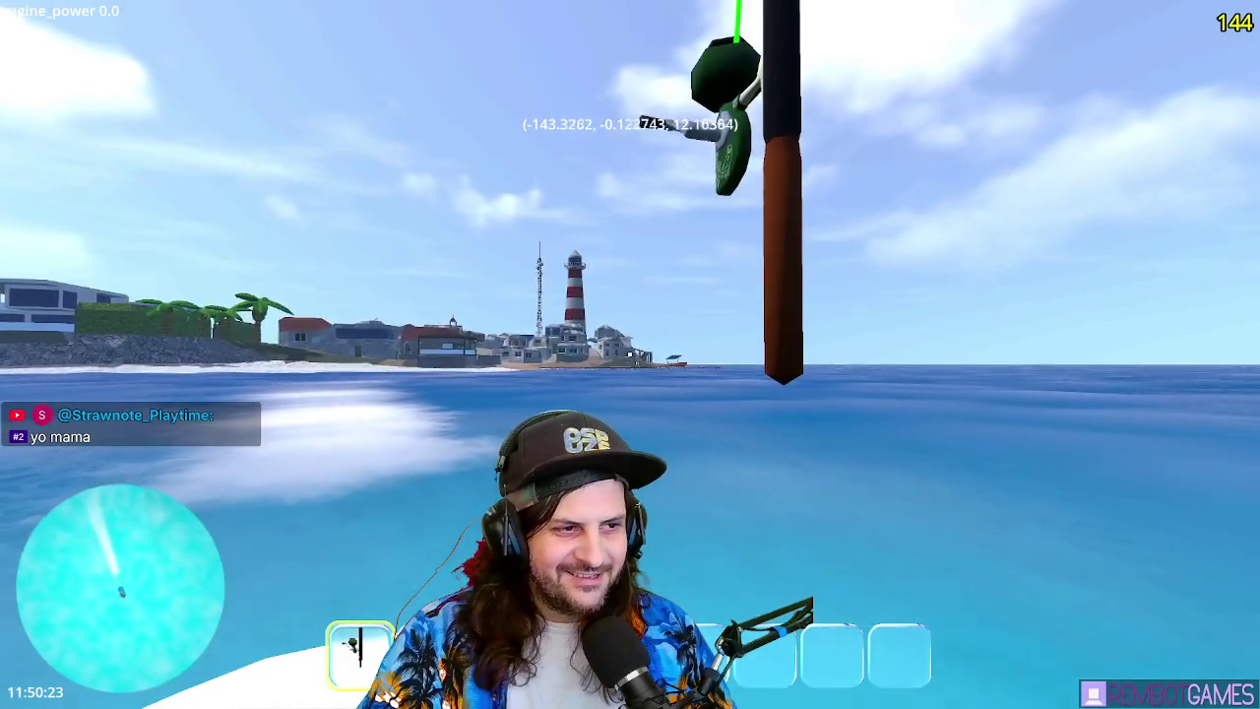
left_click(630, 355)
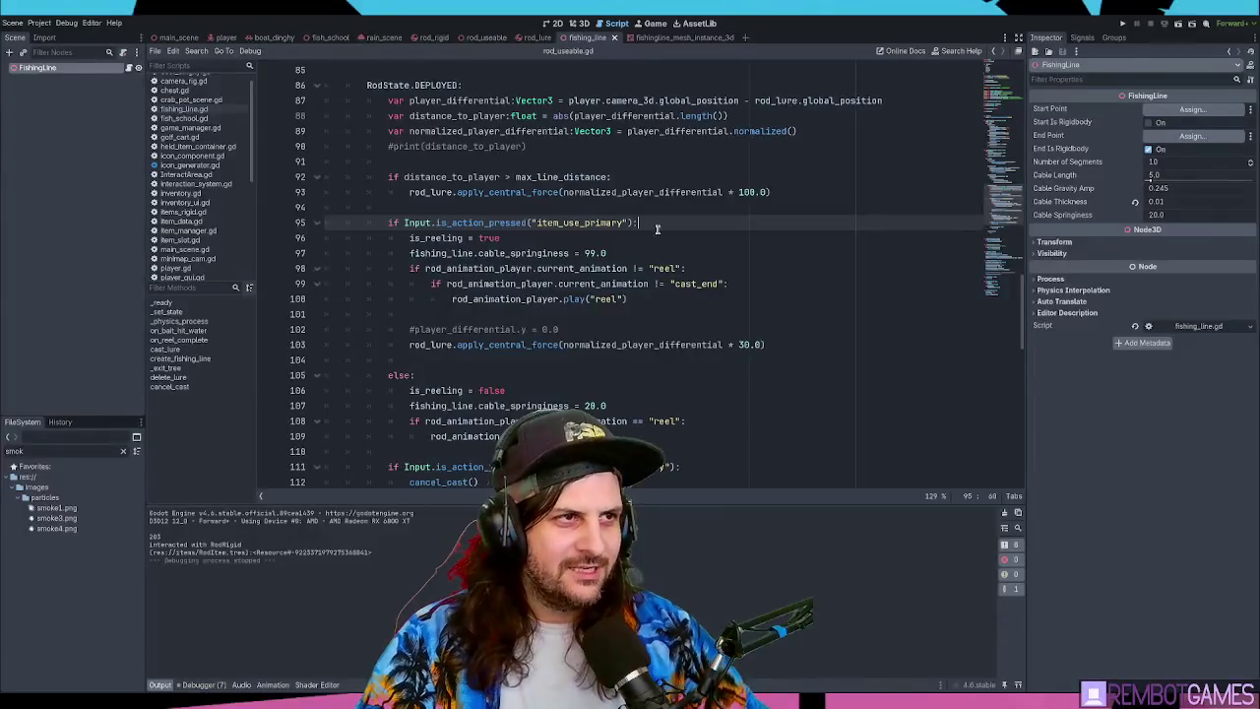
- In boat_dinghy.gd, search 'driving' and step to the if !is_driving: check on line 52
left_click(274, 38)
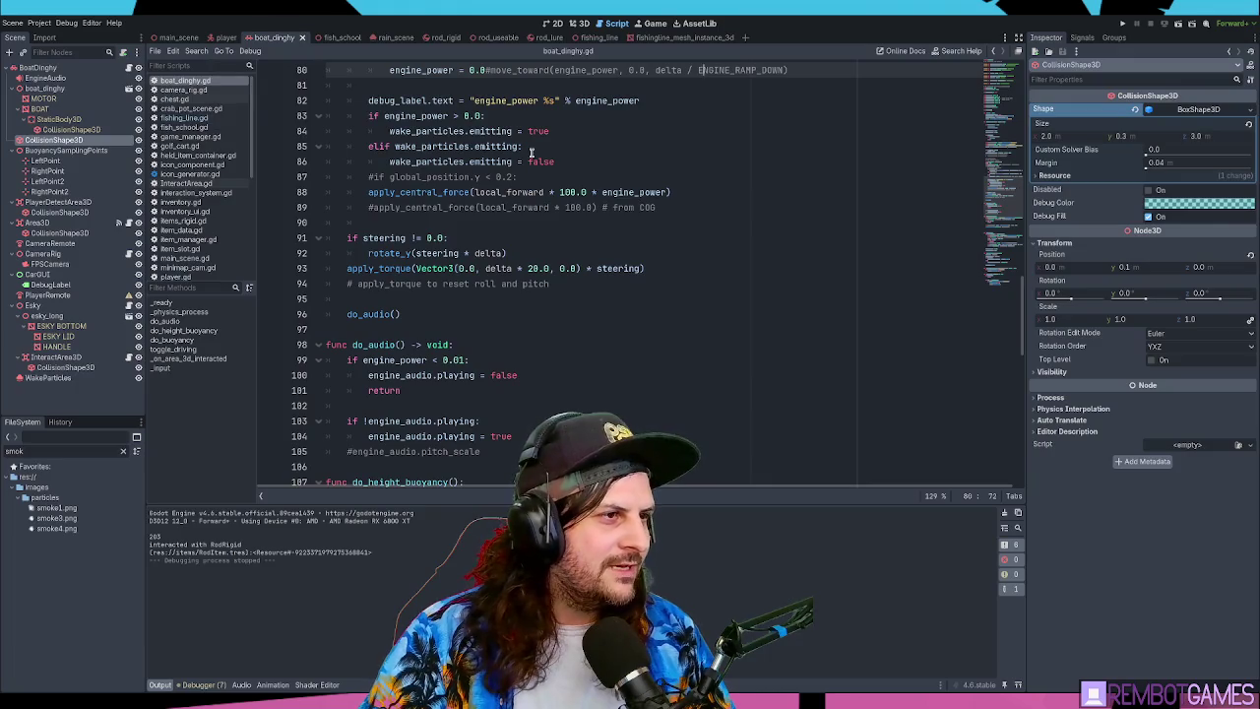
key("ctrl+f")
type("driving")
key("Return")
key("Return")
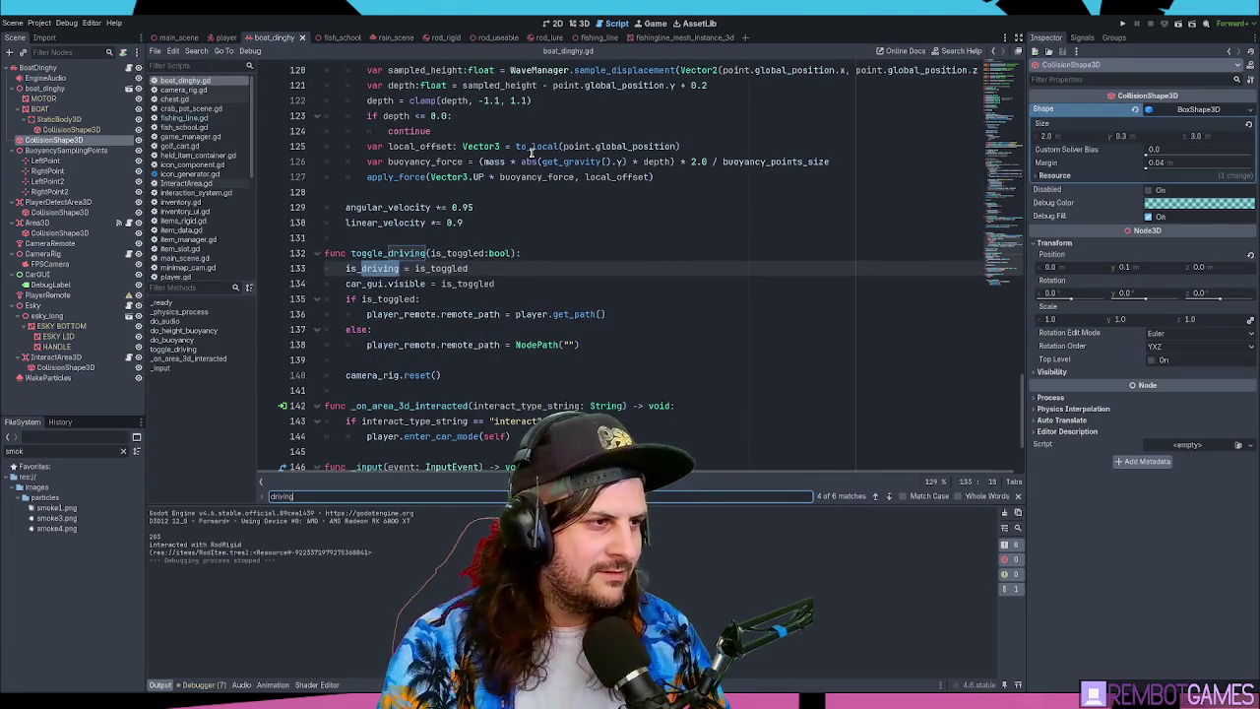
key("Return")
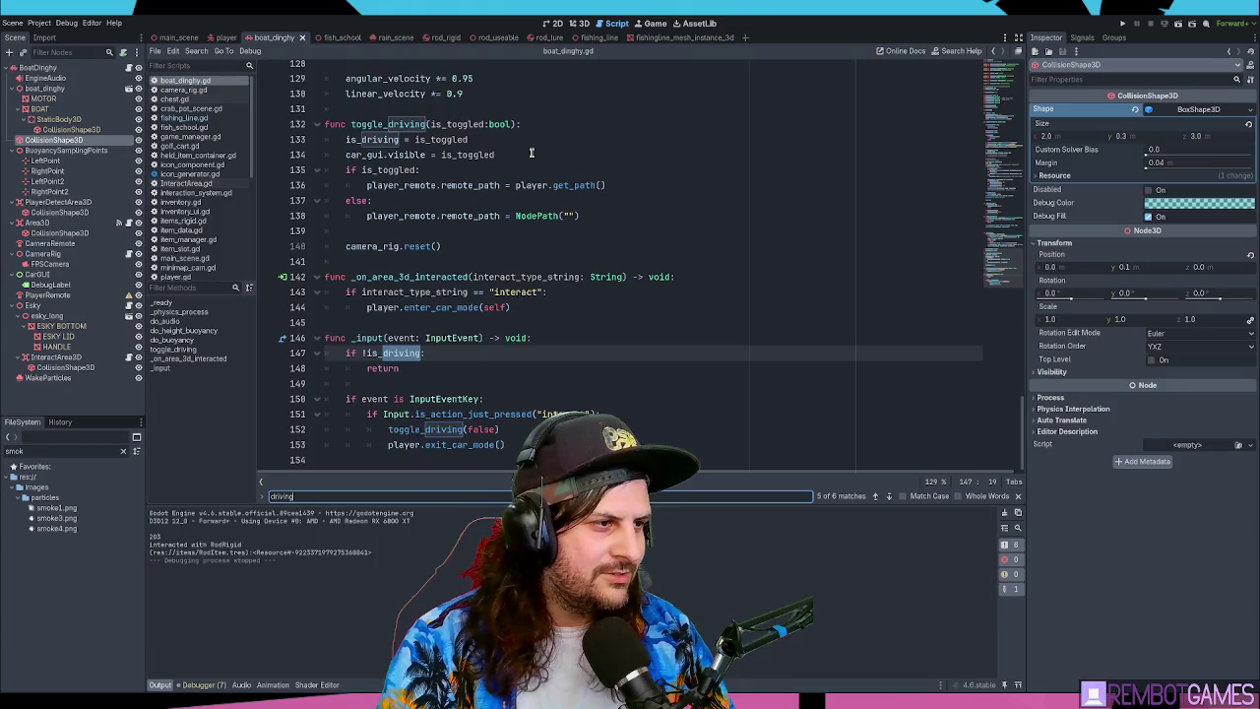
key("Return")
key("Return")
key("Return")
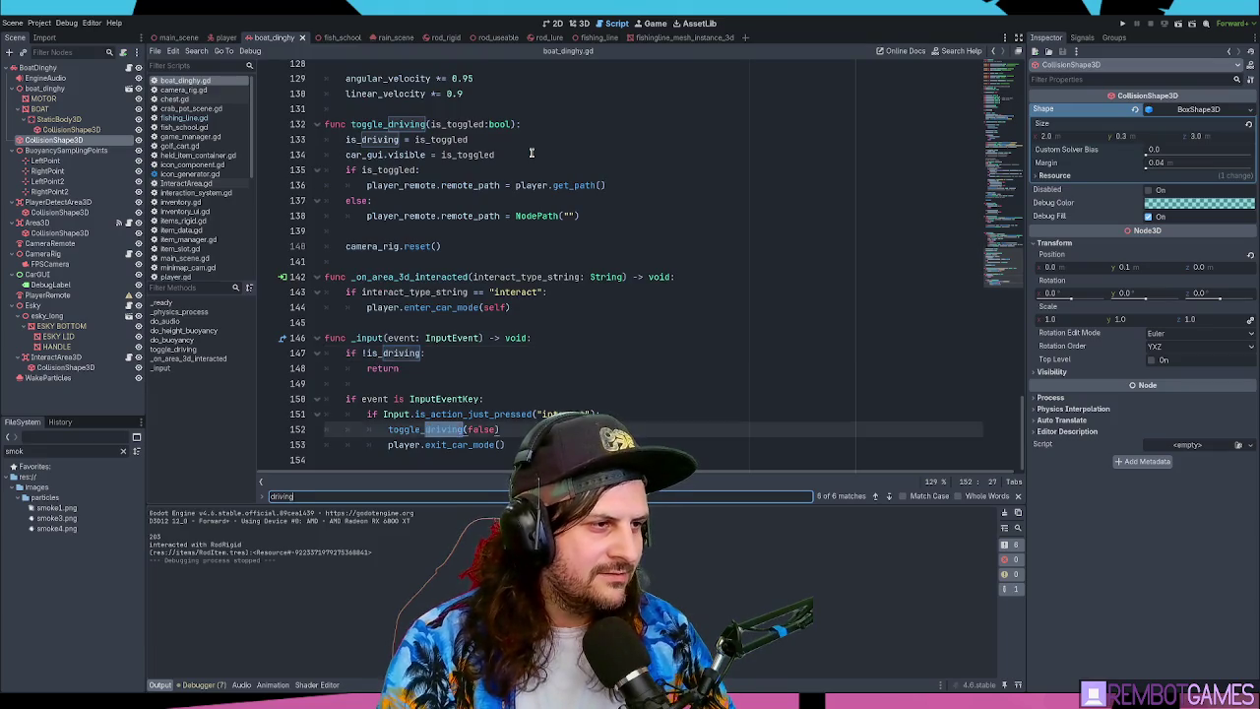
key("Escape")
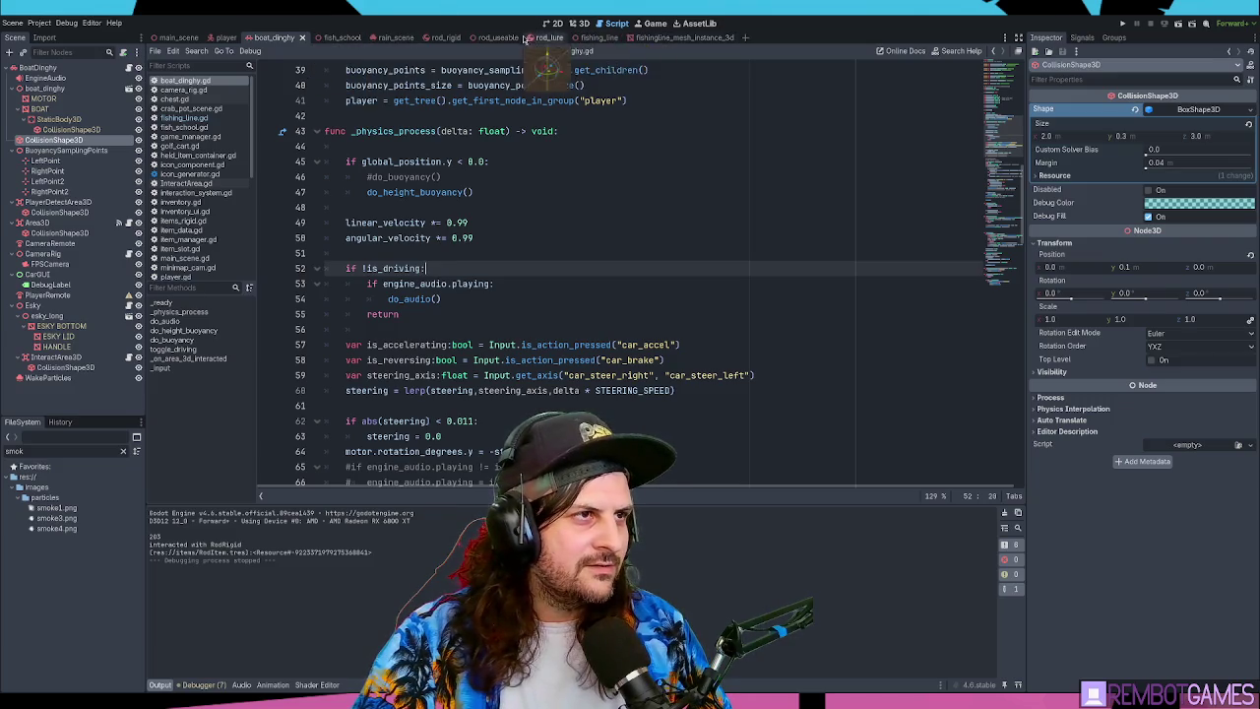
- In rod_useable.gd, place the caret at the end of the _physics_process declaration
left_click(485, 37)
scroll(569, 211, "up", 7)
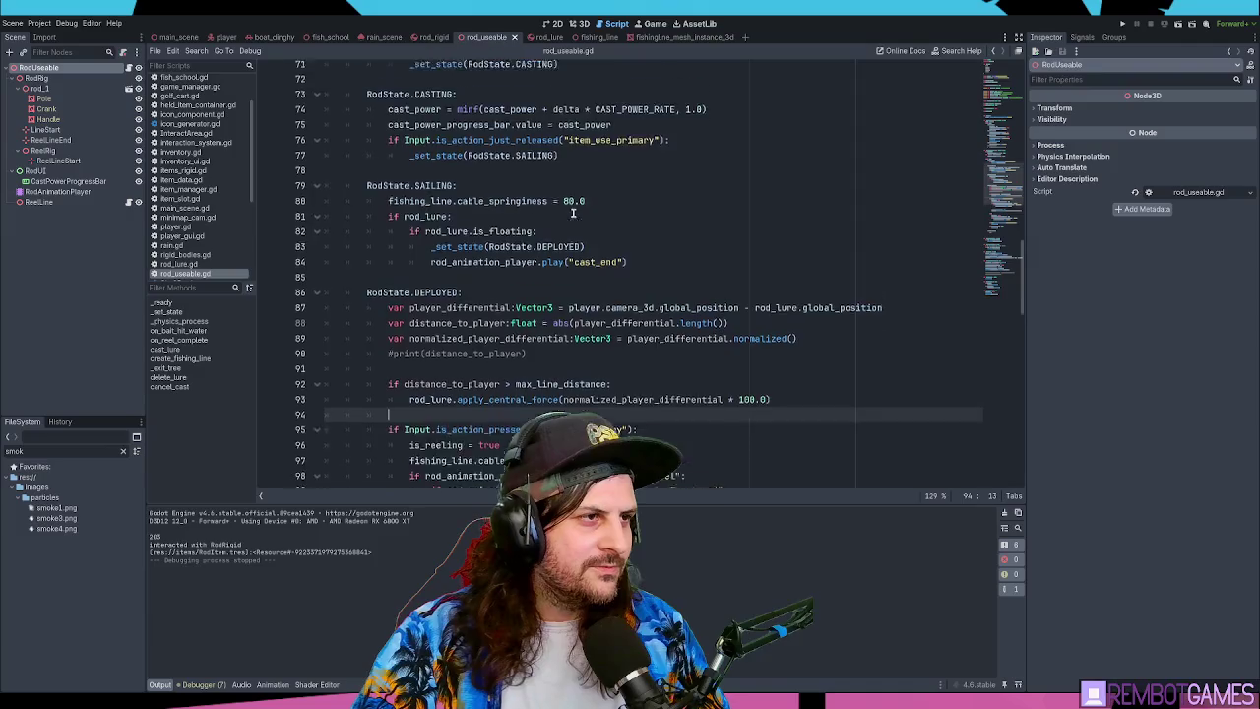
scroll(571, 211, "down", 3)
left_click(507, 146)
scroll(551, 126, "up", 2)
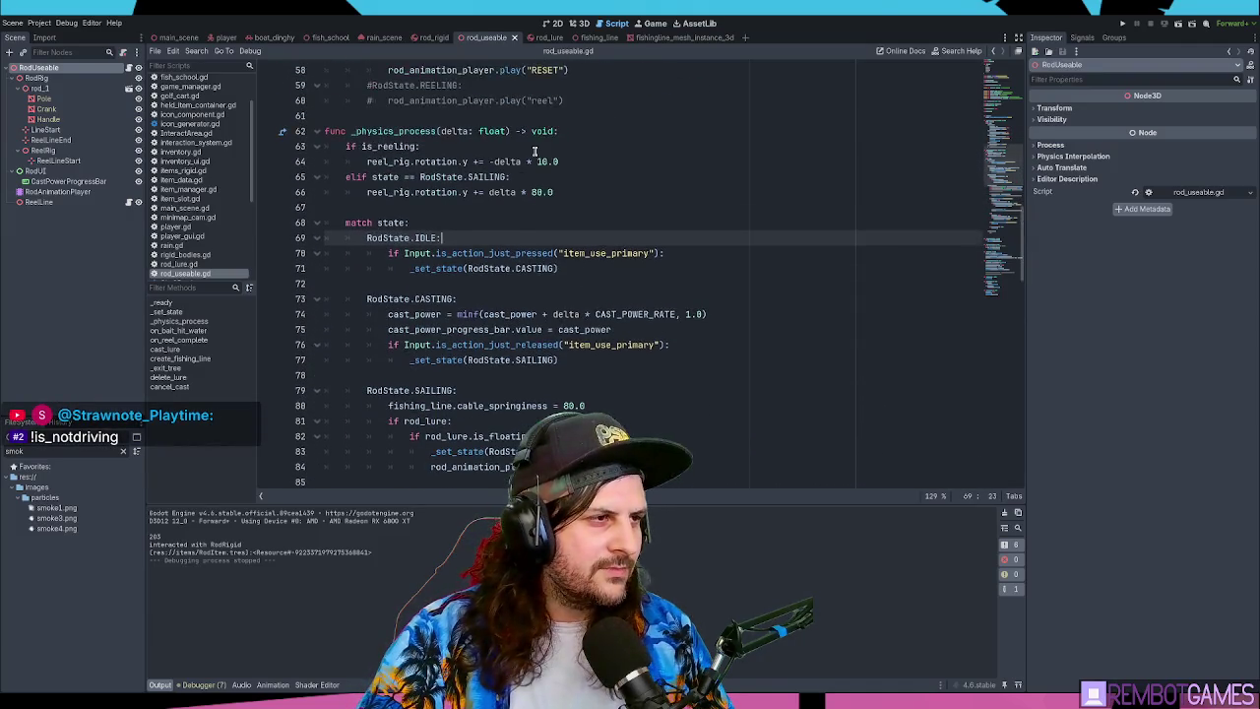
left_click(480, 221)
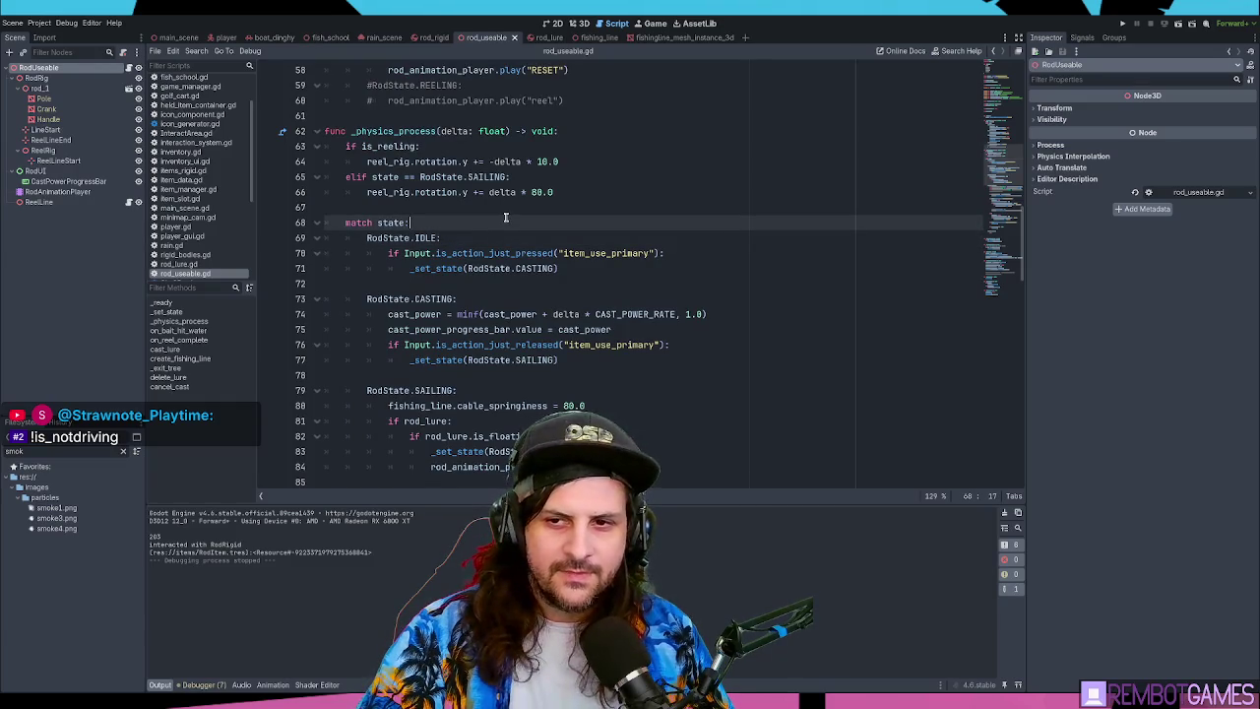
left_click(508, 209)
left_click(530, 223)
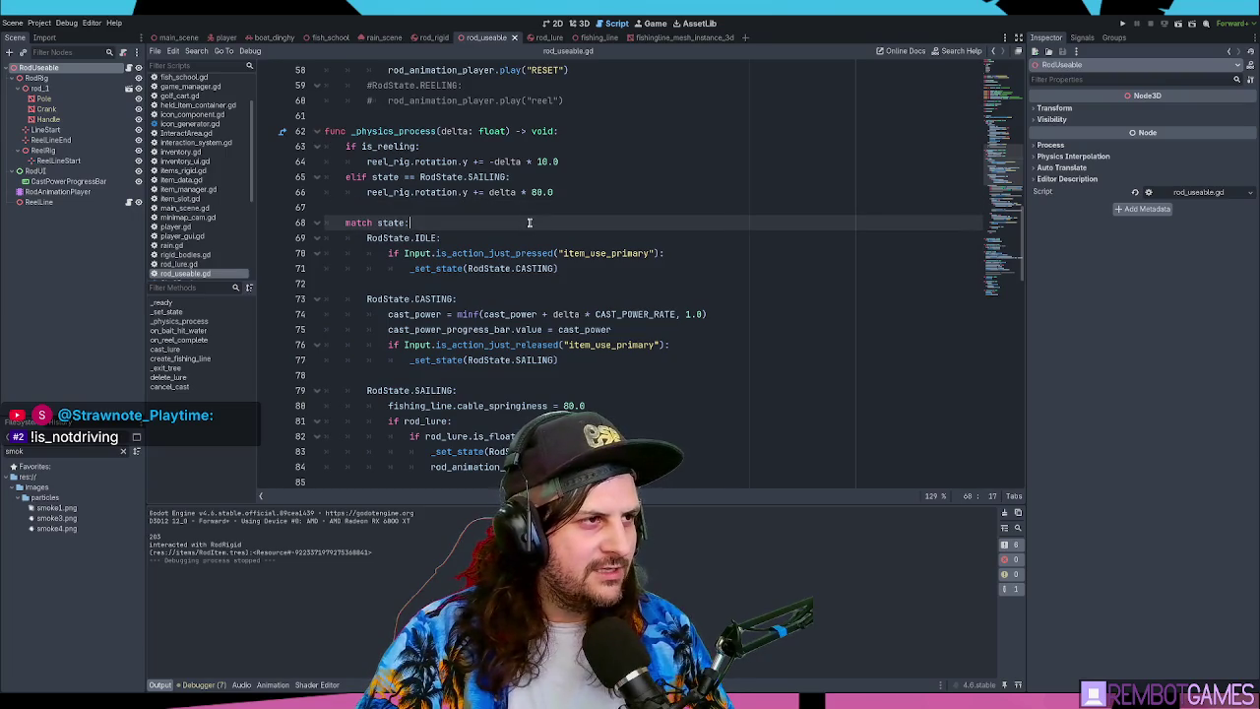
left_click(440, 143)
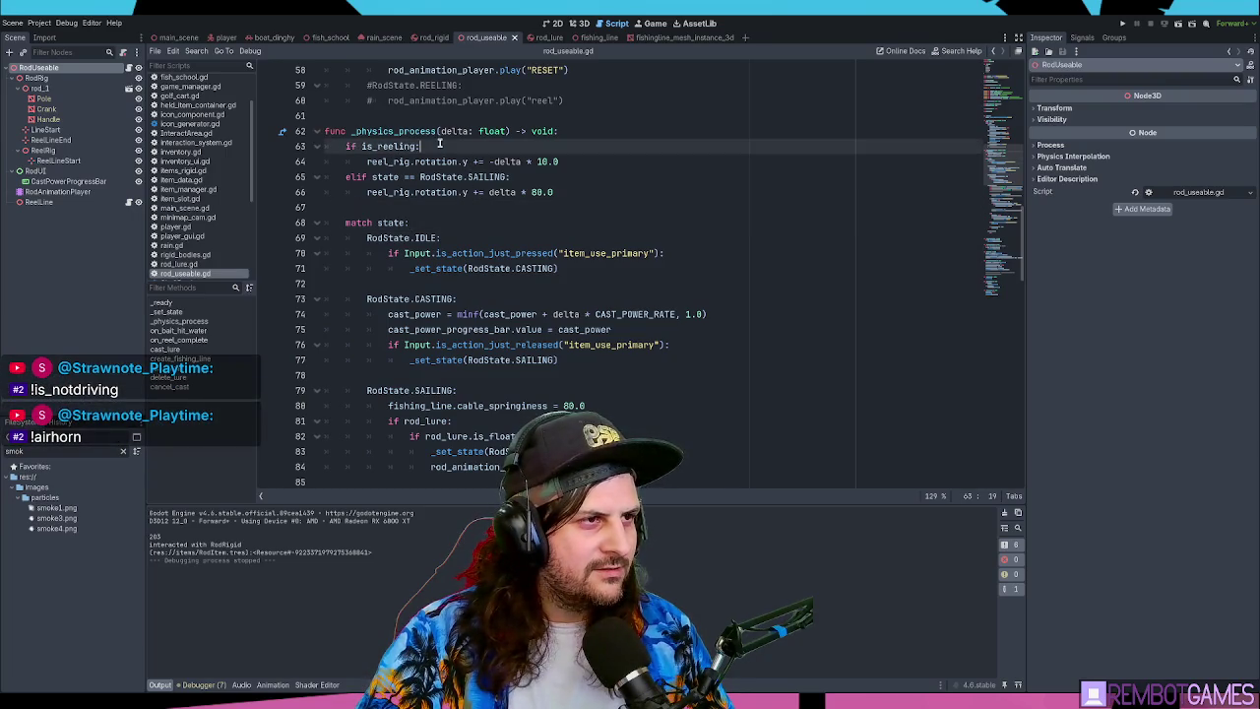
left_click(582, 129)
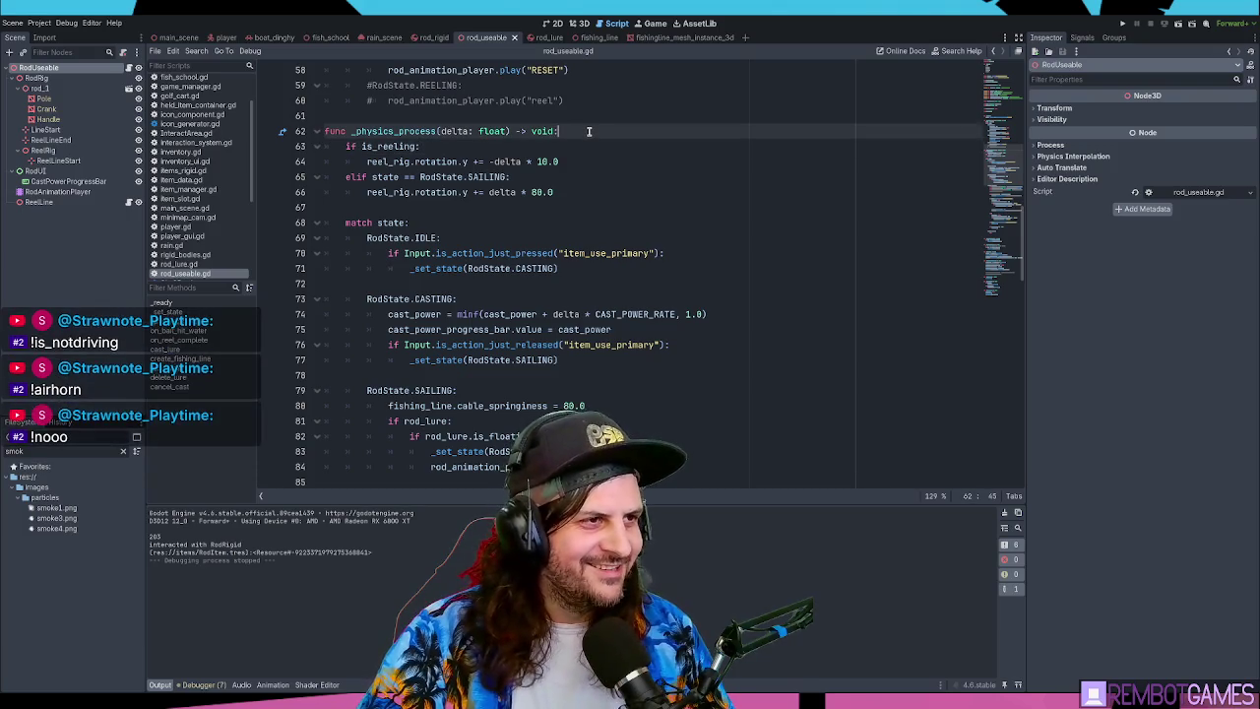
- Add an 'if player.is_driving:' early-return check at the top of _physics_process and run the game
key("Return")
type("if player.")
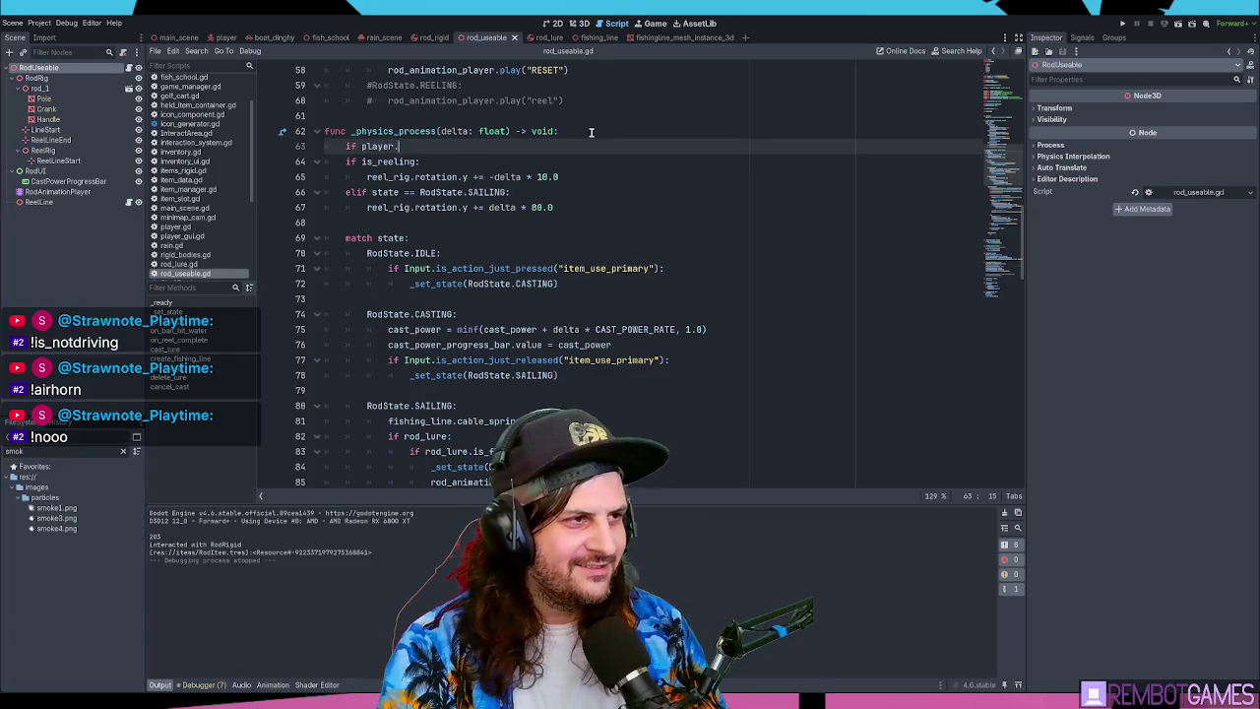
type("is_driving:")
key("Return")
type("return")
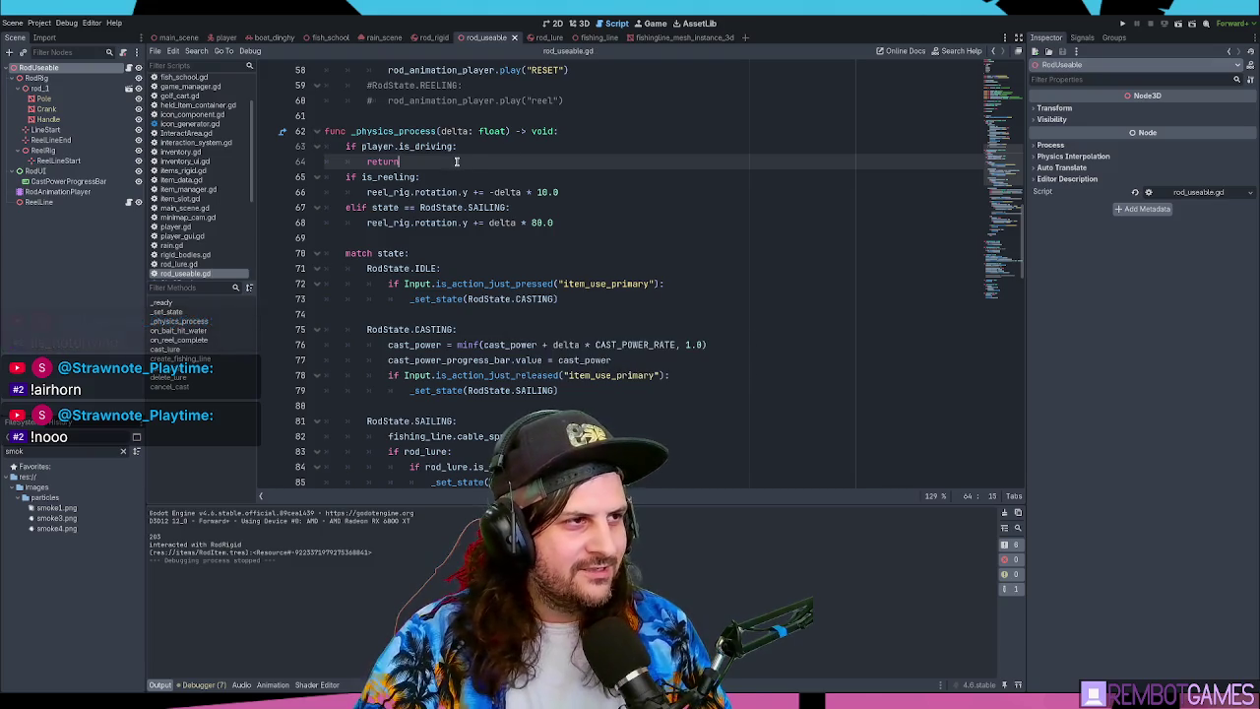
key("F5")
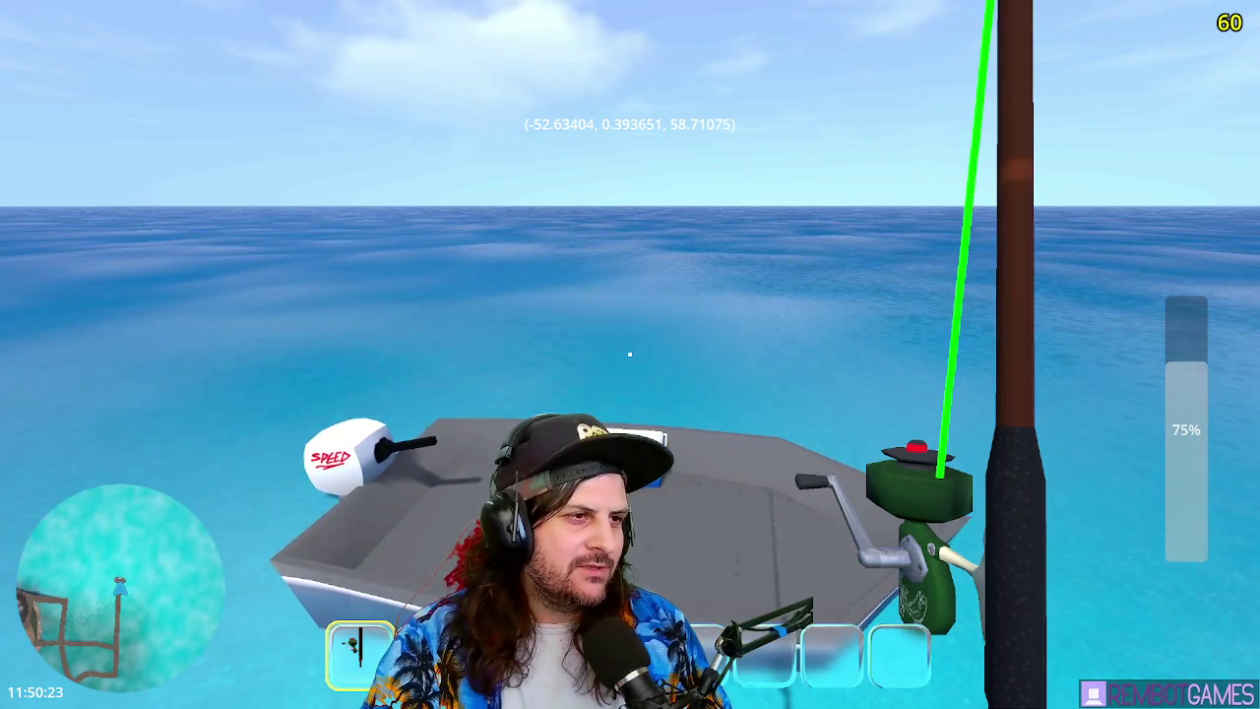
- Drive the dinghy toward the lighthouse town and charge two rod casts
key("w")
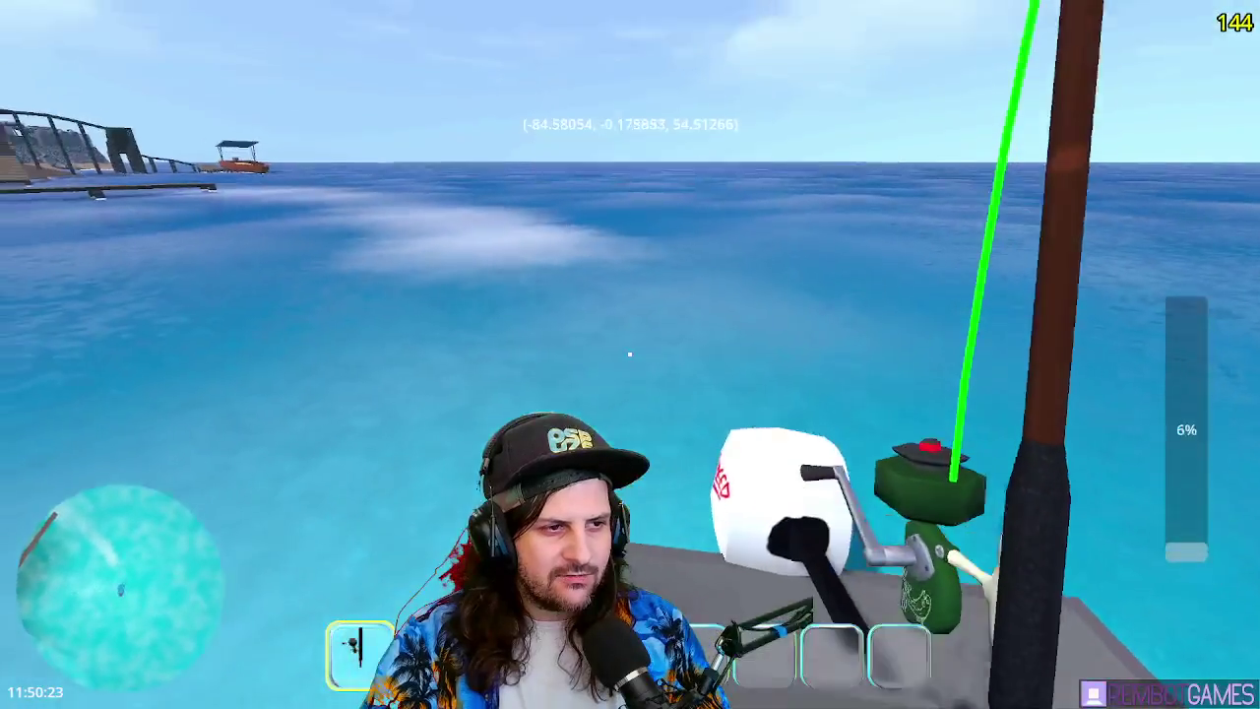
left_click_drag(630, 354, 630, 354)
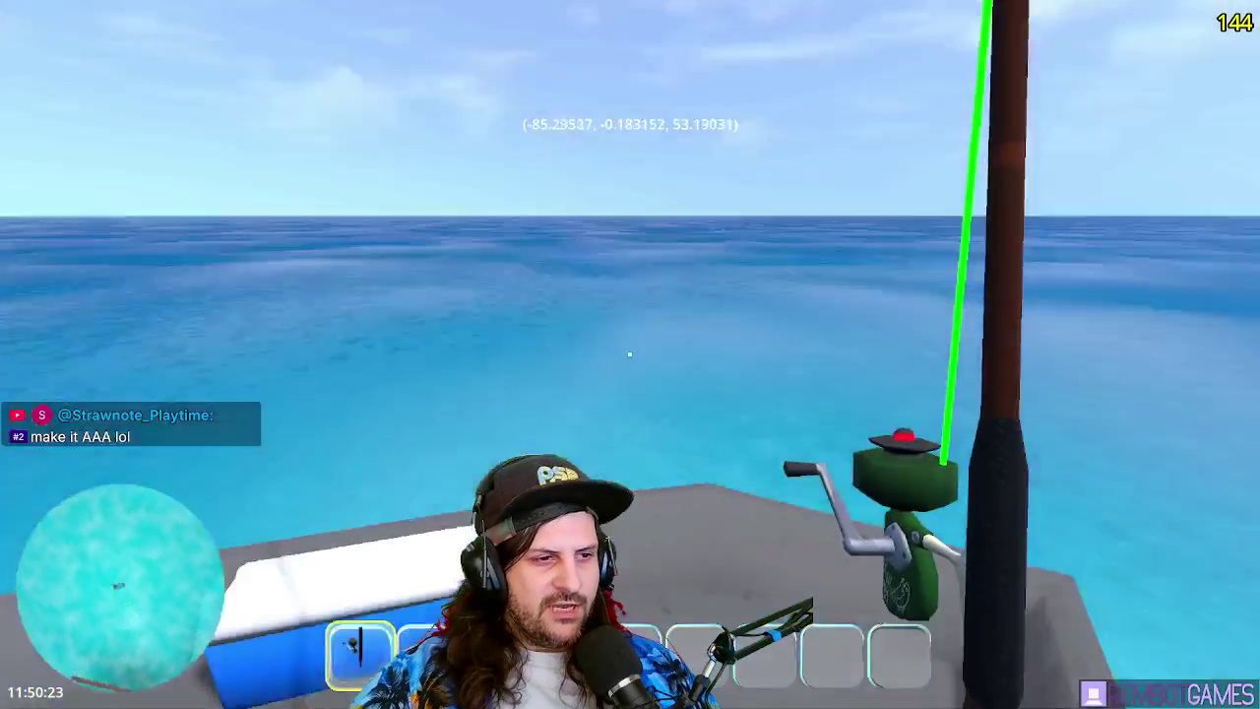
left_click_drag(630, 354, 630, 355)
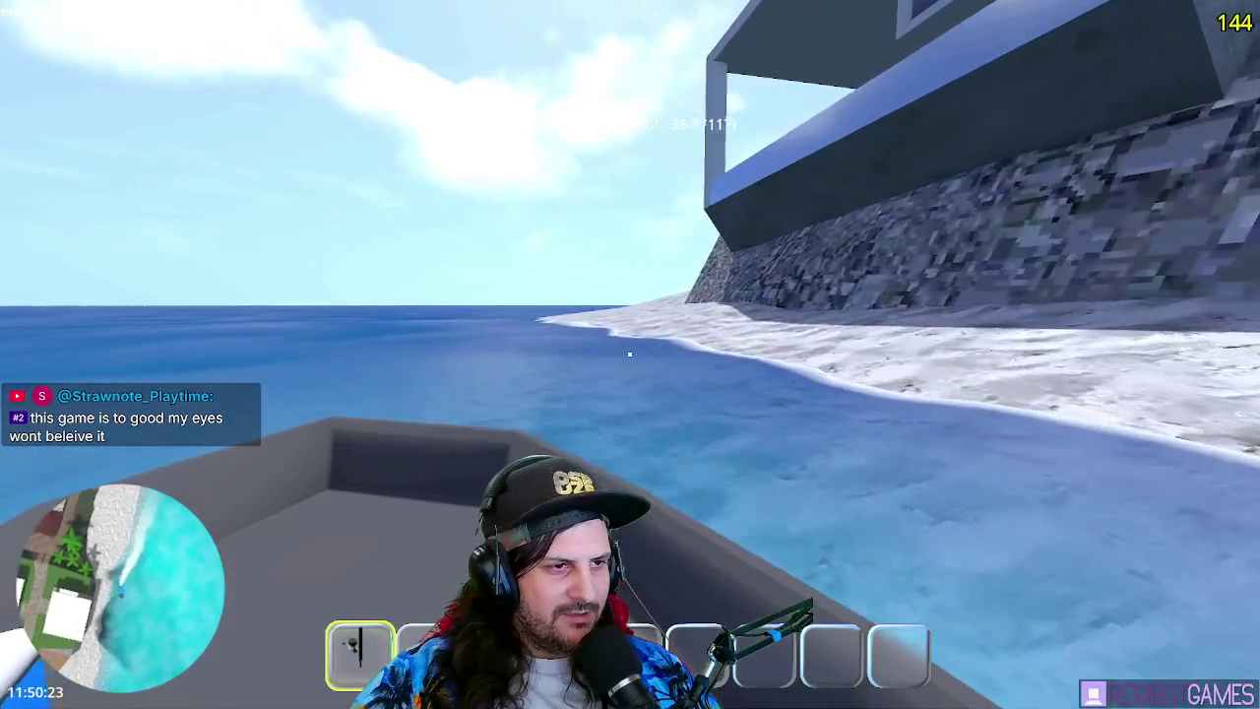
- Steer the boat left along the shore toward the town at full power, then stop the game
key("w")
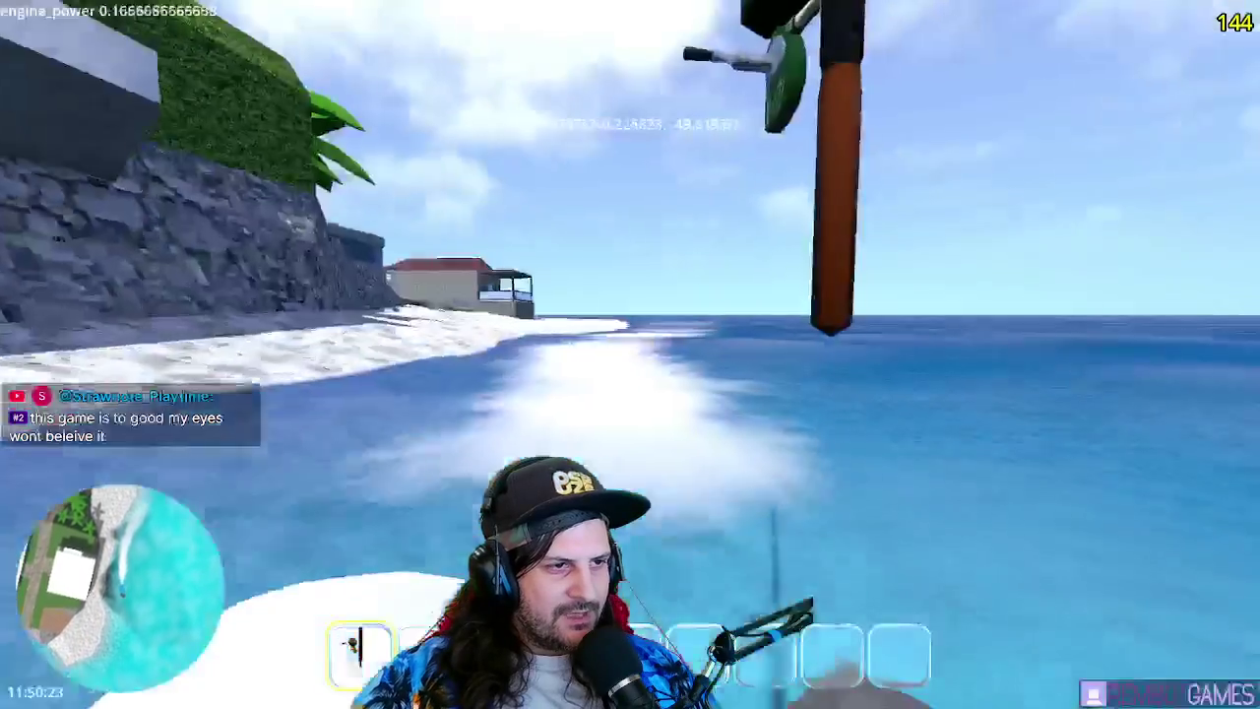
key("a")
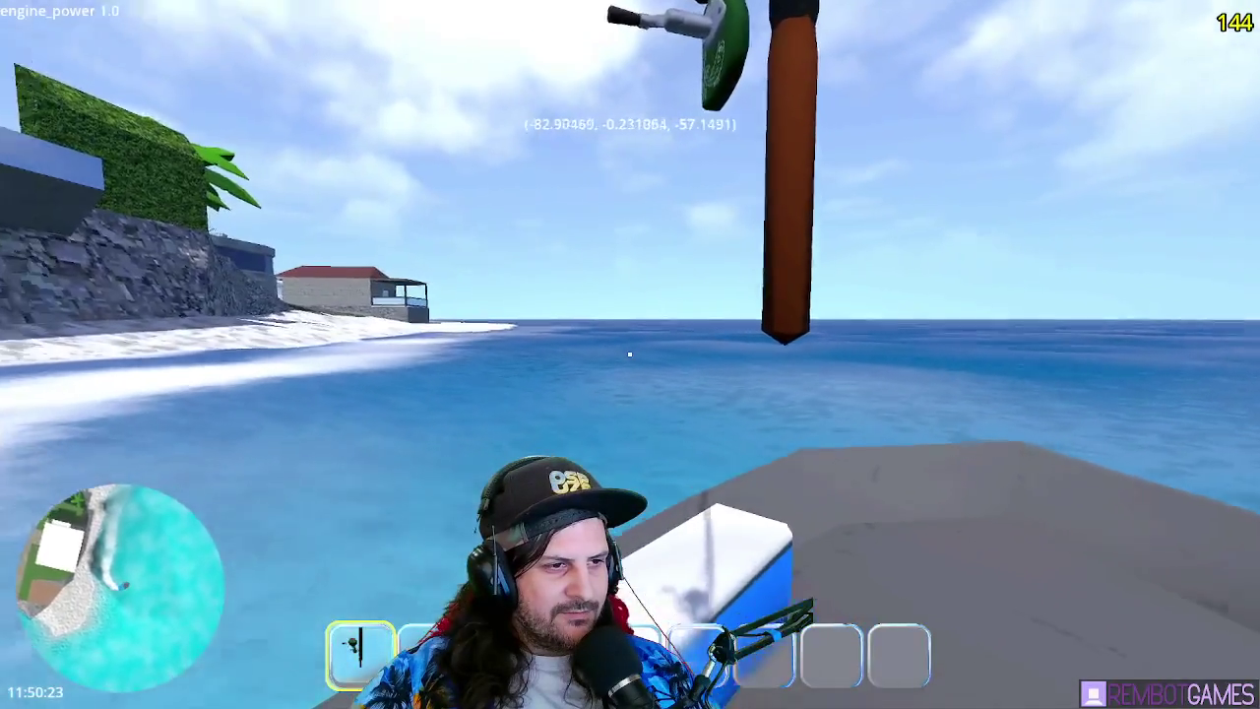
key("a")
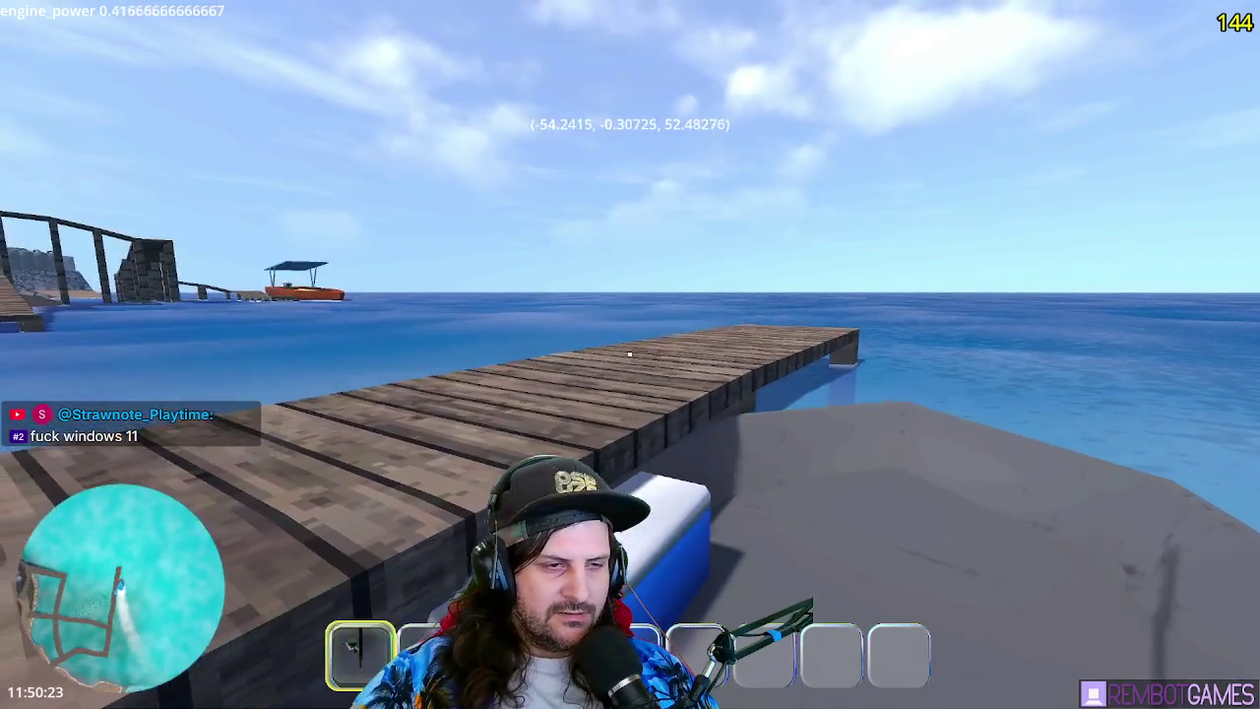
key("w")
key("a")
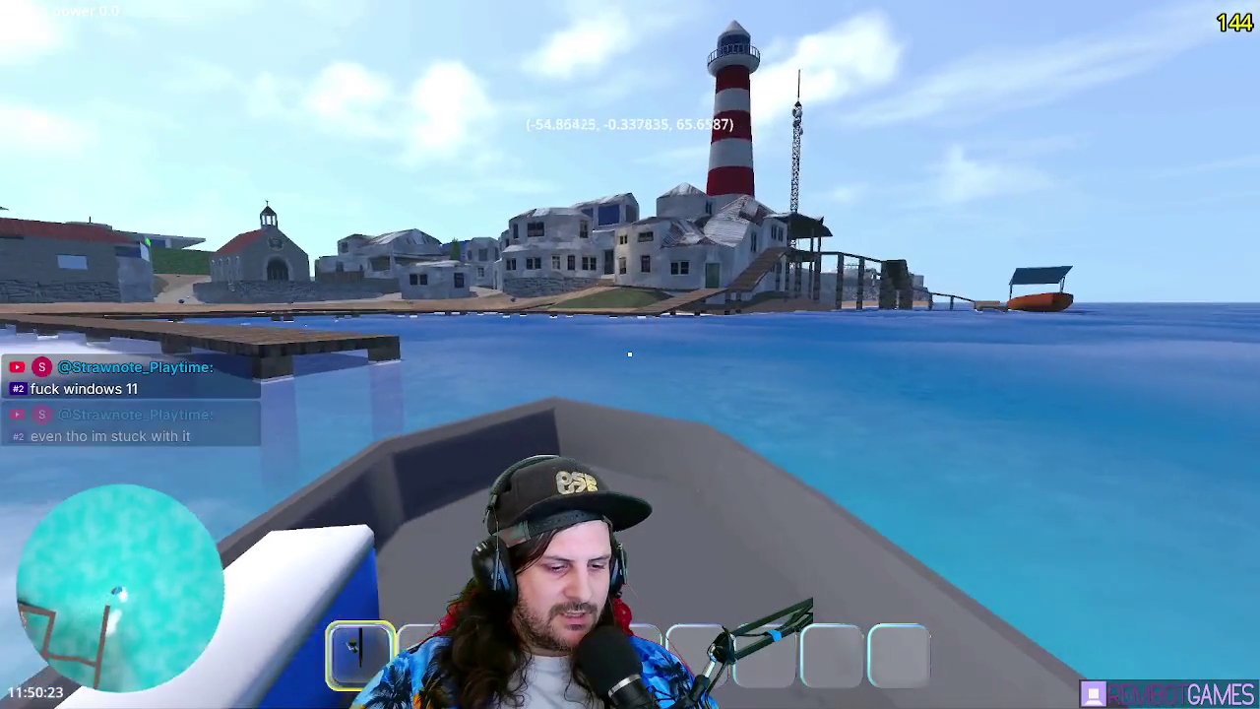
key("F8")
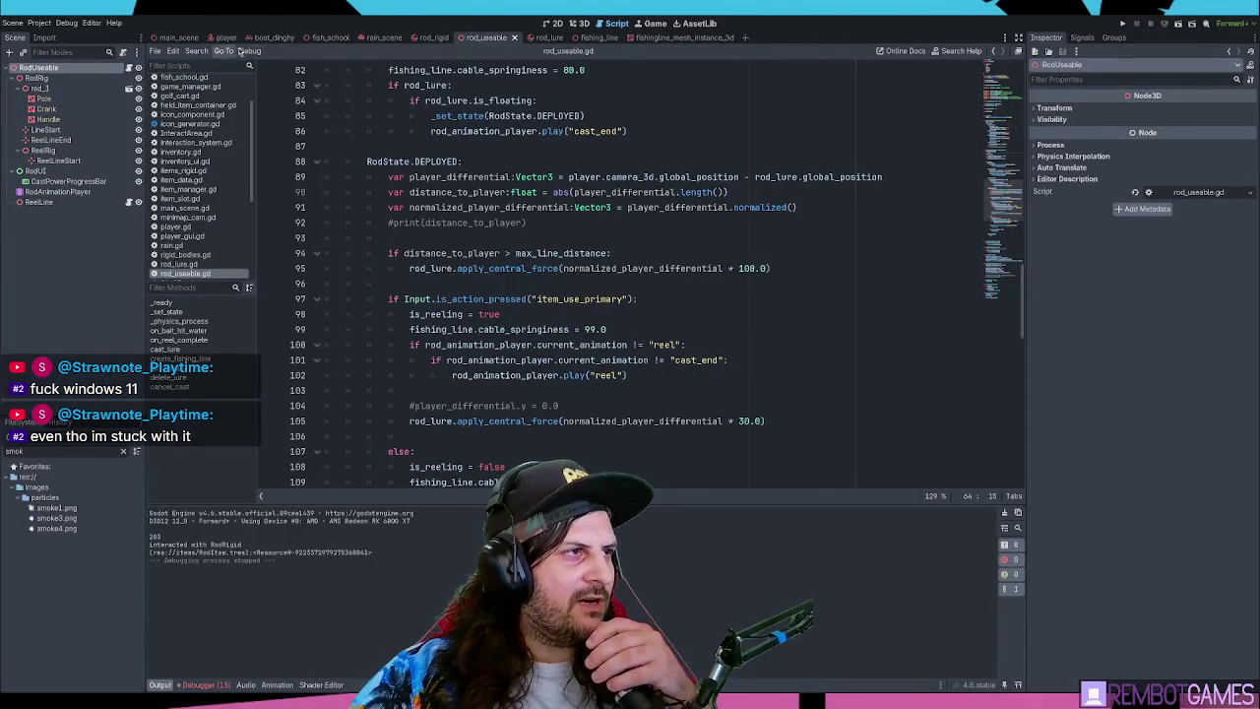
- Give the BoatDinghy root a new physics material override with friction 0.1 and run the project
left_click(273, 37)
left_click(38, 67)
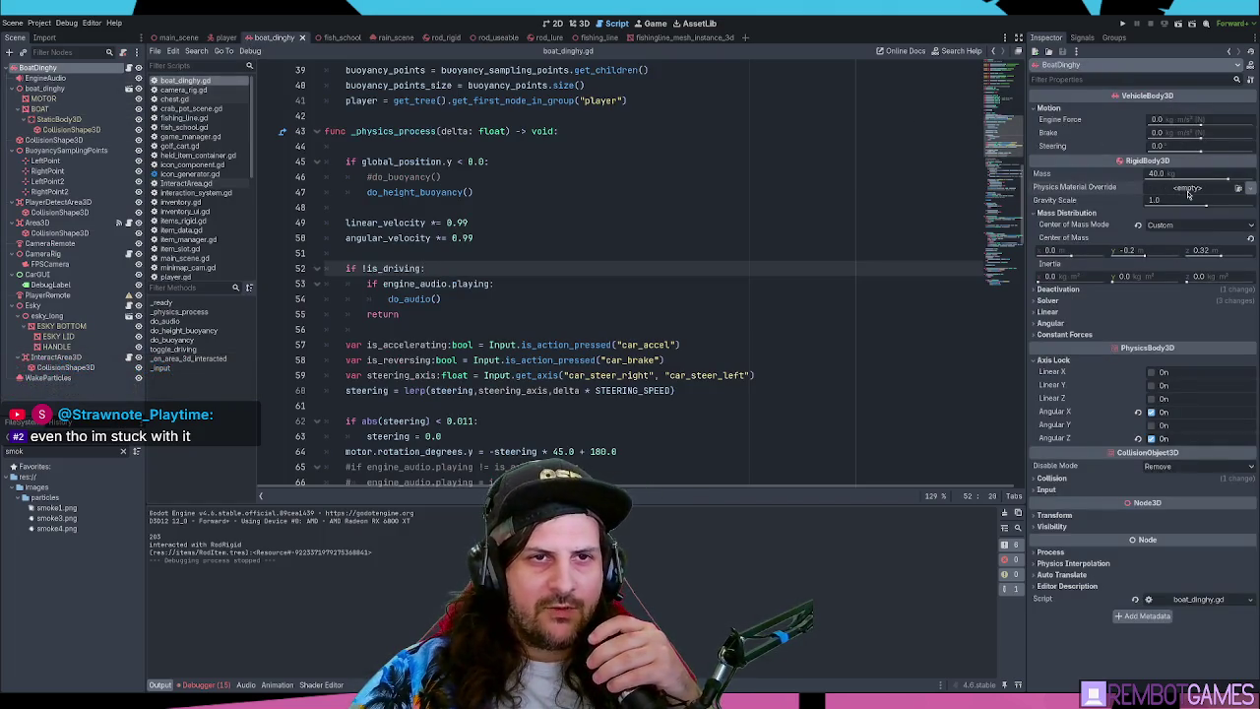
left_click(1185, 187)
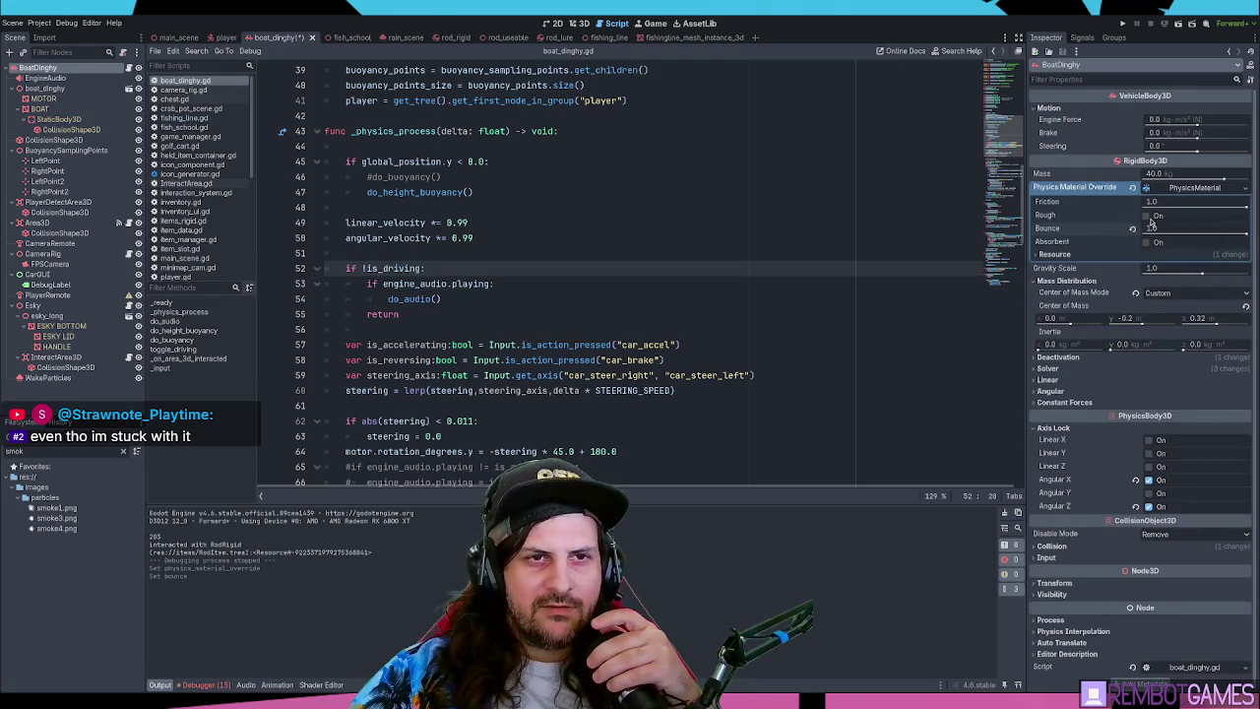
left_click(902, 213)
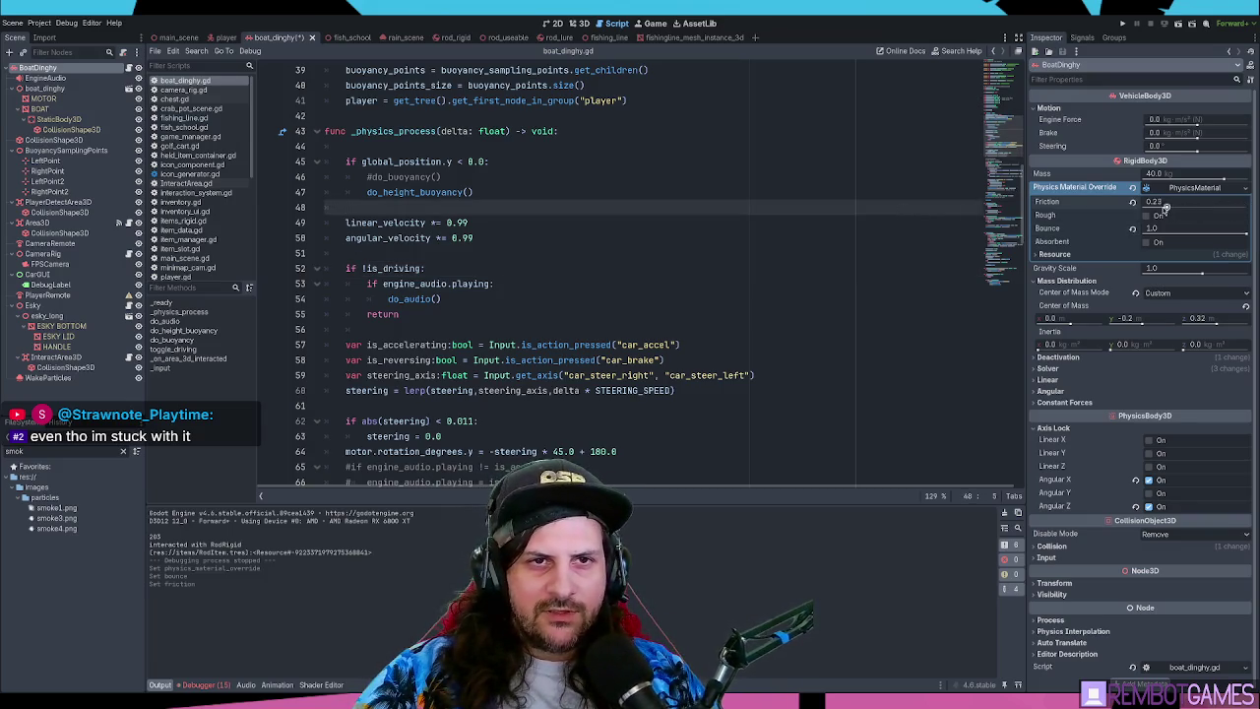
left_click_drag(1152, 204, 1147, 206)
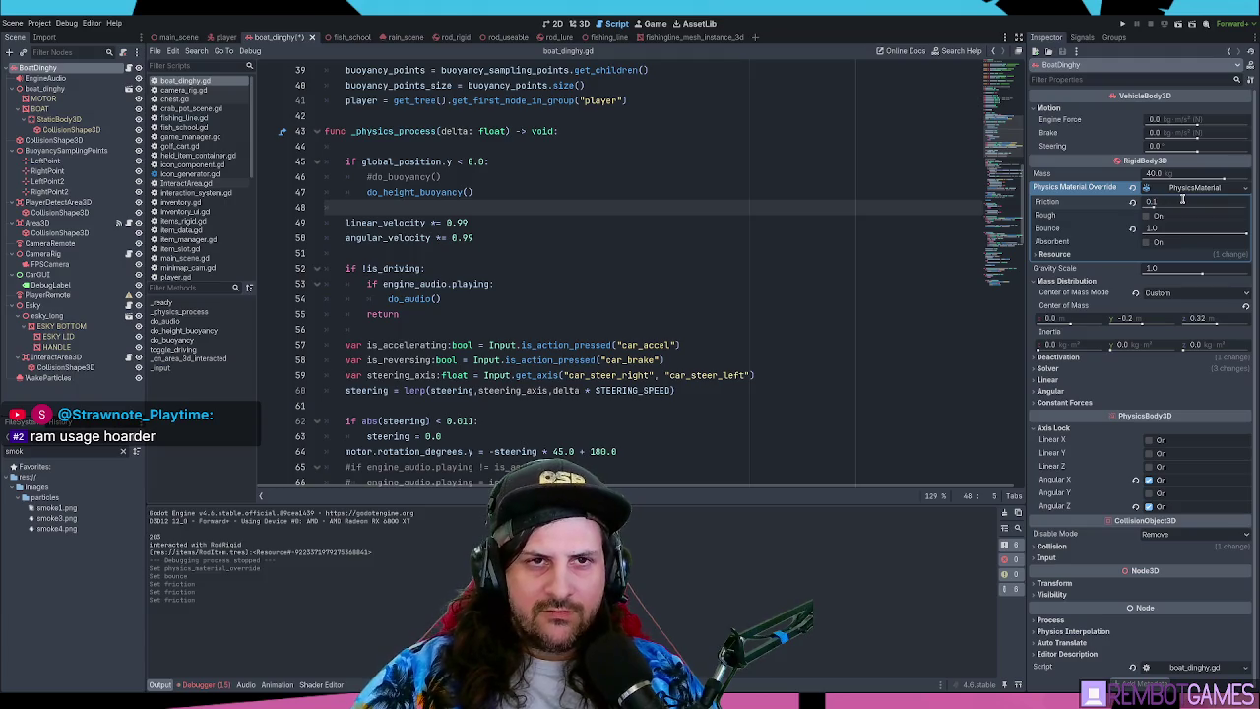
left_click(719, 195)
key("F5")
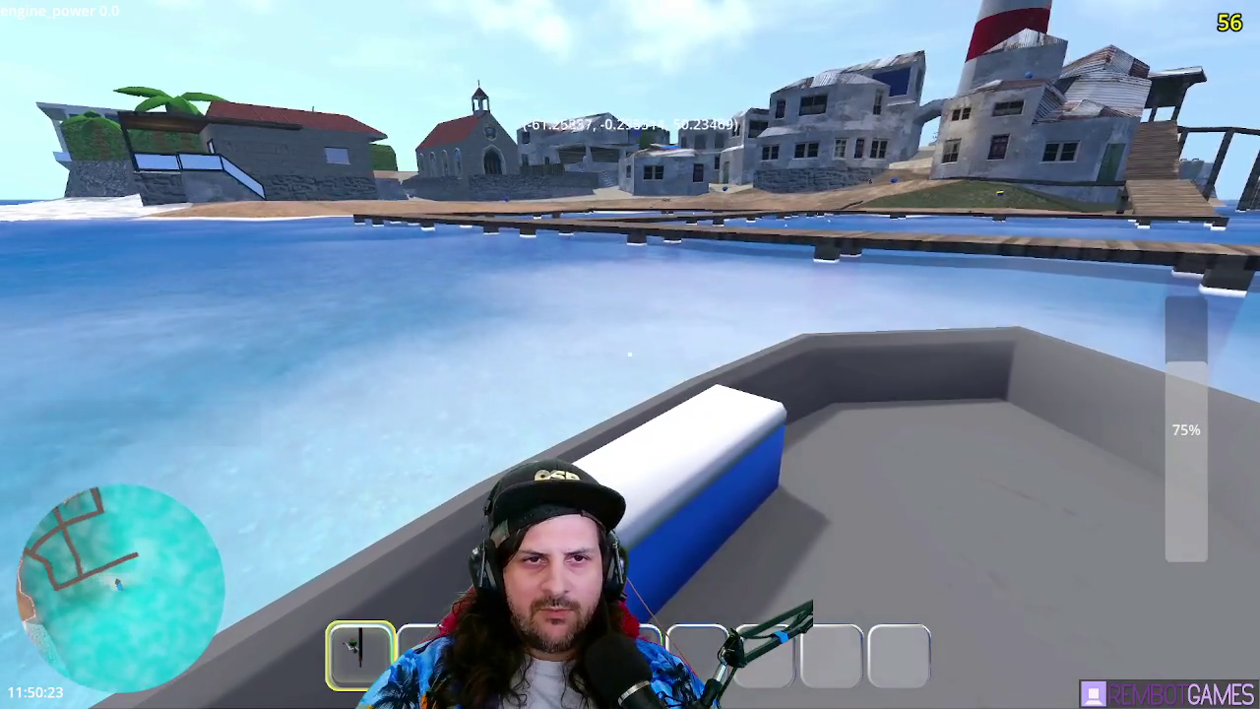
- Throttle up the dinghy's engine to head across the water
key("w")
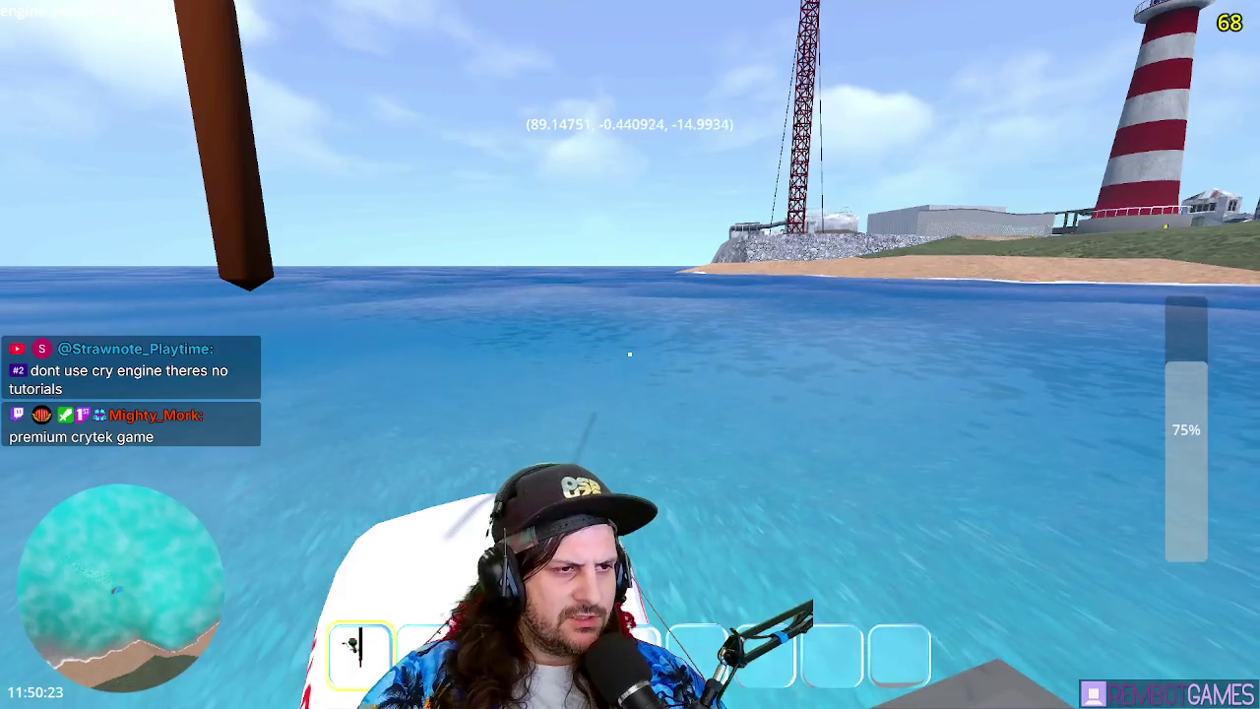
- Test-drive the dinghy through alternating left and right turns, cutting and restoring engine power
key("F8")
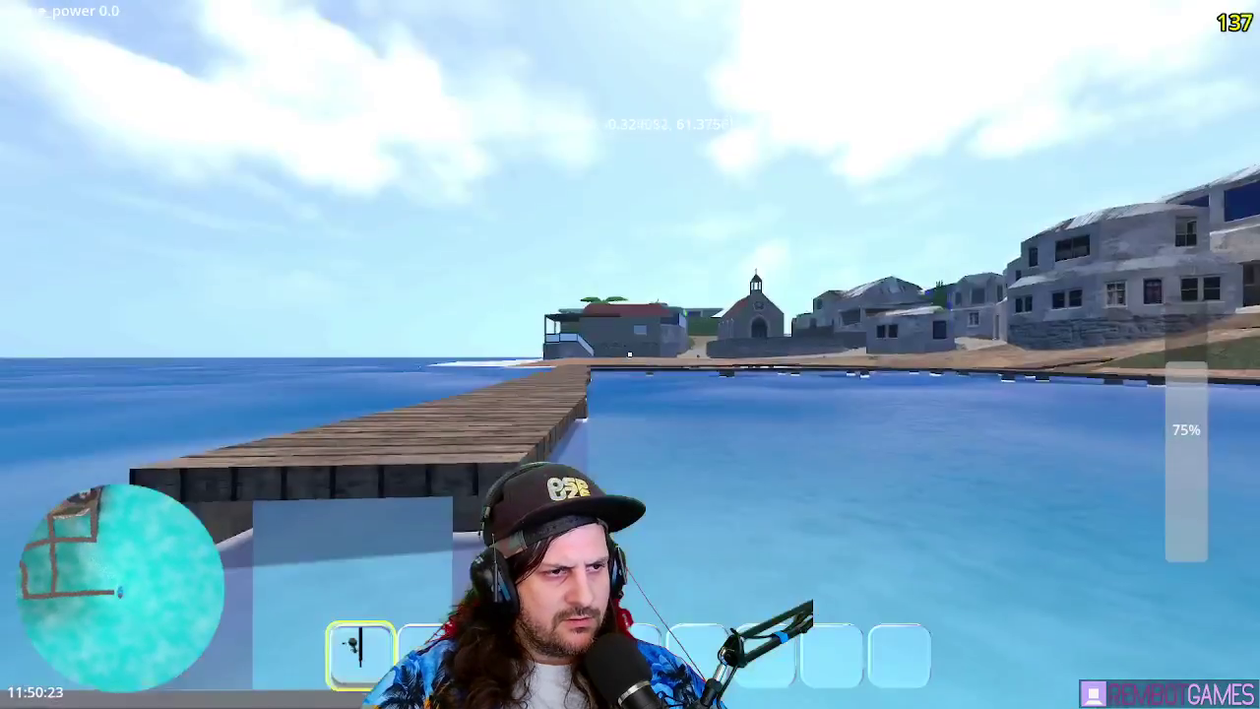
key("a")
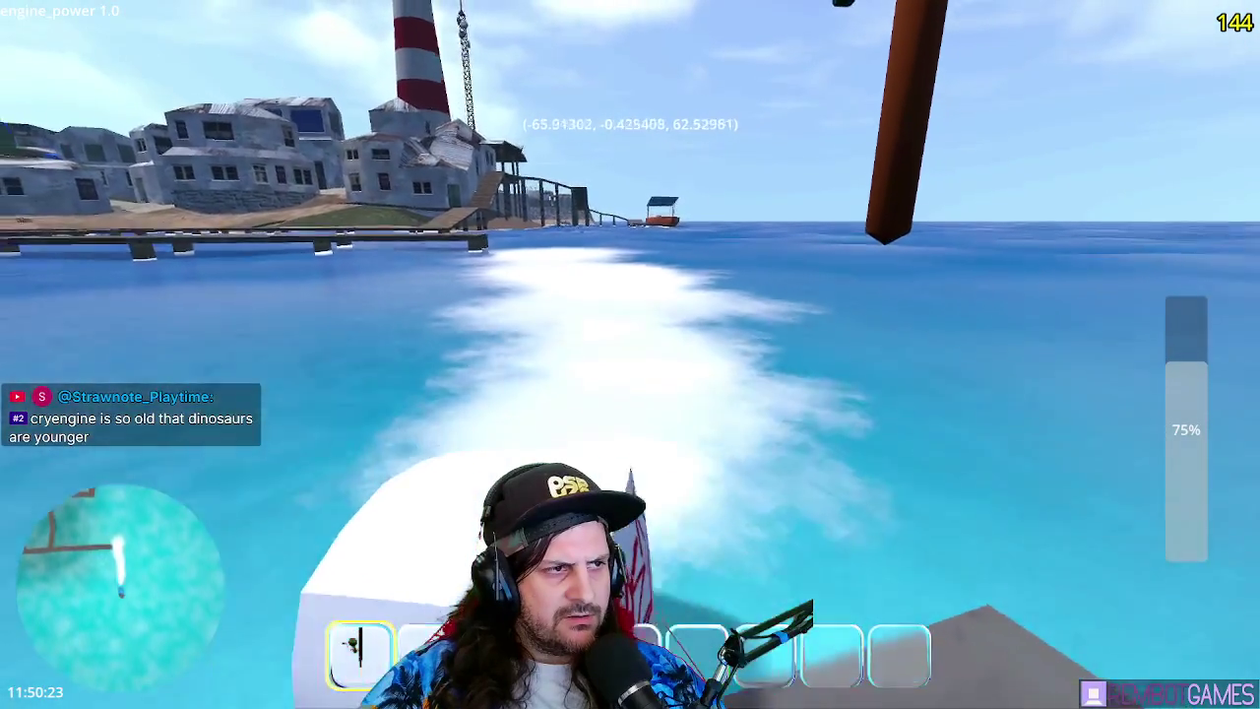
key("d")
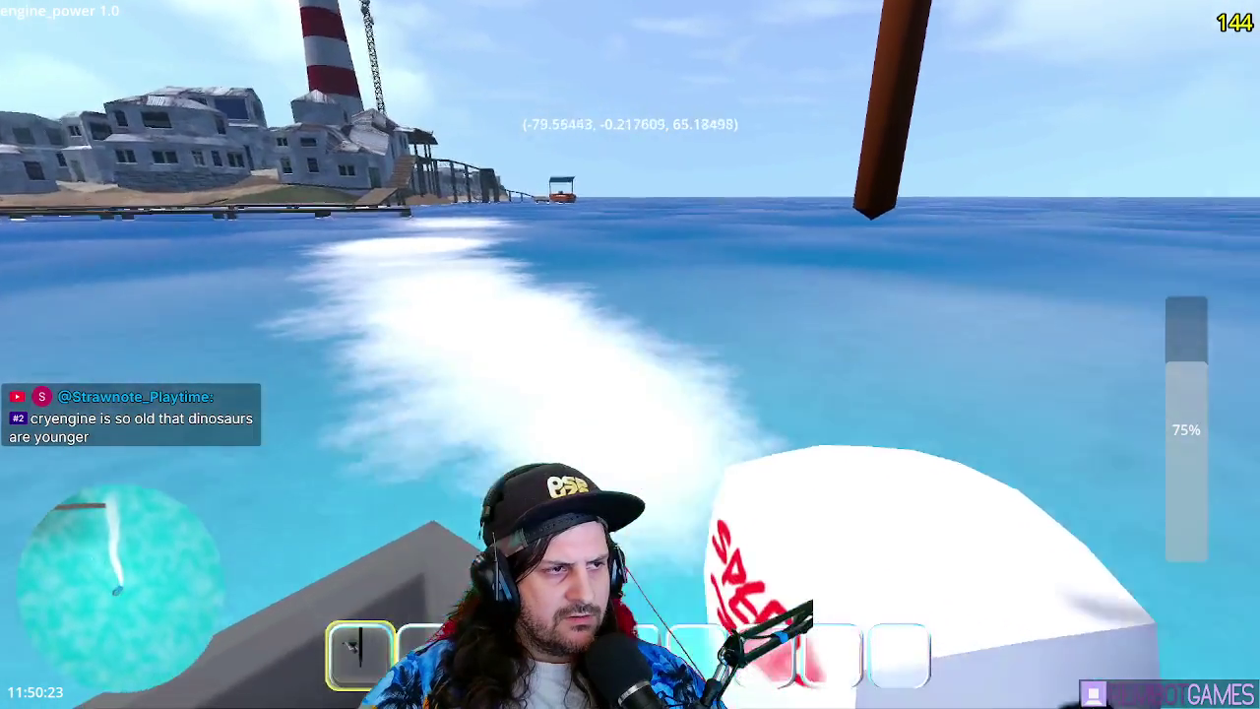
key("a")
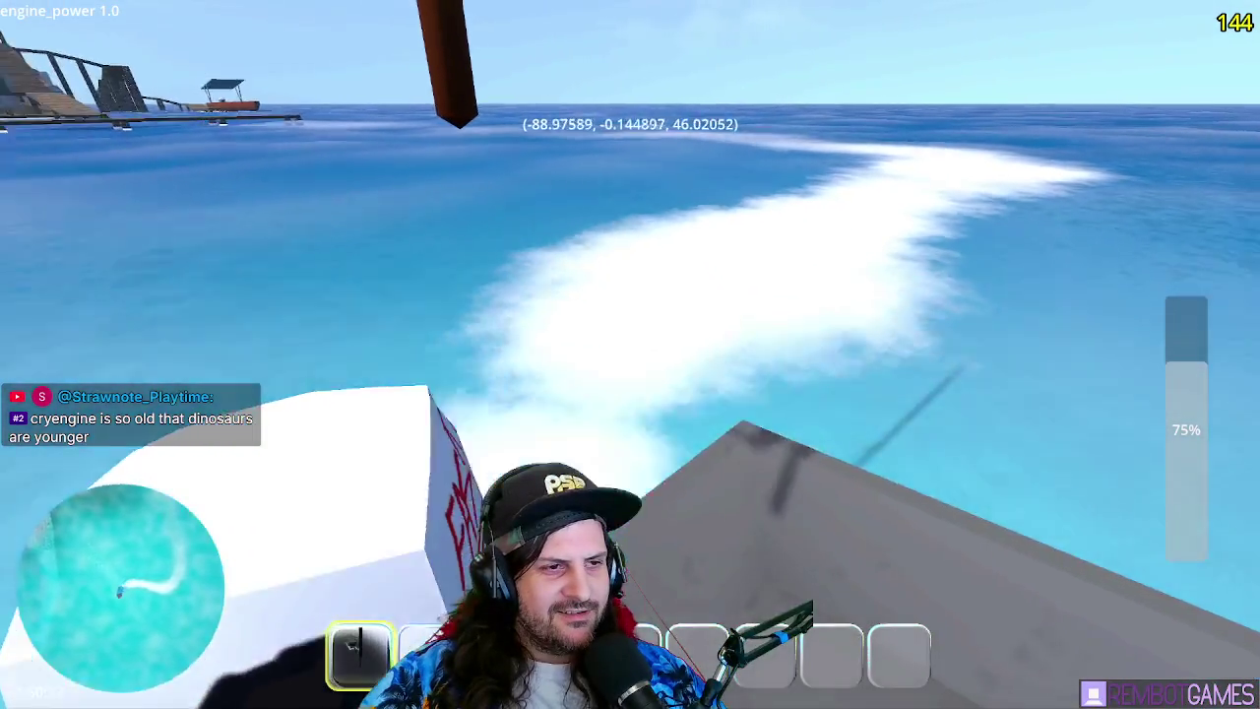
key("d")
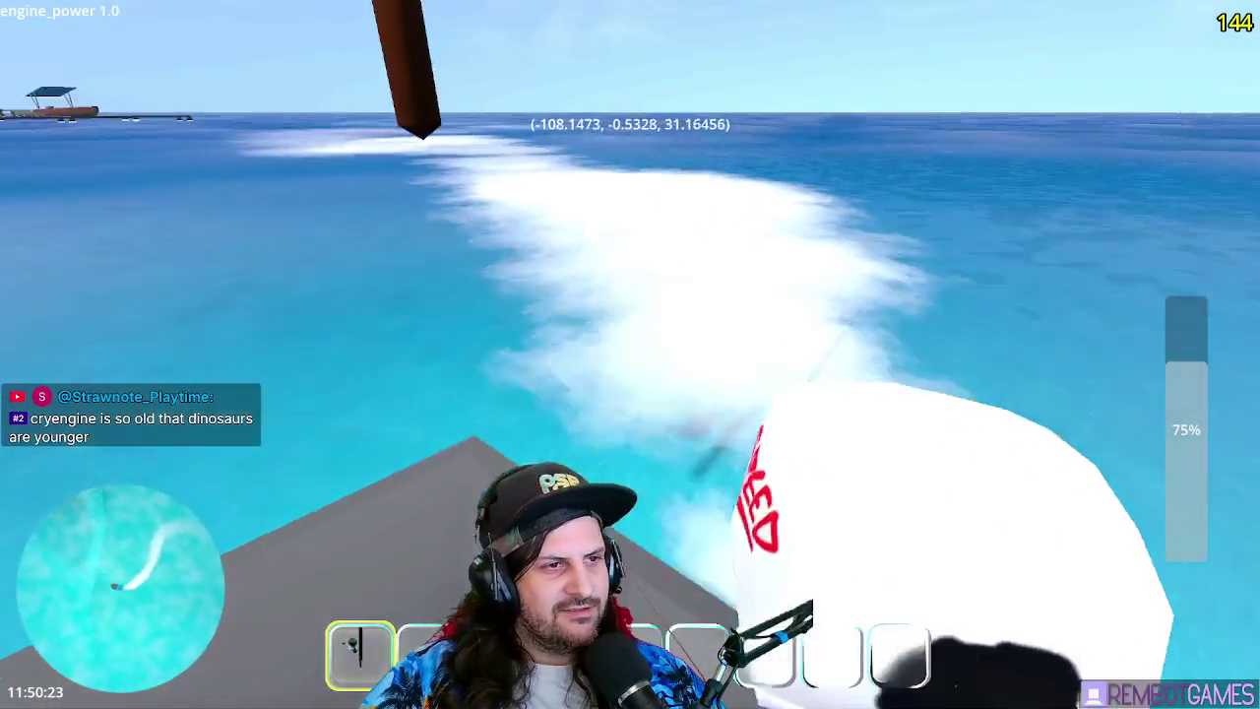
key("a")
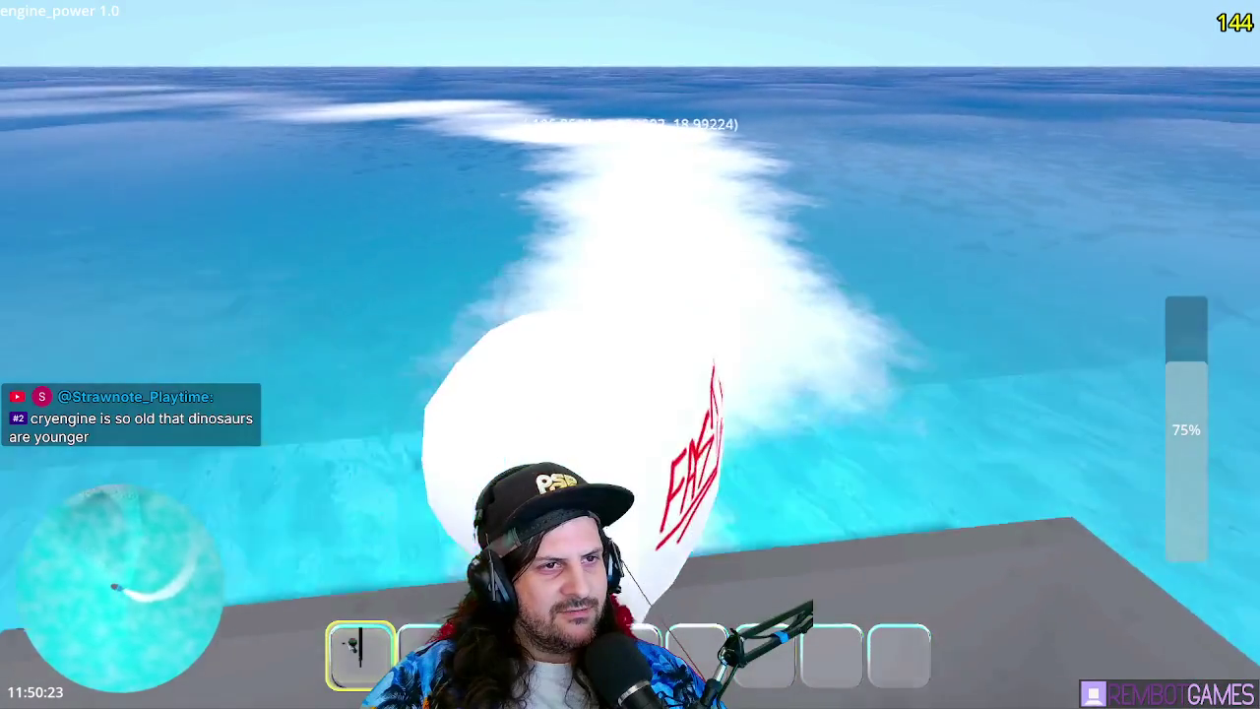
key("s")
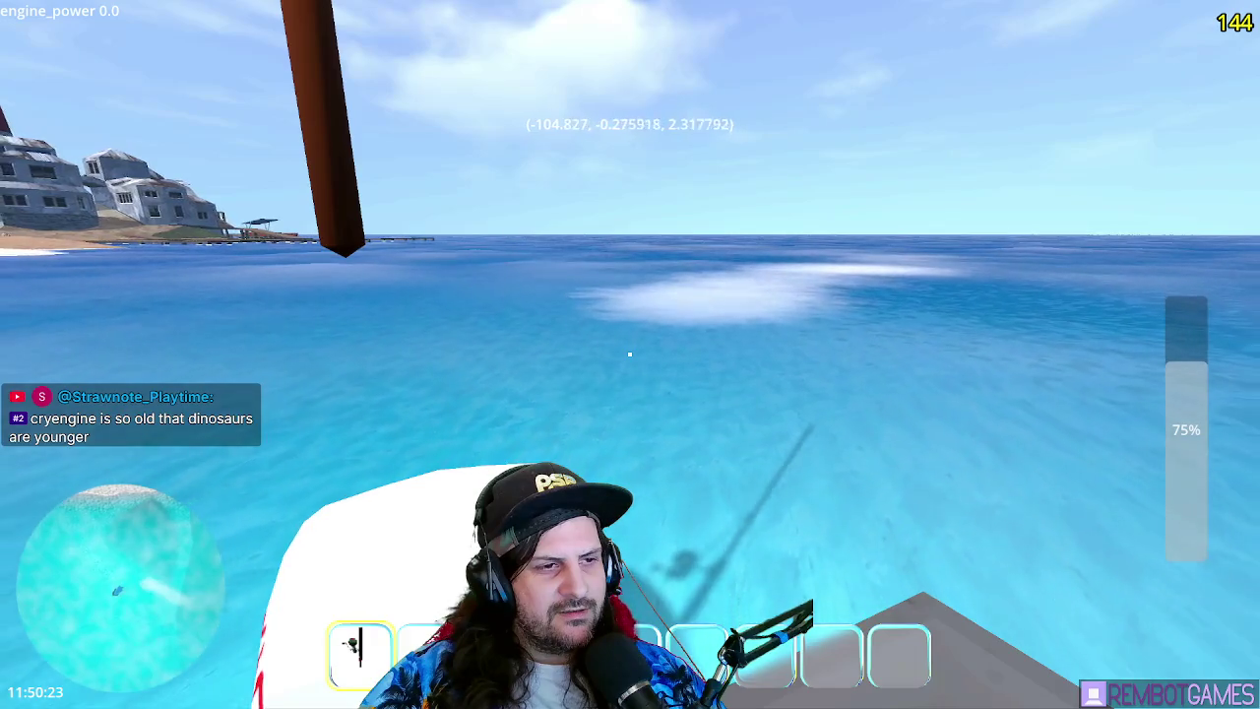
key("w")
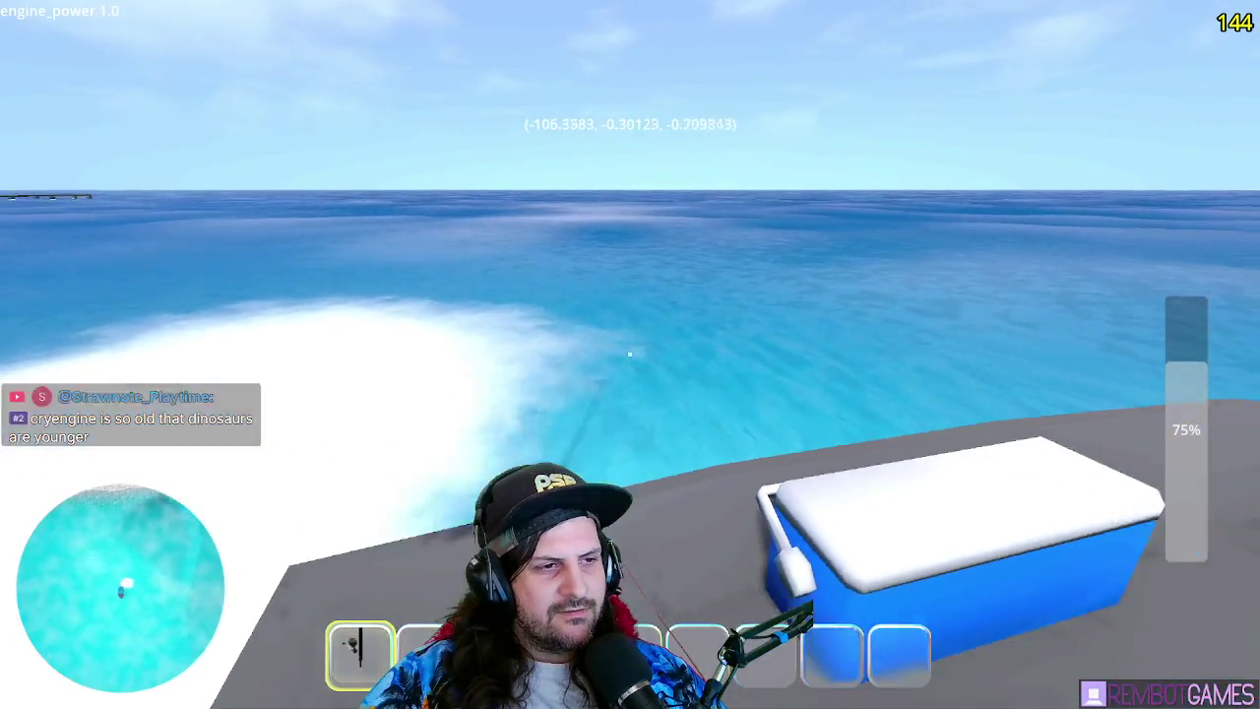
key("a")
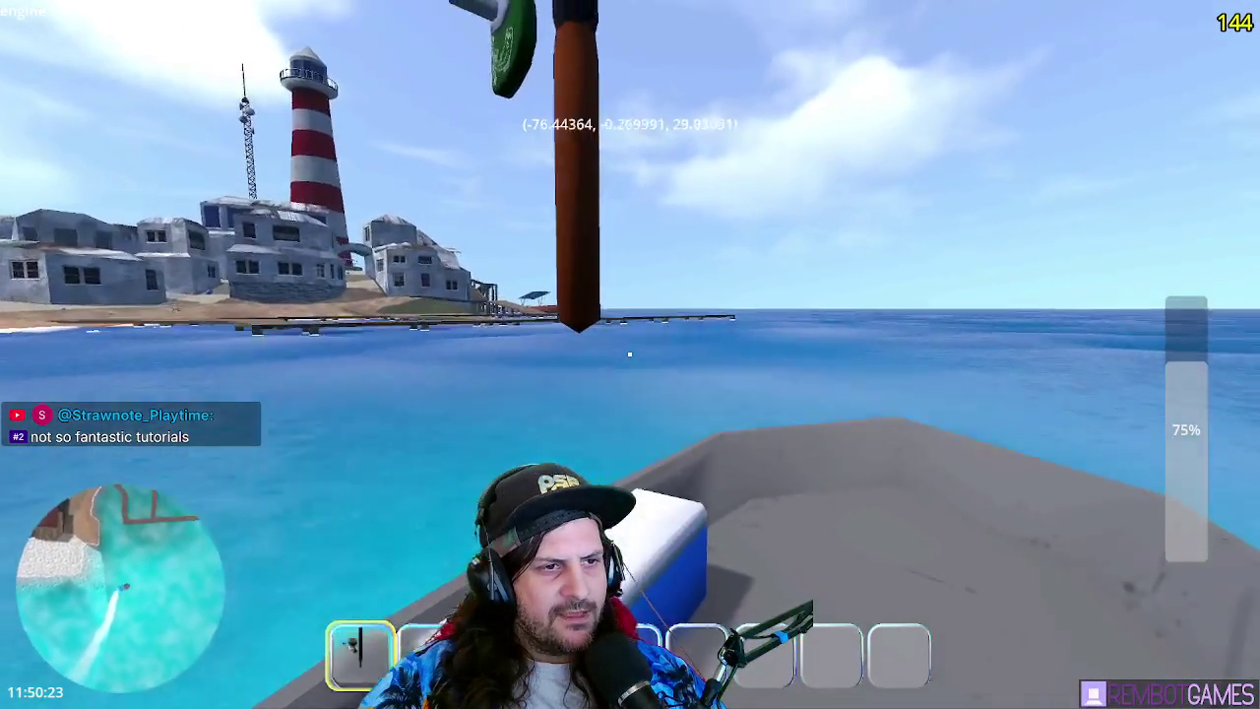
- Switch to the second hotbar slot to put the rod away, drive along the shore, and stop the game
key("2")
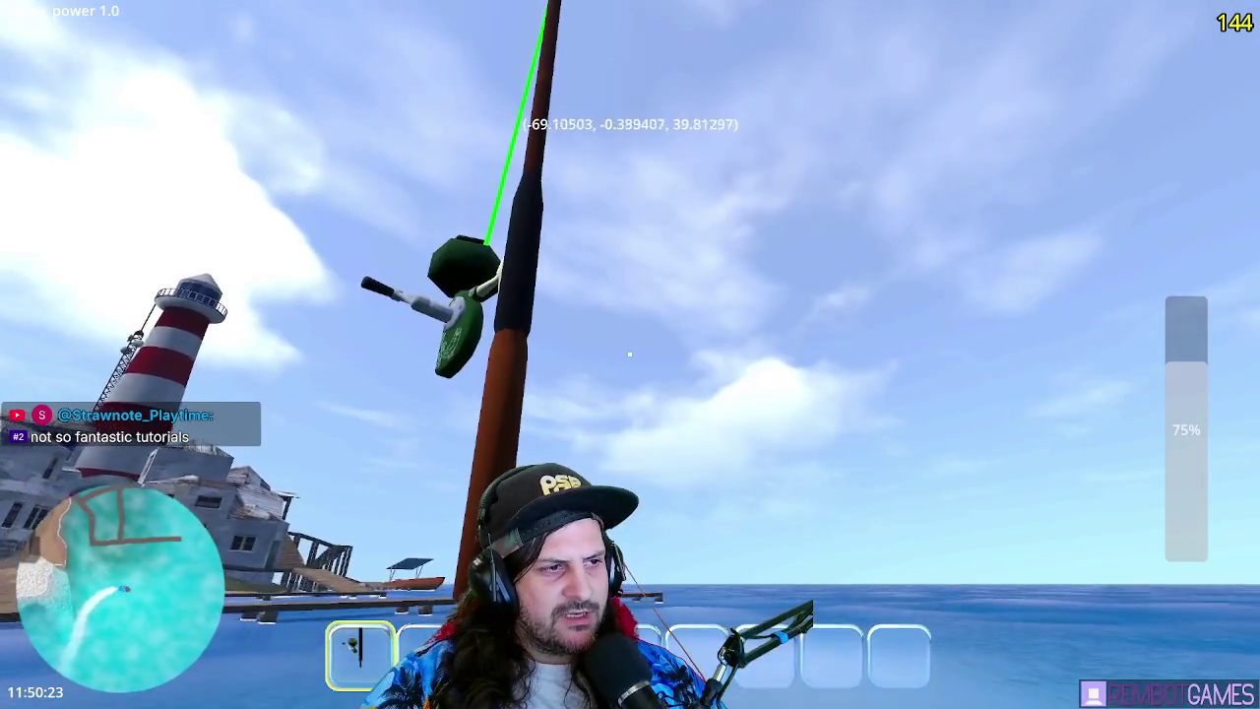
key("2")
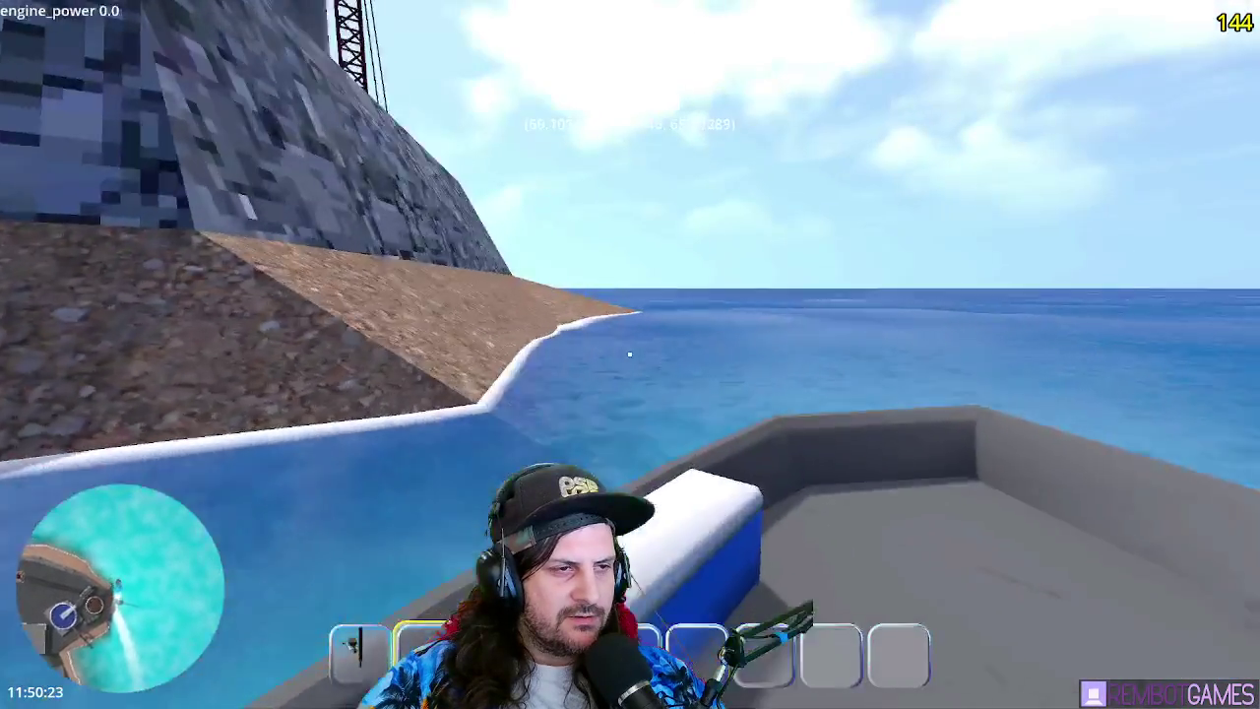
key("w")
key("F8")
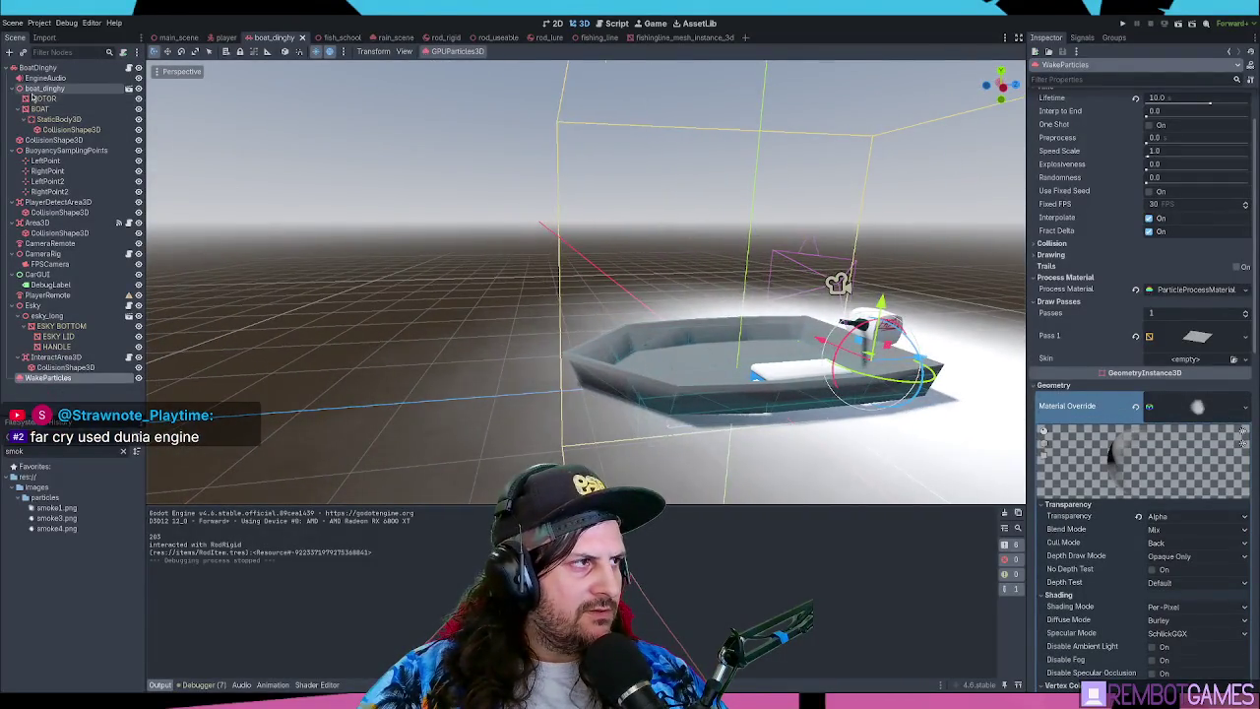
- Duplicate the boat's CollisionShape3D and move the copy 2 m toward the bow
left_click(55, 140)
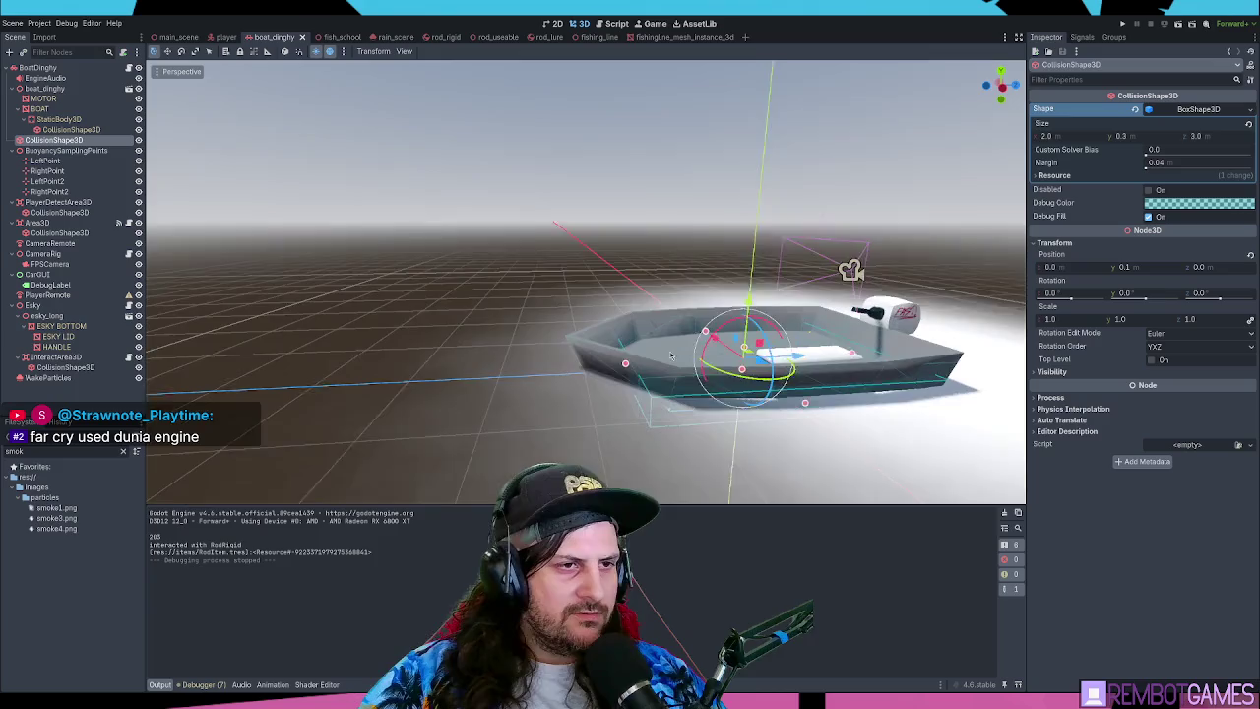
key("ctrl+d")
key("g")
left_click(639, 362)
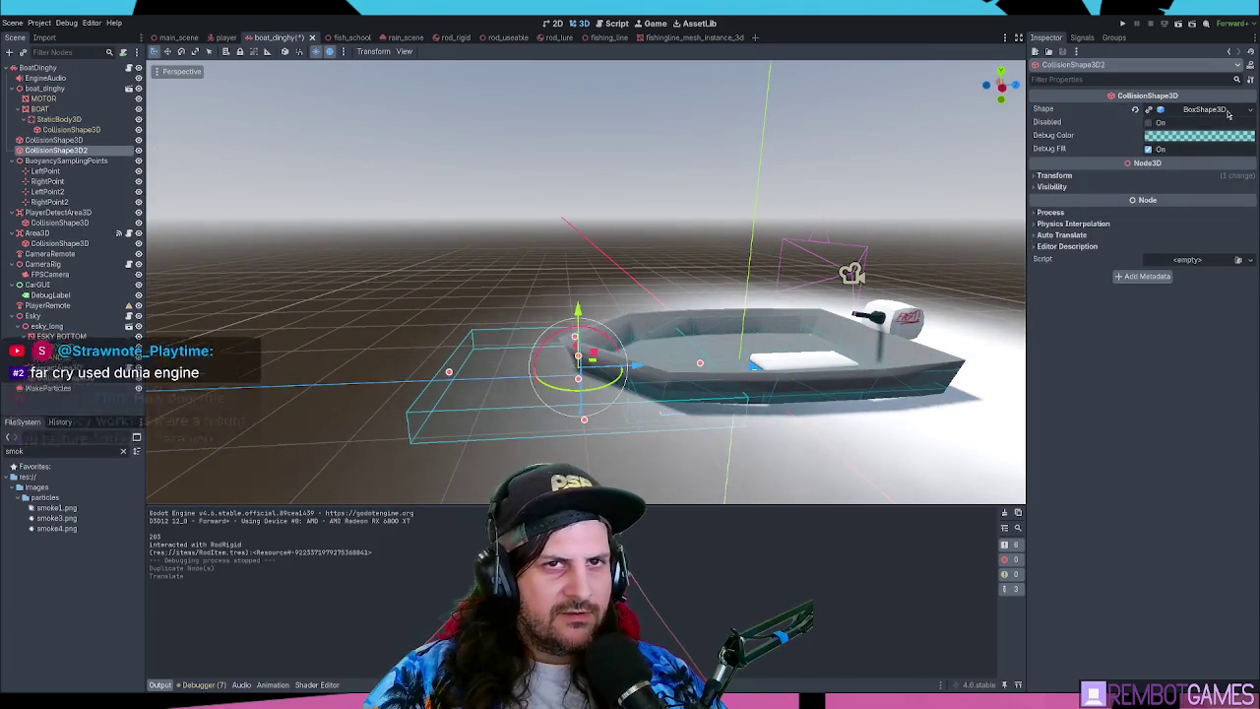
left_click_drag(708, 322, 696, 458)
- Try rotating the new collision box 45 degrees, undo it, and view the boat from above
mouse_move(602, 421)
left_mouse_down()
mouse_move(581, 430)
mouse_move(703, 408)
left_mouse_up()
key("ctrl+z")
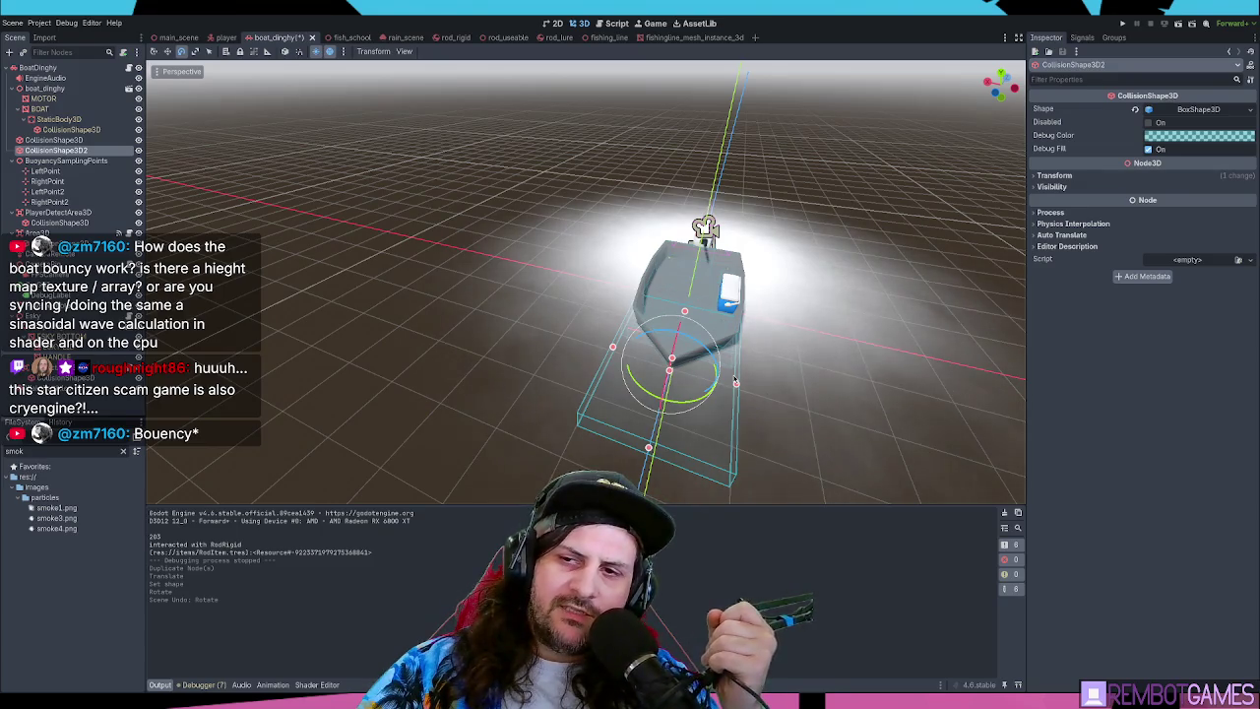
mouse_move(626, 363)
left_mouse_down()
mouse_move(423, 309)
mouse_move(463, 339)
mouse_move(527, 287)
mouse_move(522, 264)
mouse_move(485, 244)
mouse_move(492, 405)
left_mouse_up()
left_click(539, 275)
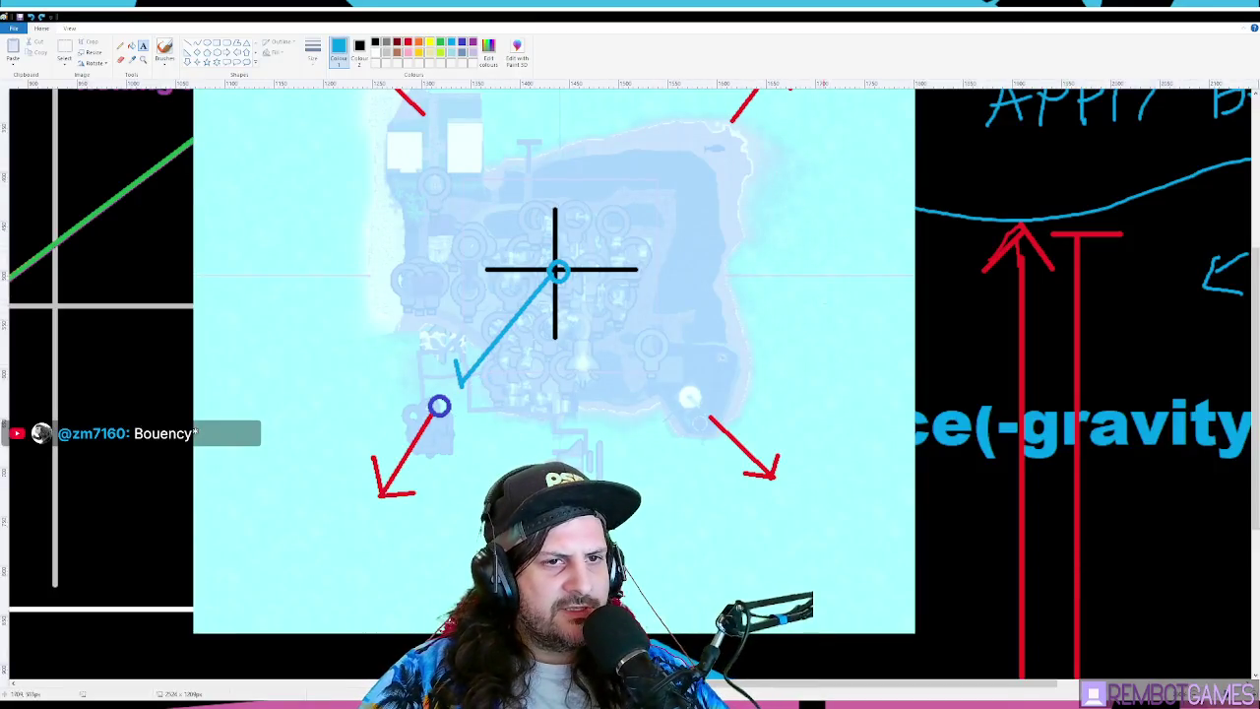
- Undo the recent map strokes and scroll down to the buoyancy notes
key("ctrl+z")
key("ctrl+z")
key("ctrl+z")
key("ctrl+z")
key("ctrl+z")
key("ctrl+z")
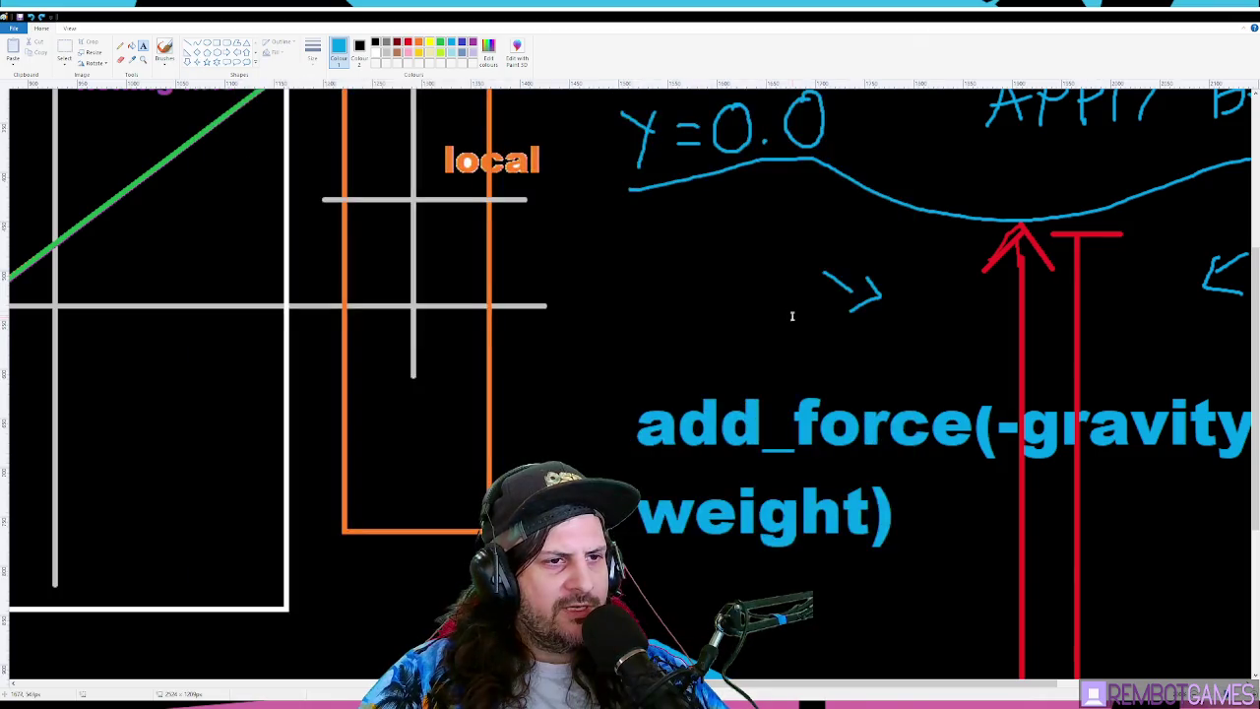
scroll(787, 310, "down", 3)
scroll(783, 303, "down", 3)
scroll(781, 302, "up", 1)
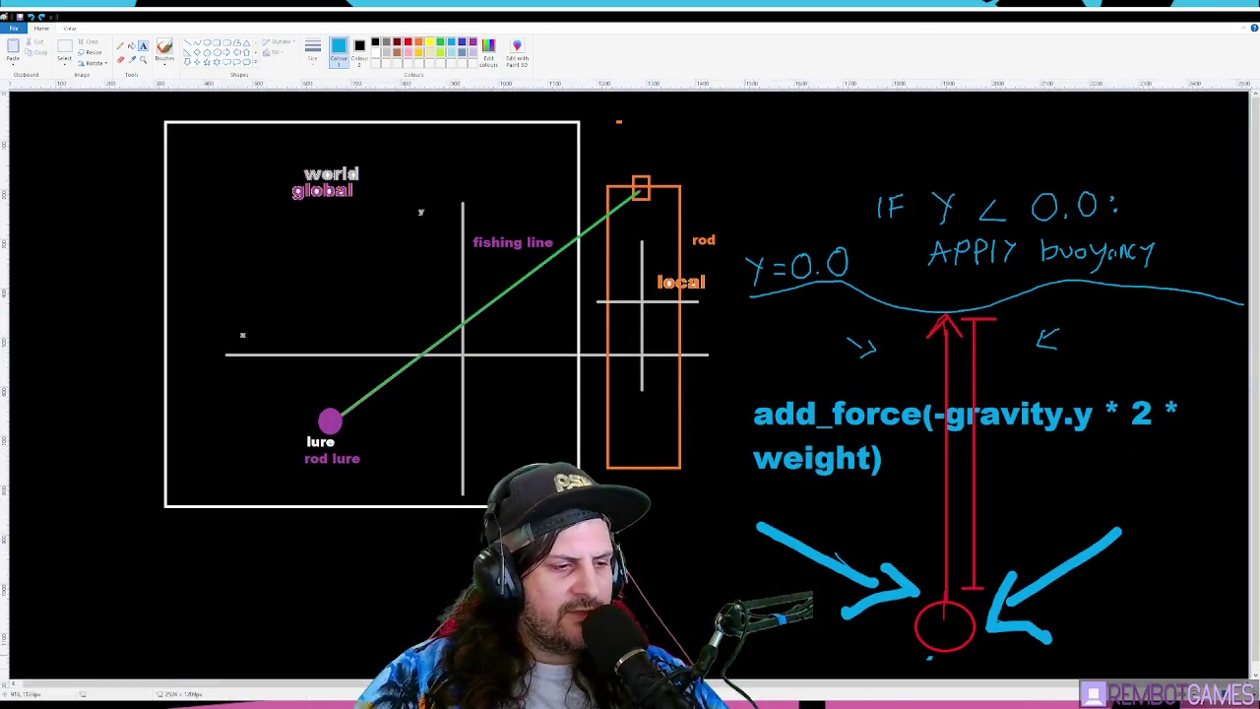
scroll(961, 345, "down", 1)
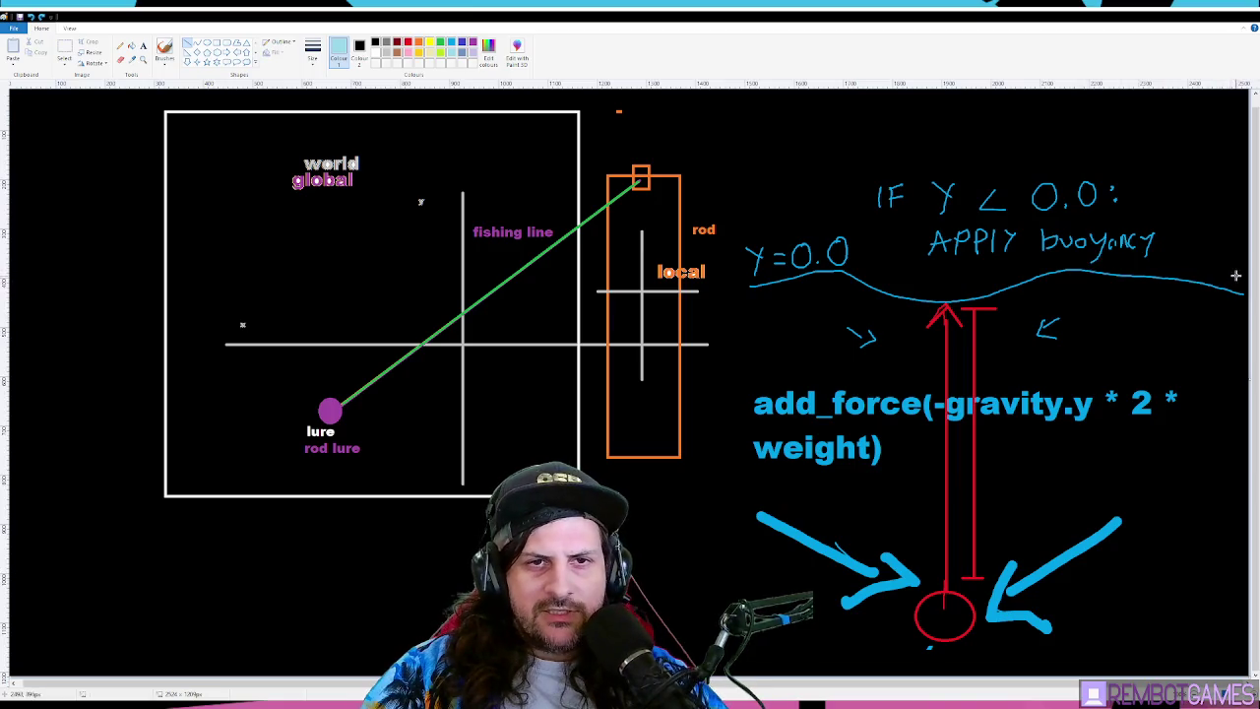
- Draw a straight cyan water-level line and a box around the y=0.0 label
left_click_drag(1240, 276, 704, 277)
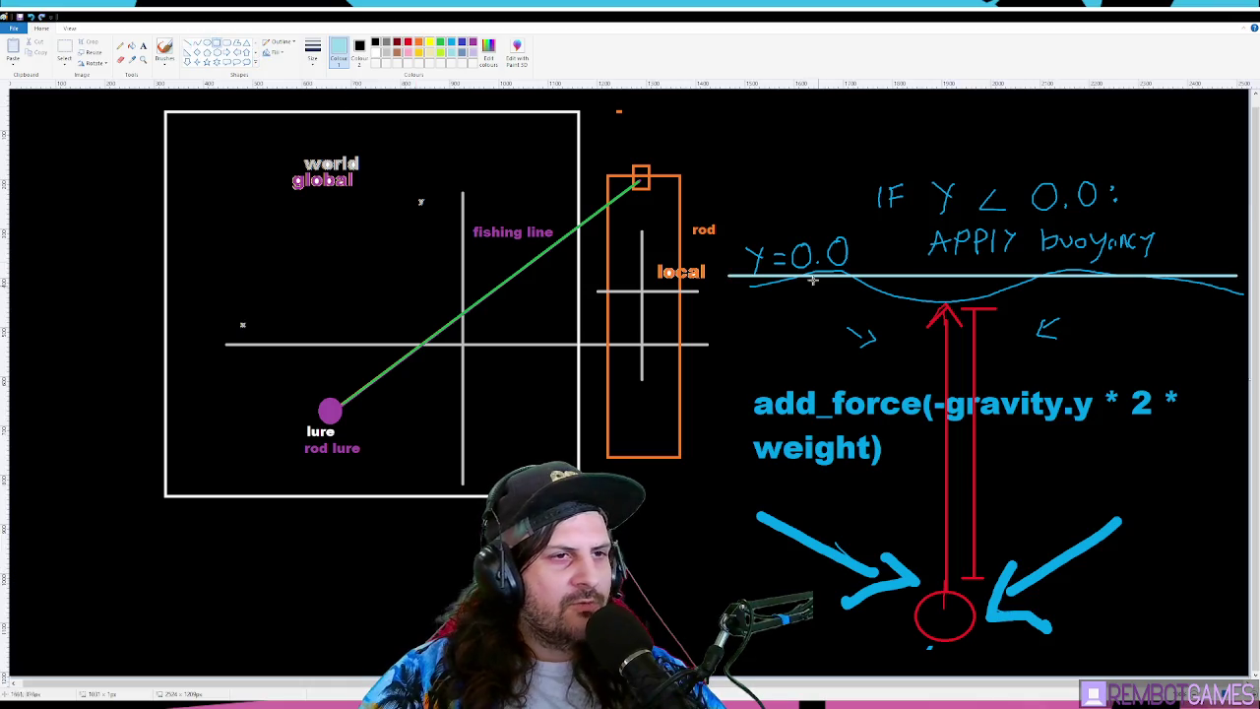
left_click_drag(733, 224, 856, 290)
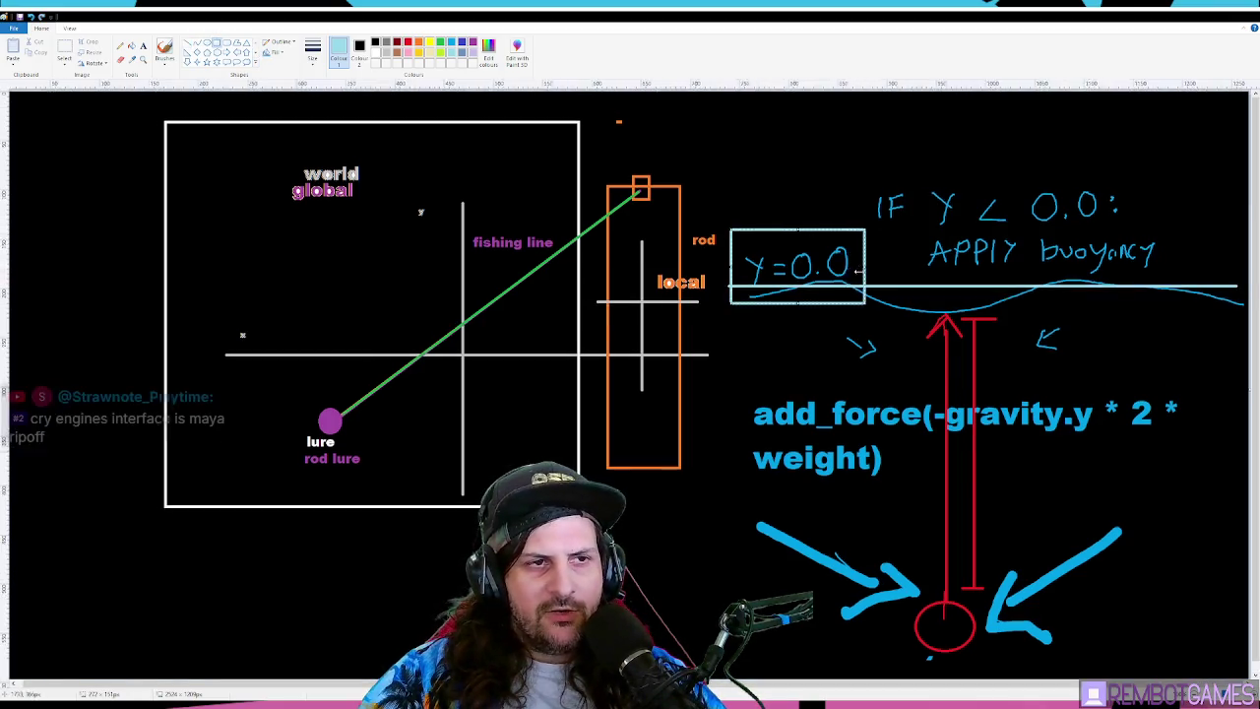
scroll(861, 273, "up", 2)
scroll(861, 273, "down", 3)
scroll(770, 383, "up", 1)
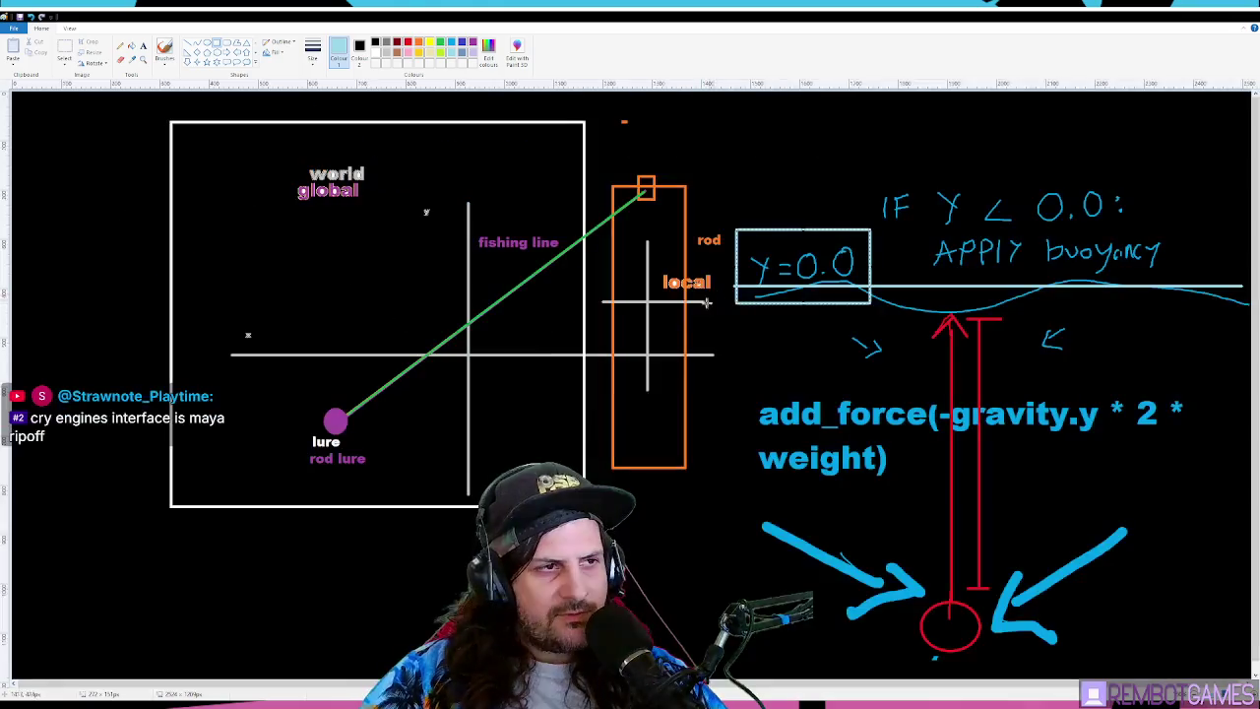
scroll(997, 307, "right", 1)
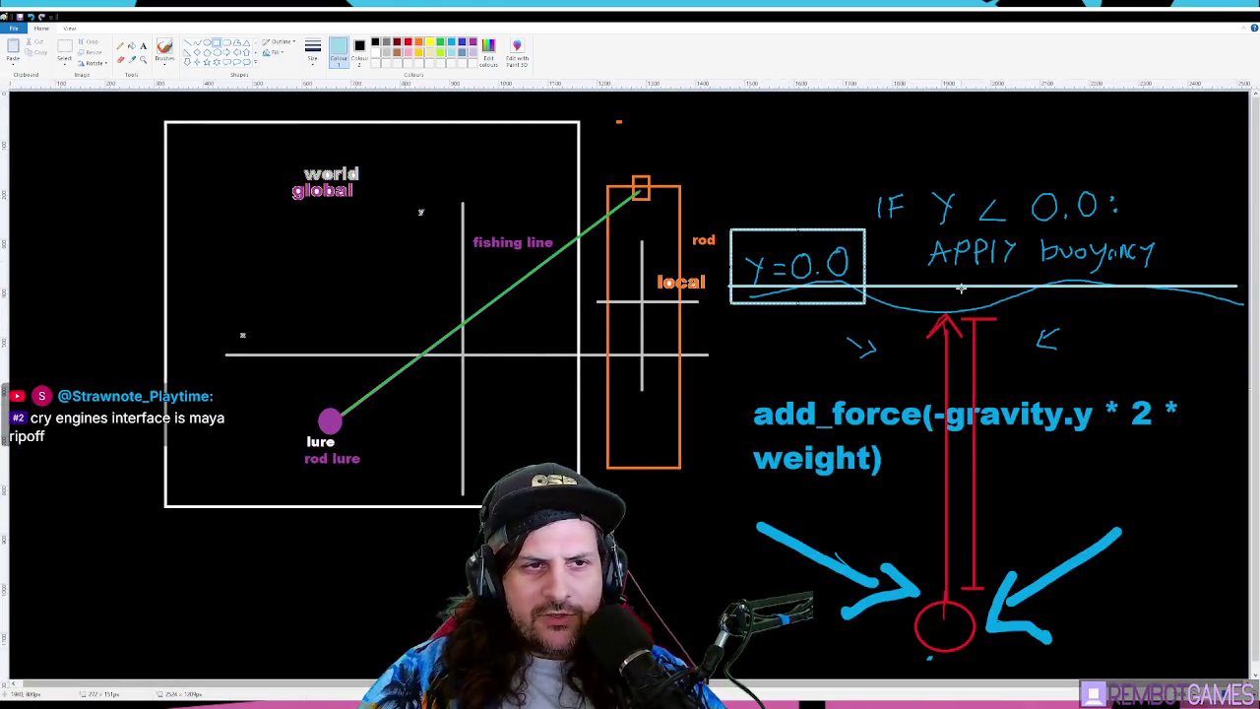
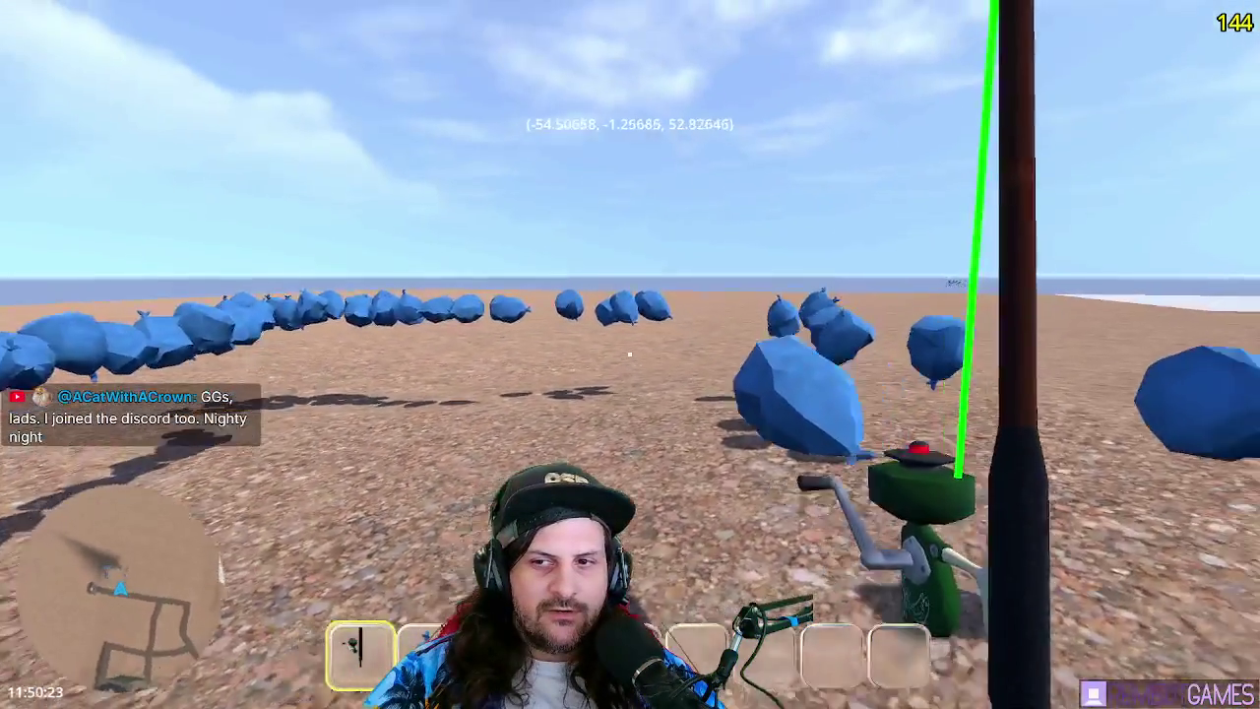
- Switch to an empty hotbar slot and walk into the cluster of blue trash bags
scroll(630, 354, "up", 1)
key("w")
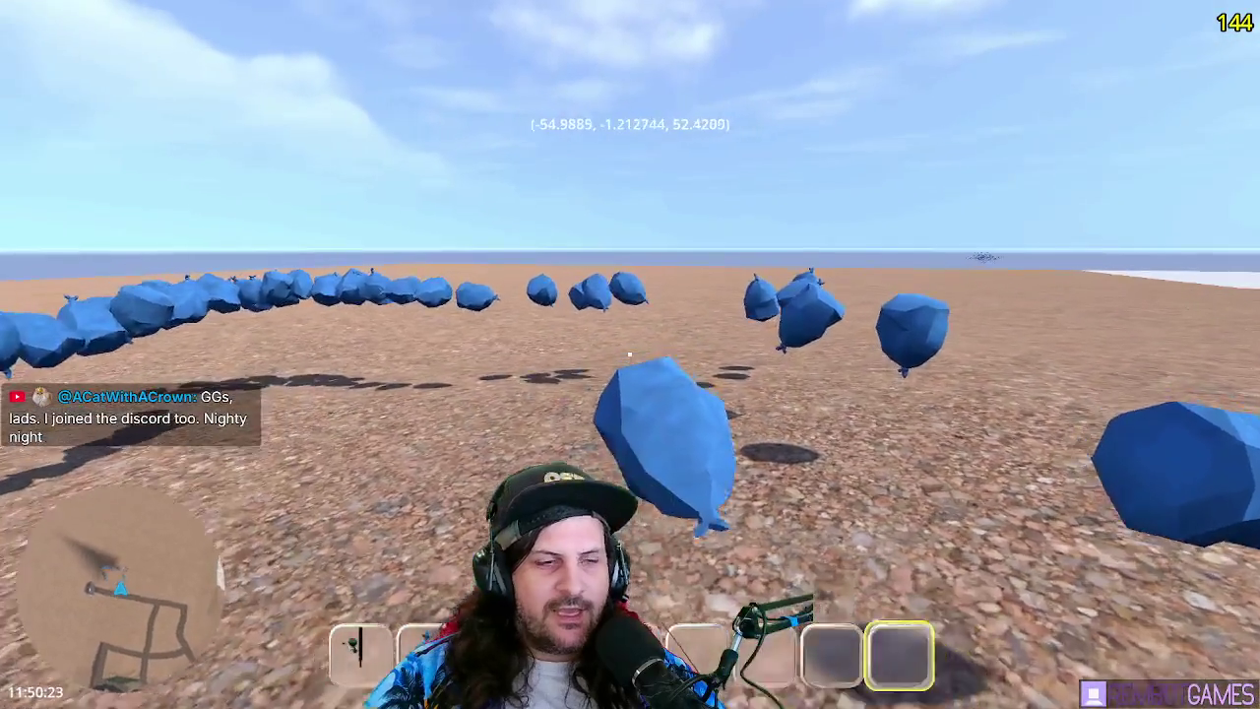
key("w")
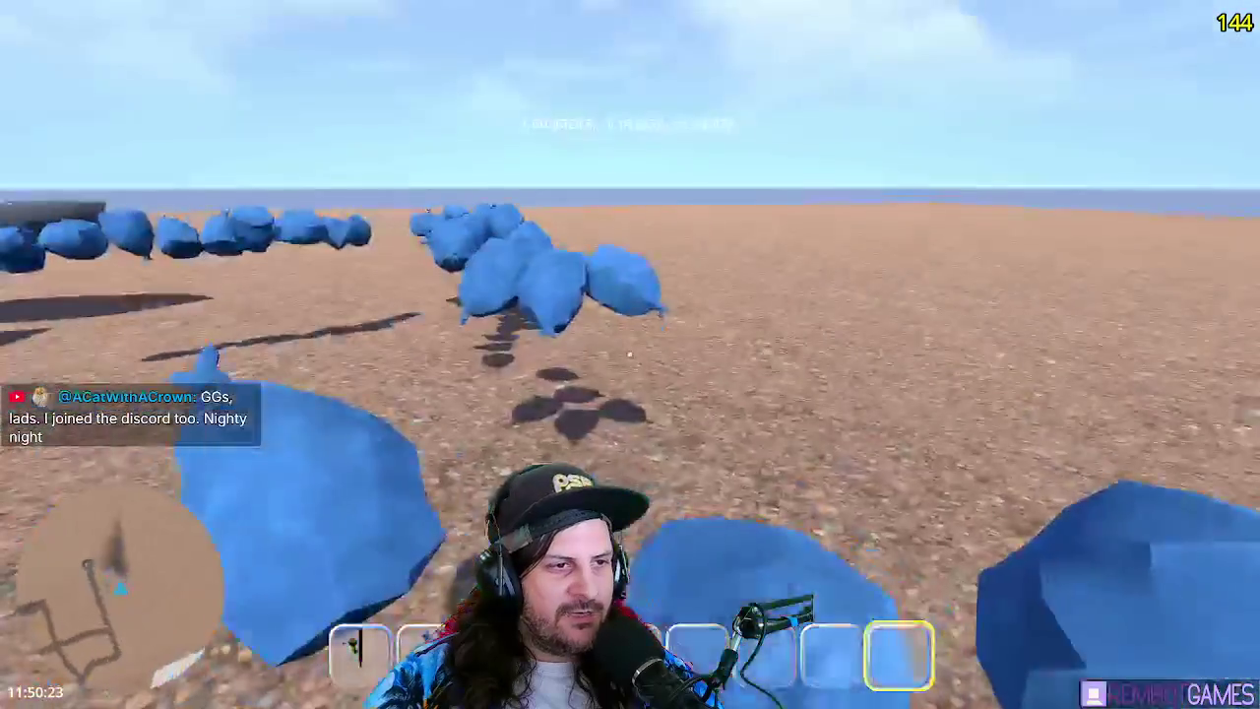
key("w")
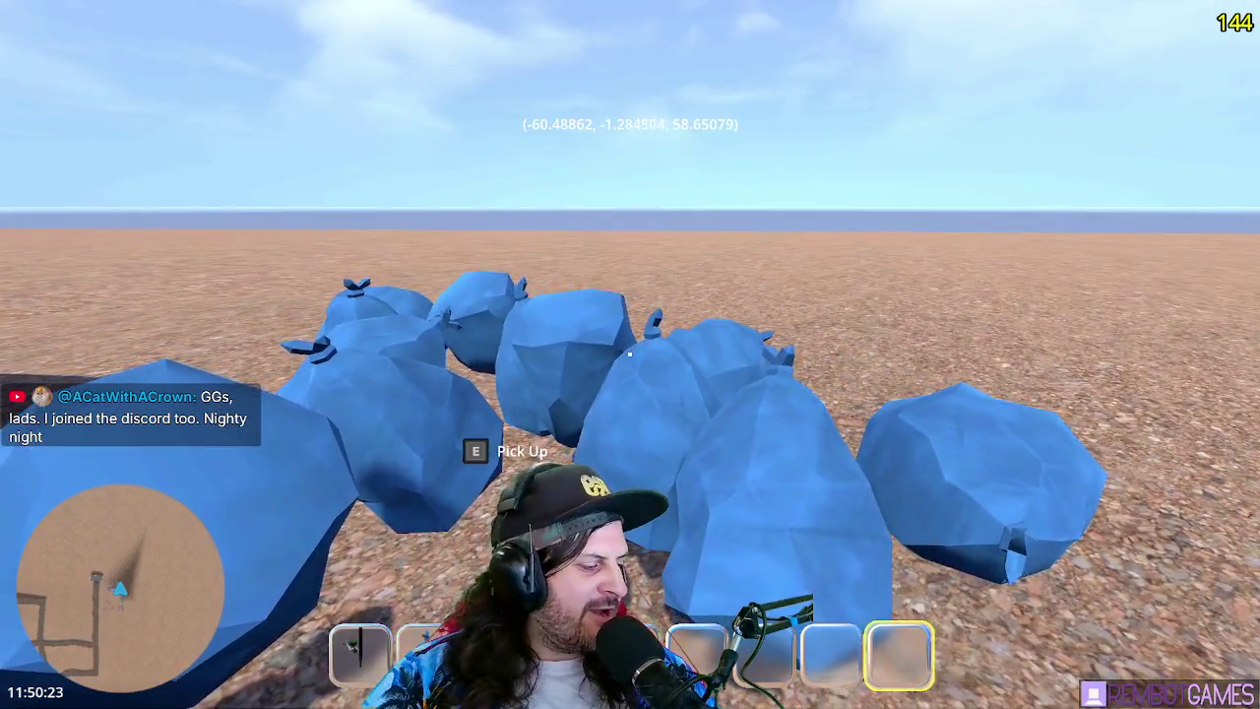
- Walk around the beach toward the lighthouse and pier, circling back past the trash bags
key("w")
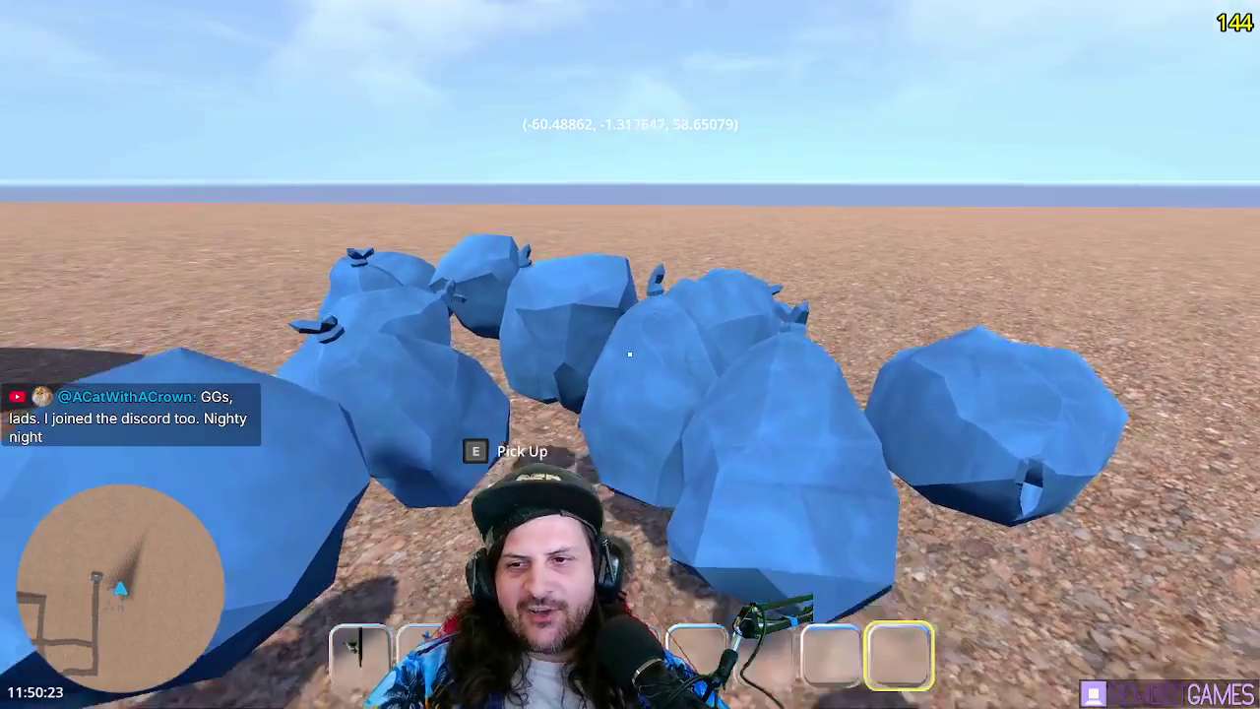
key("w")
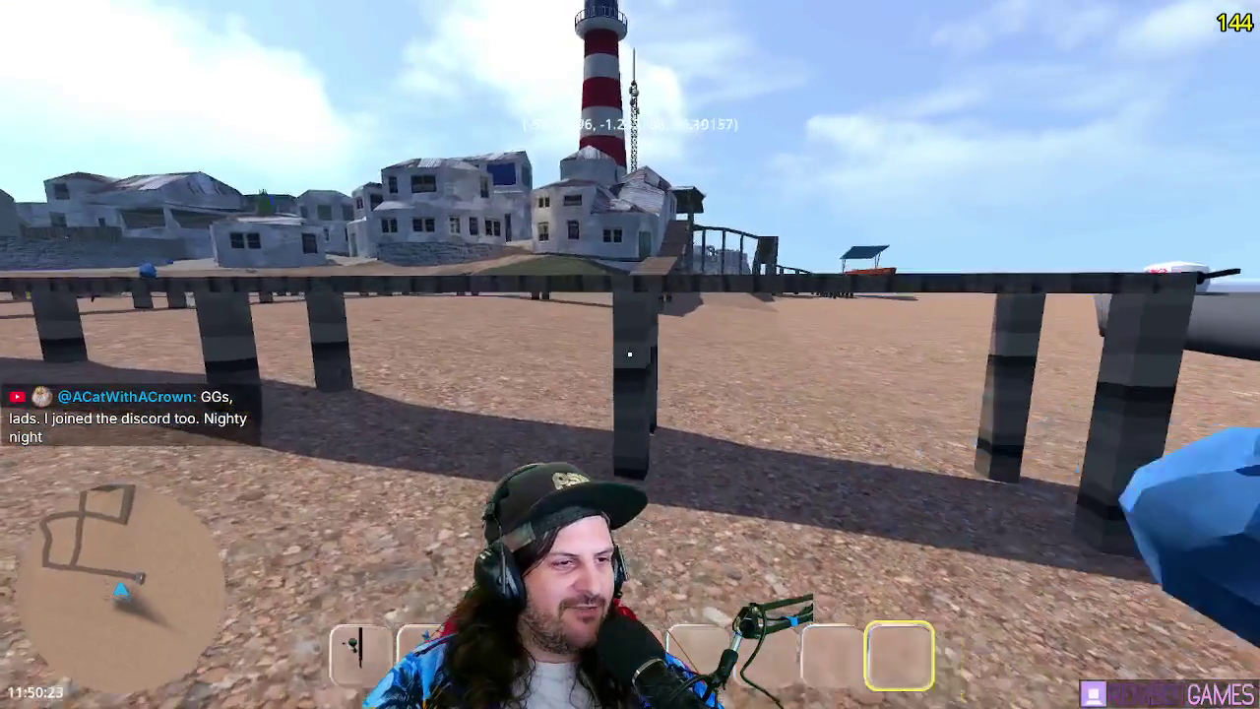
key("w")
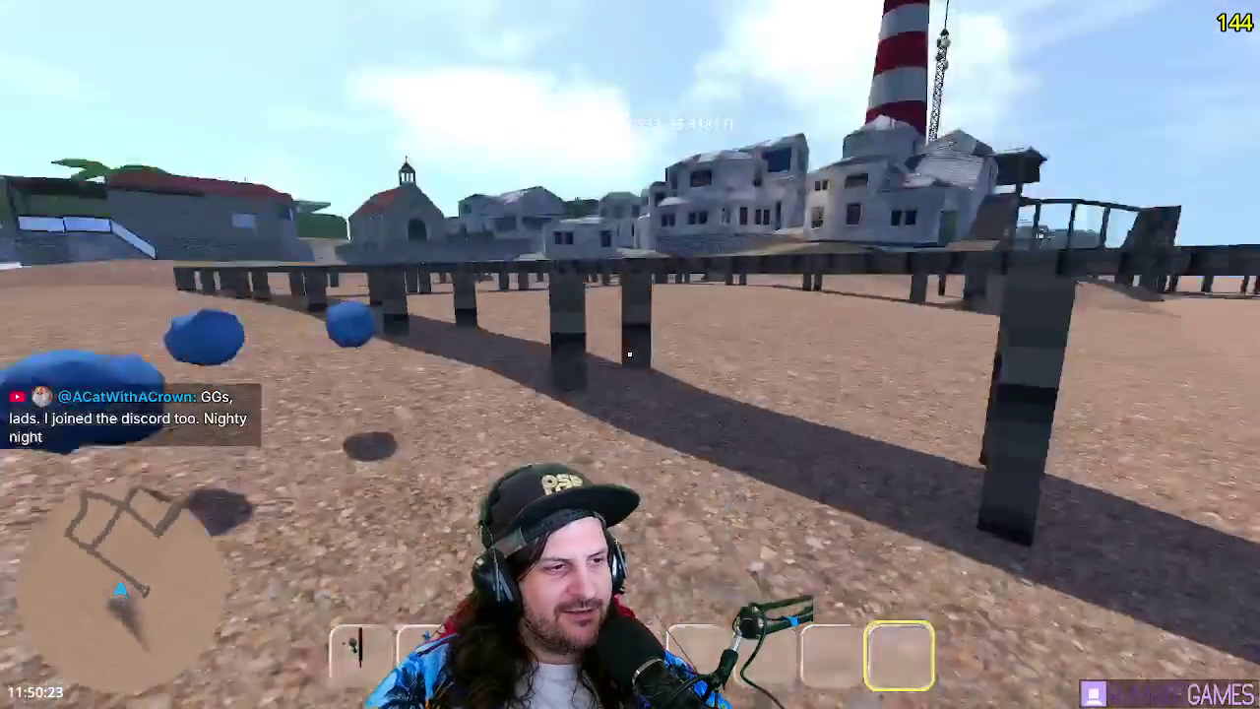
key("w")
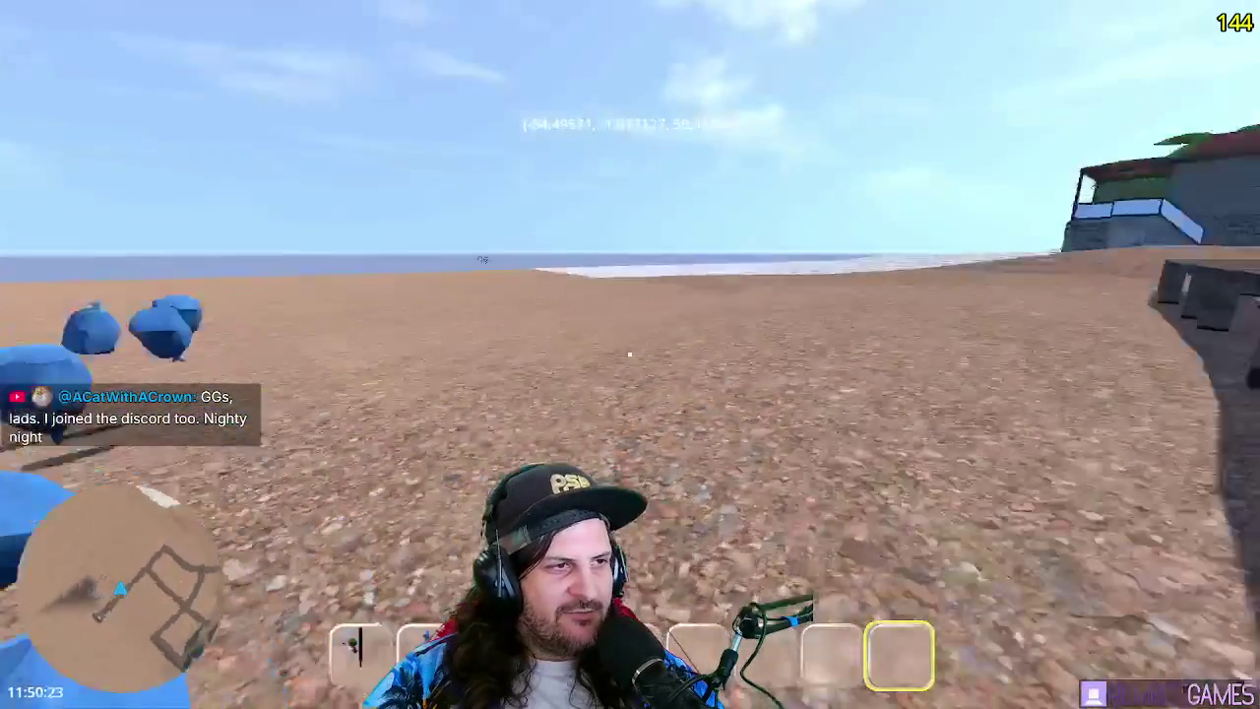
key("w")
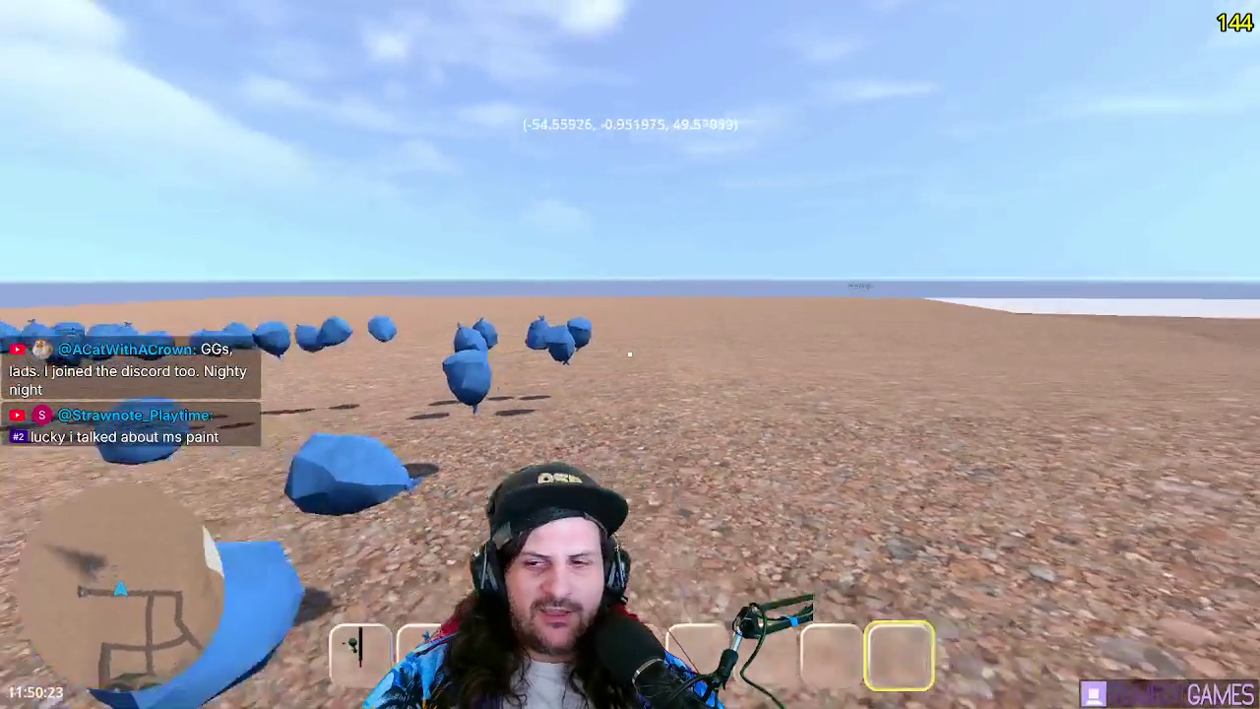
key("w")
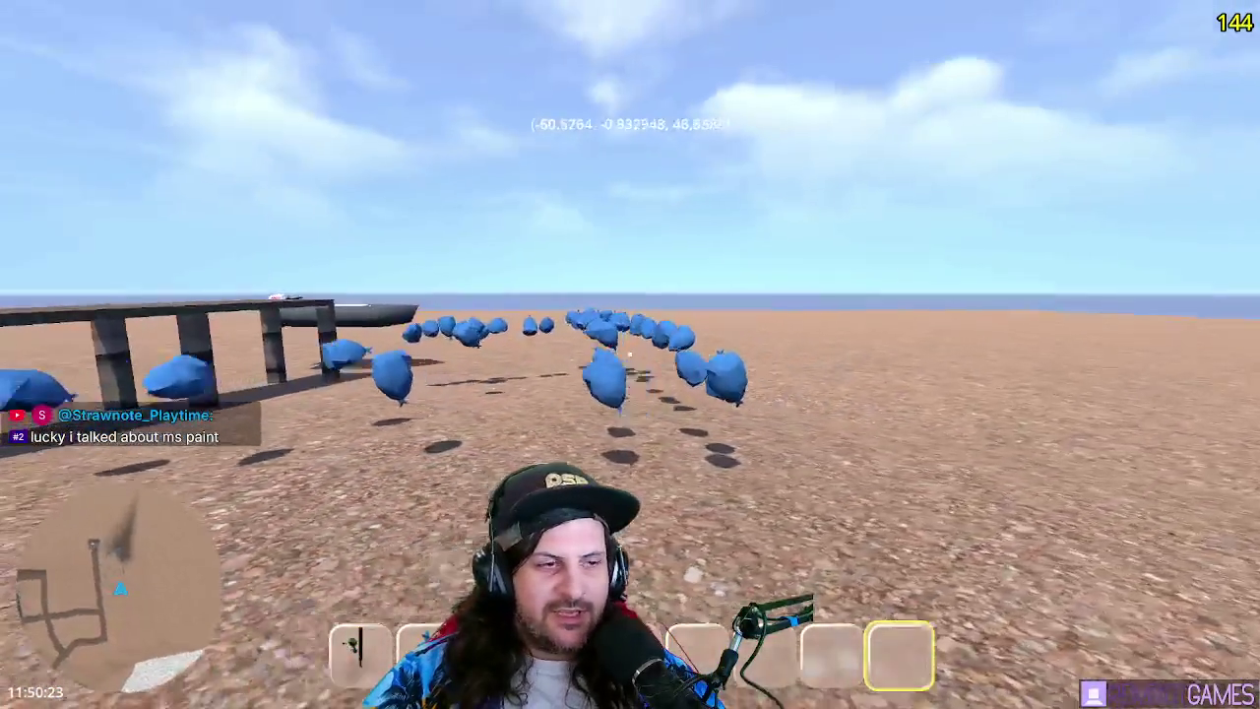
key("w")
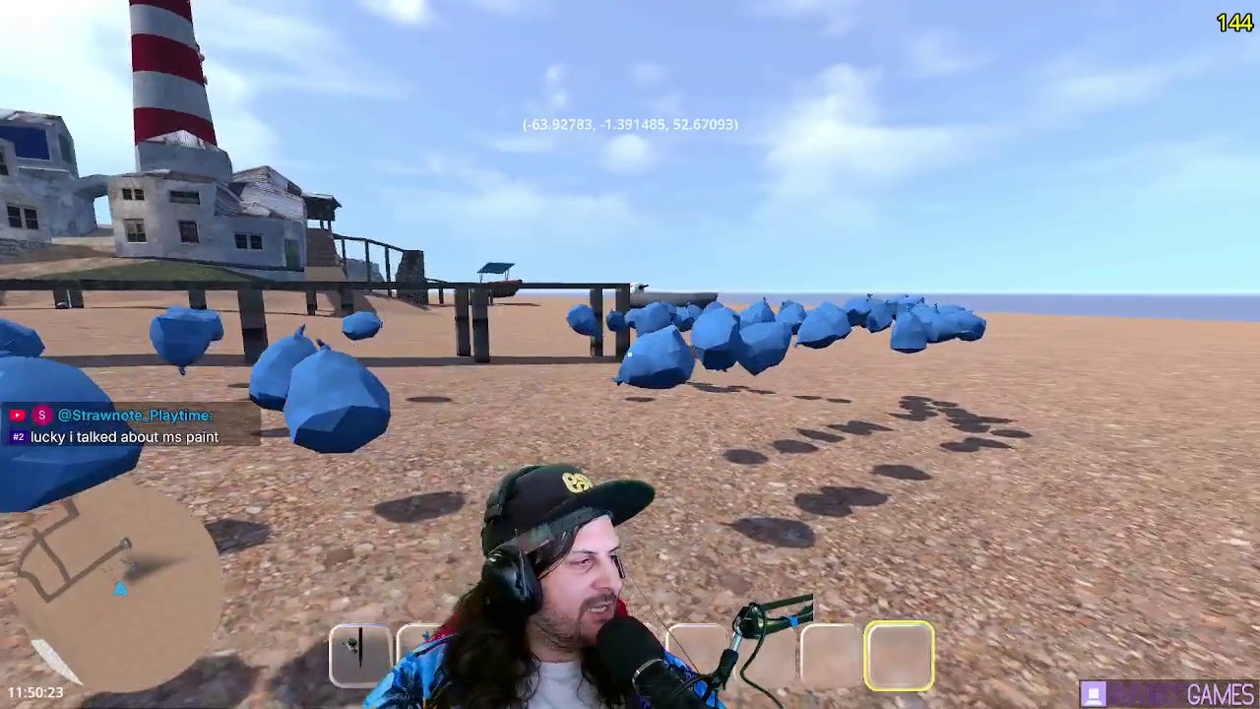
key("w")
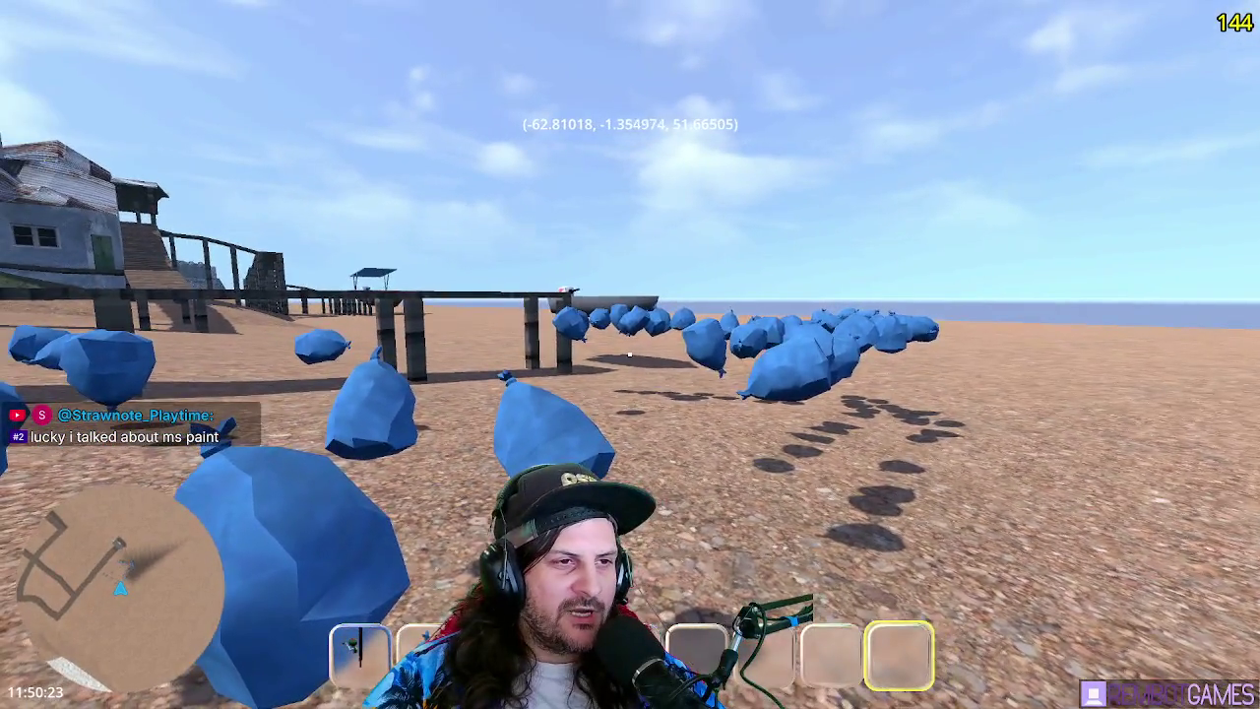
key("w")
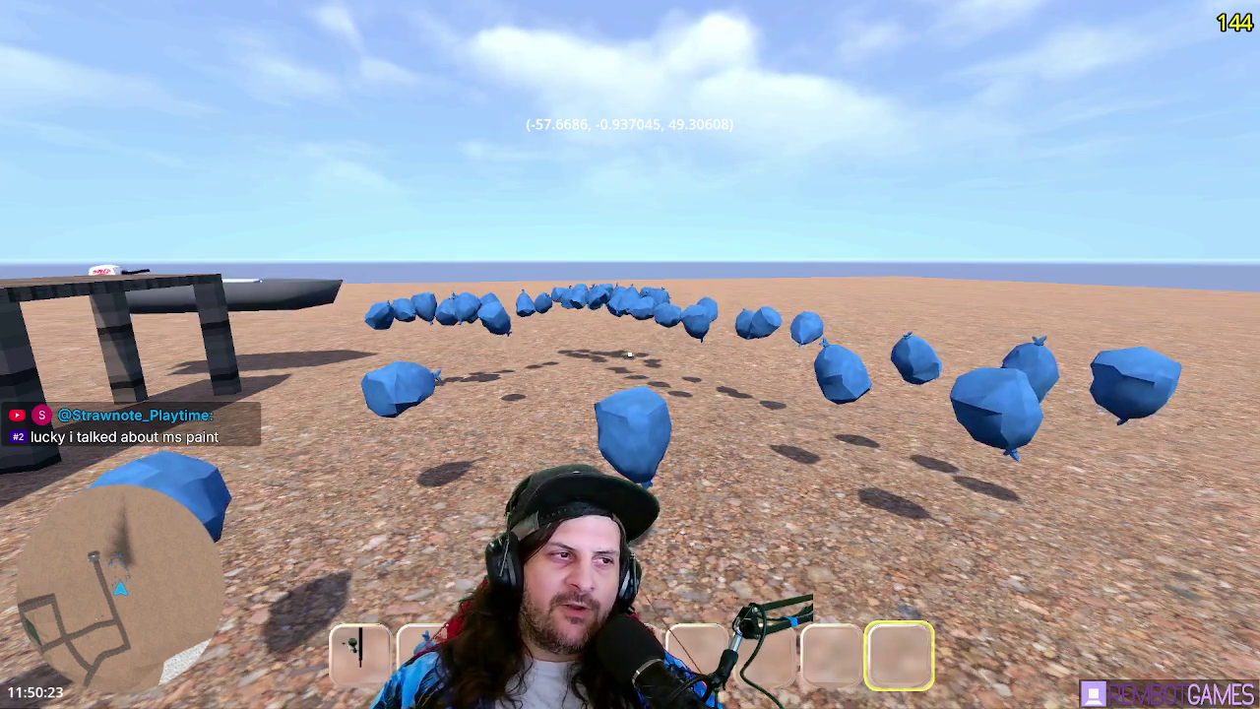
key("w")
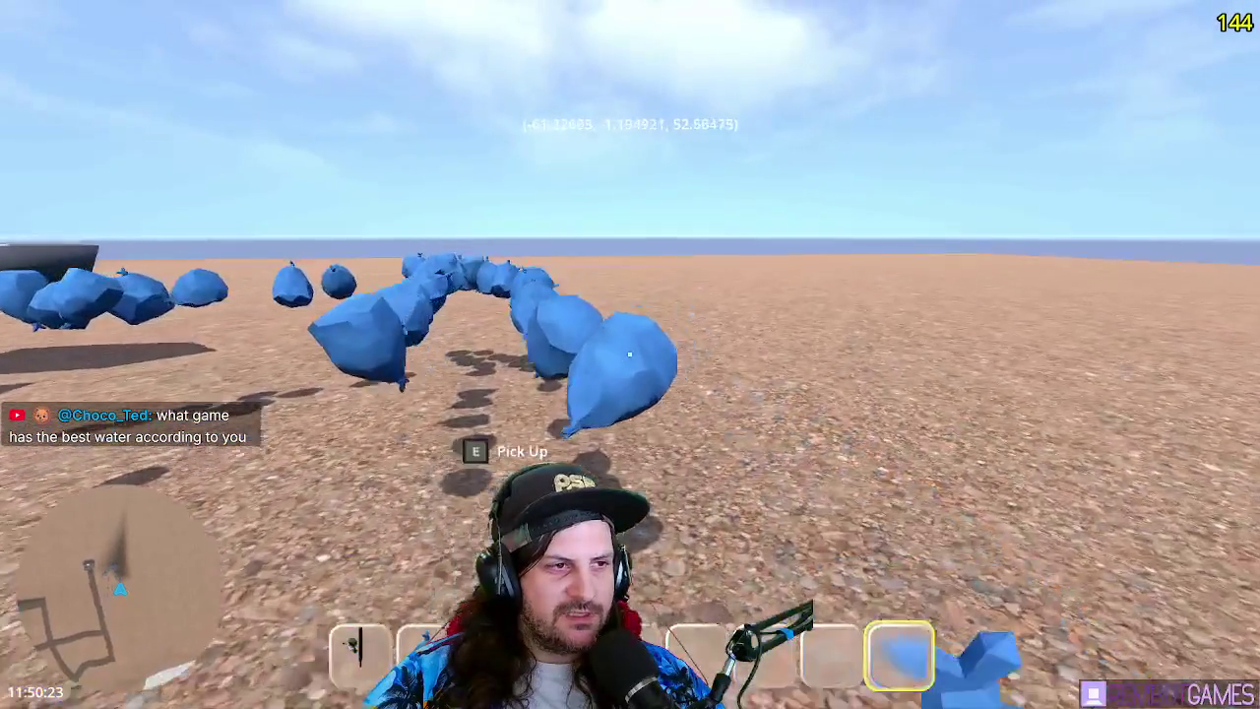
- Drop the blue bag, pick up a water bottle, and throw several bottles across the sand
left_click(630, 352)
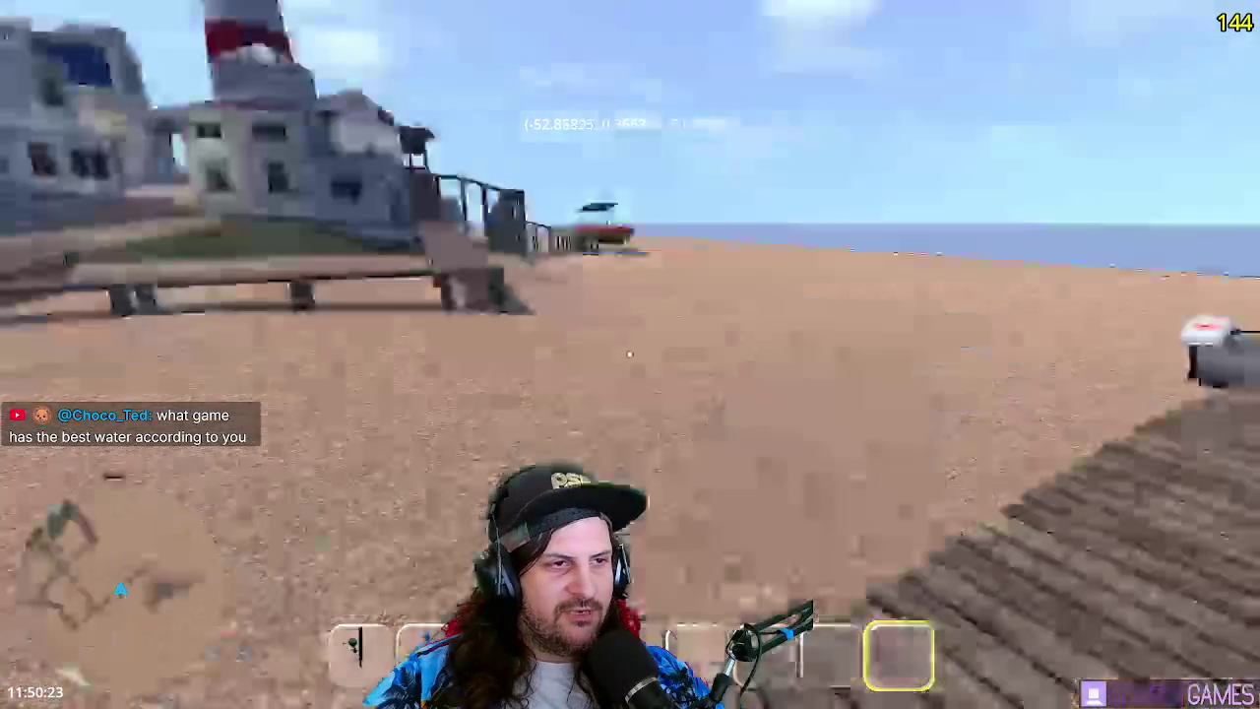
key("e")
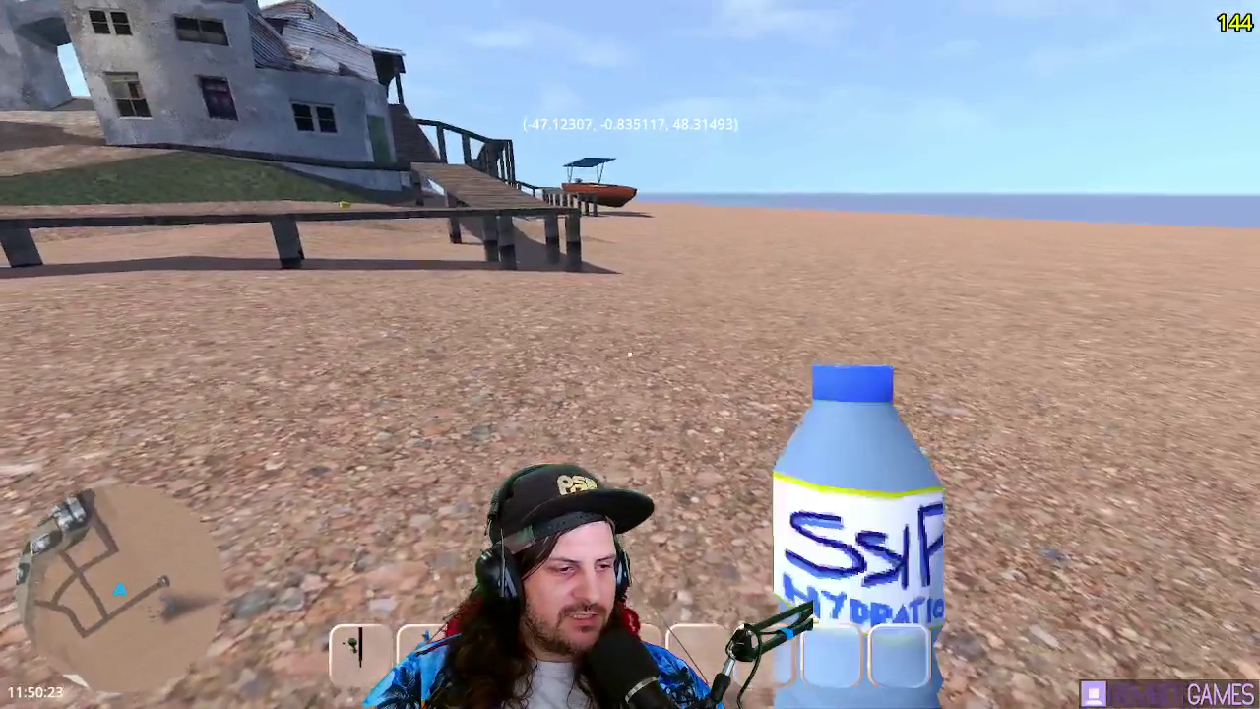
left_click(630, 354)
left_click(629, 355)
left_click(630, 355)
left_click(630, 355)
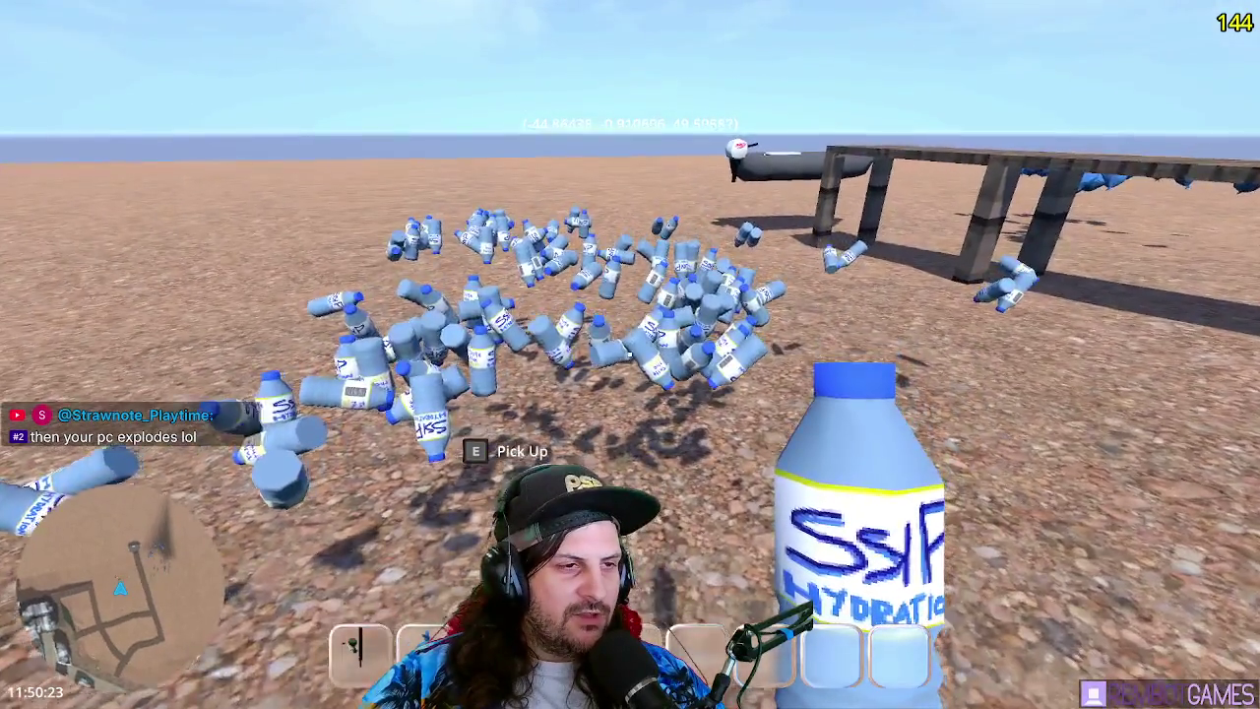
- Throw the last water bottle, watch the bottles float, and stop the game with F8
left_click(630, 352)
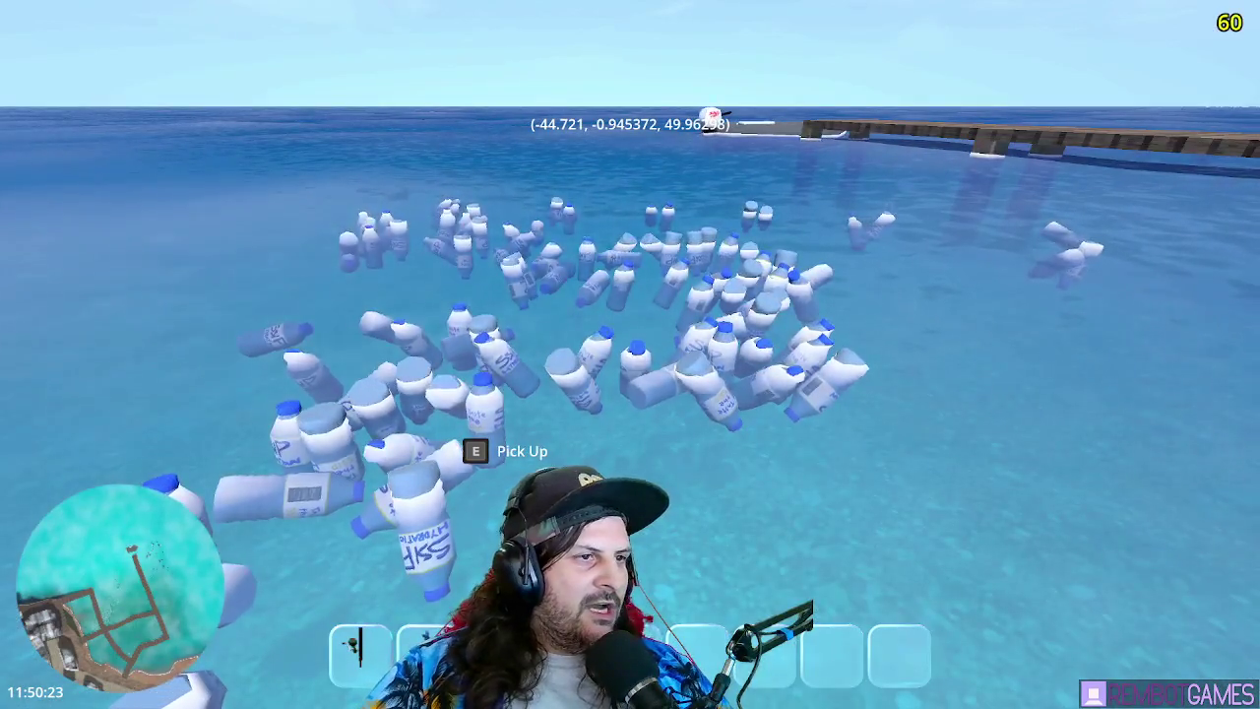
key("F8")
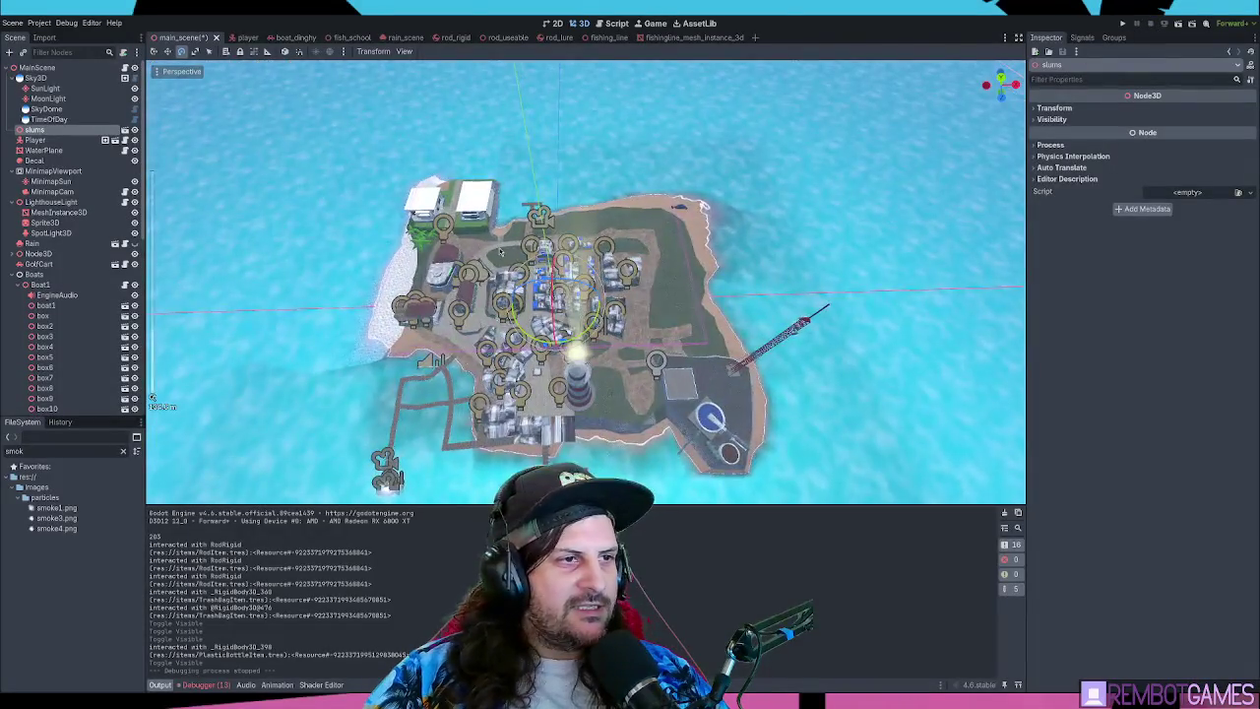
- In the script editor, look through item_manager.gd, then open and scroll wave_manager.gd
left_click(616, 23)
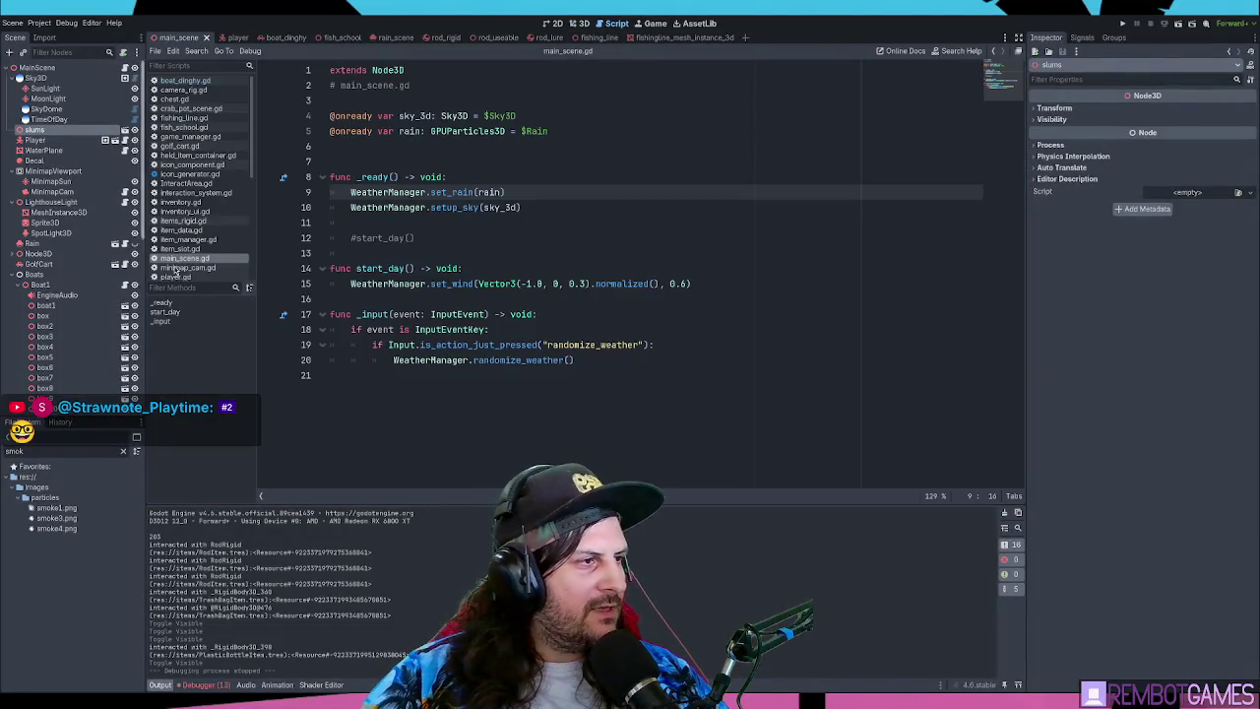
left_click(187, 239)
scroll(194, 246, "down", 3)
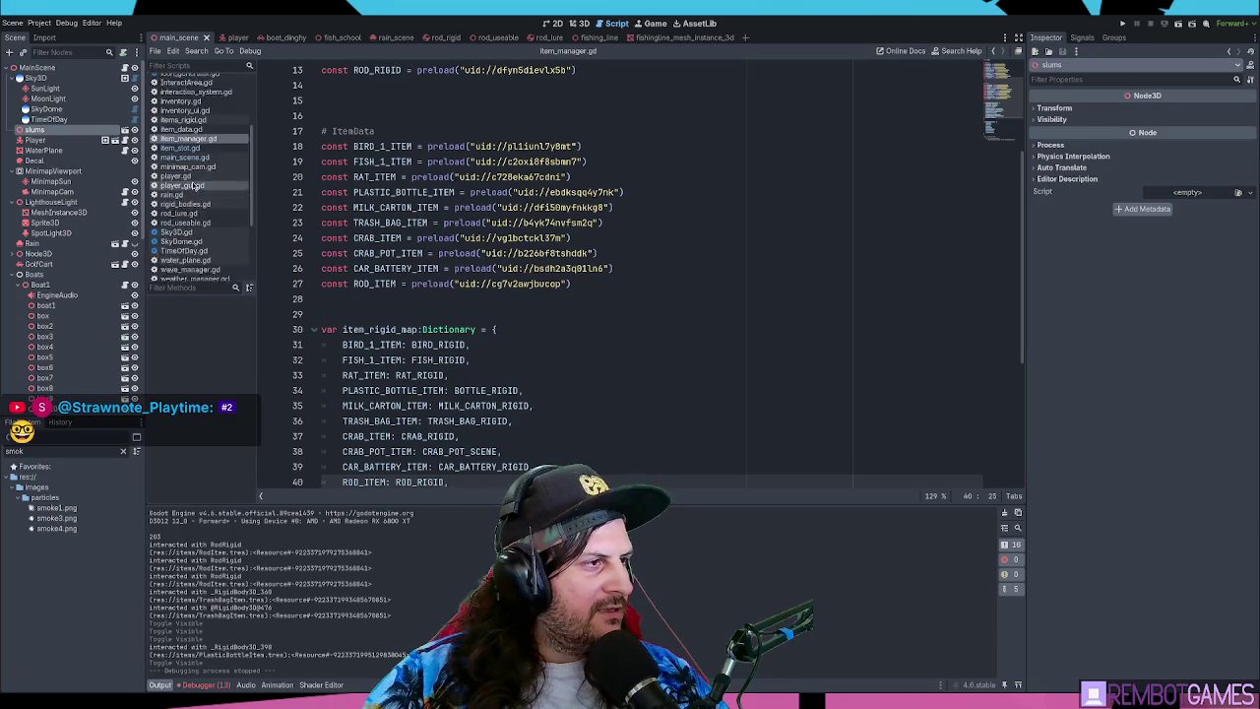
left_click(177, 243)
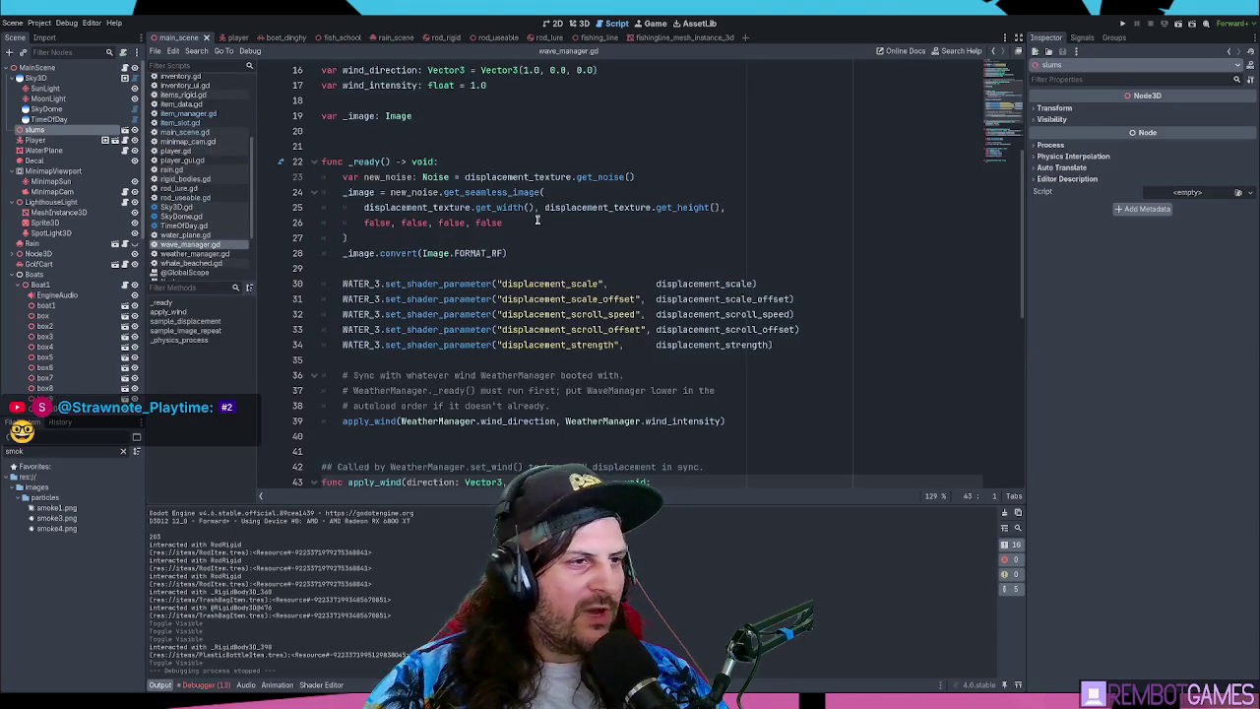
scroll(662, 229, "down", 1)
scroll(646, 228, "up", 5)
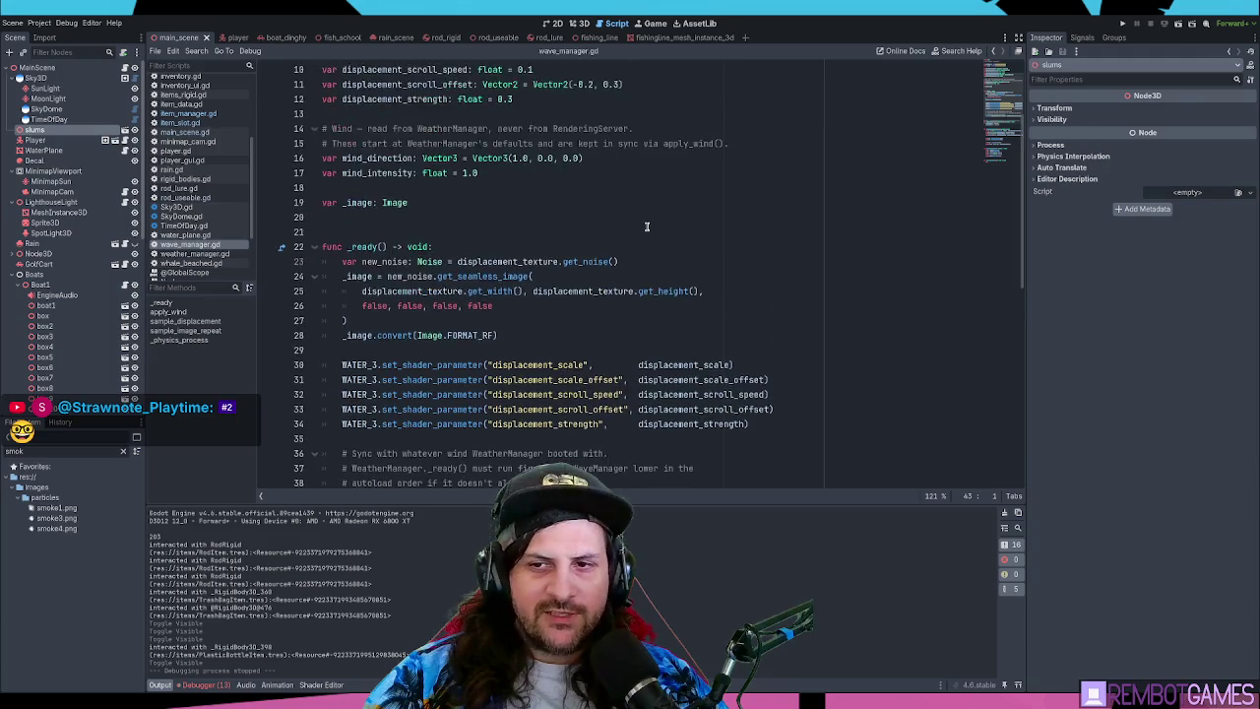
scroll(647, 227, "down", 2)
scroll(556, 263, "down", 9)
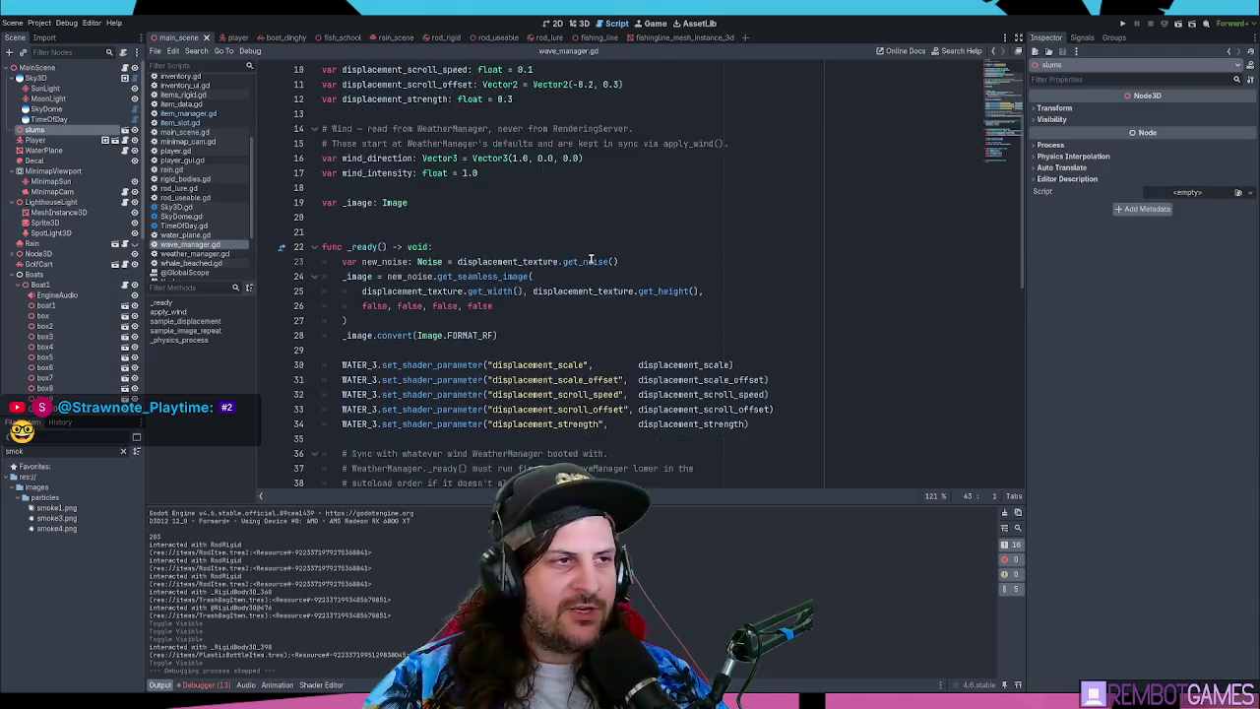
scroll(588, 263, "down", 3)
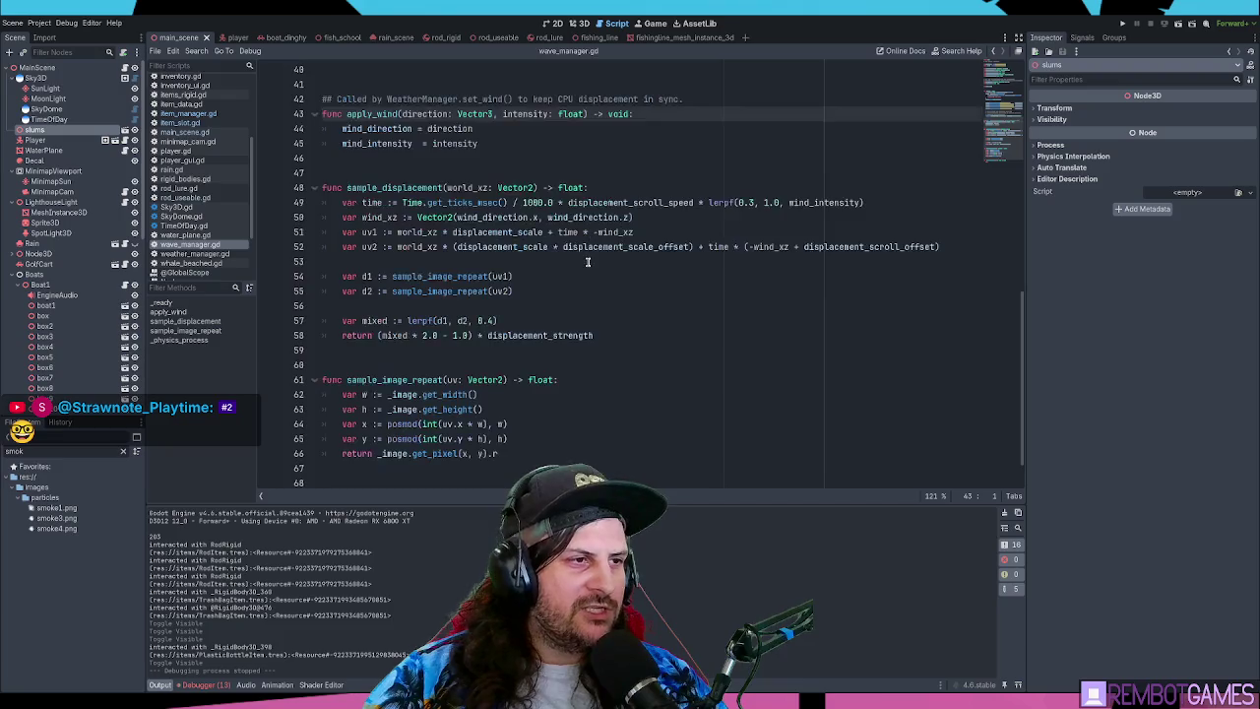
- Review sample_displacement and the WATER_NOISE load in wave_manager.gd, then run the game with F5
left_click(471, 246)
triple_click(370, 144)
left_click_drag(370, 144, 610, 291)
scroll(616, 291, "up", 14)
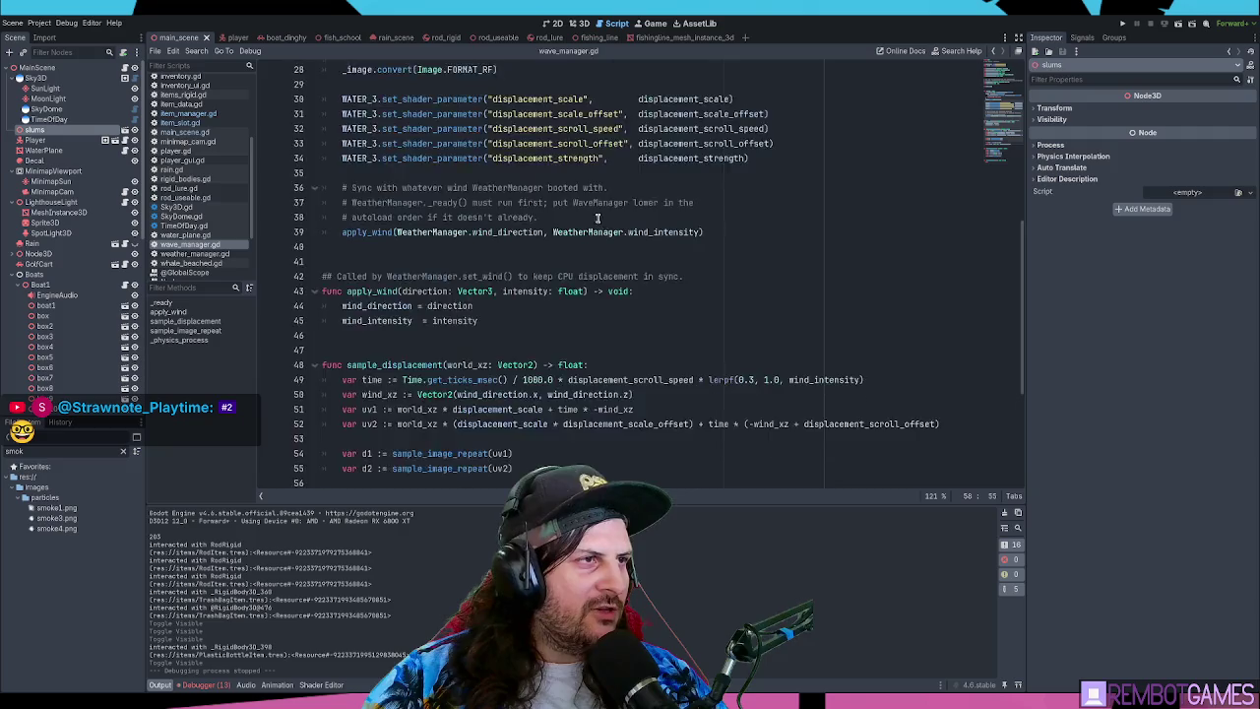
left_click_drag(359, 115, 654, 114)
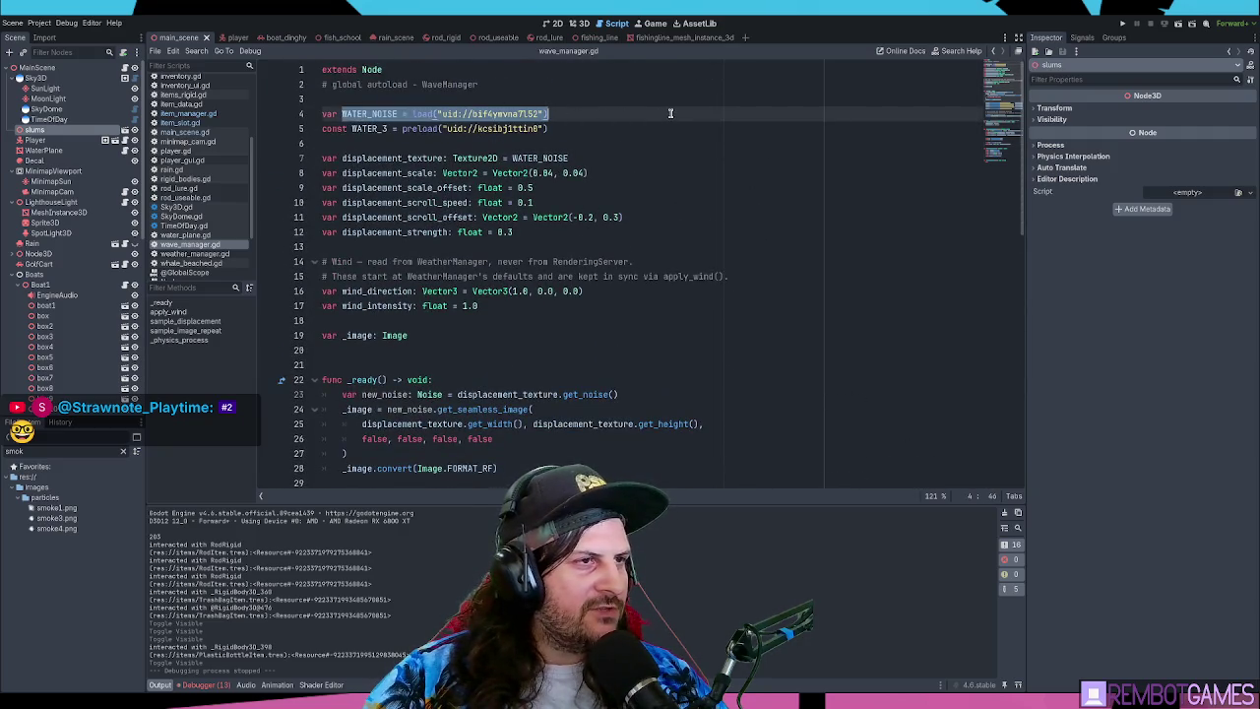
triple_click(523, 114)
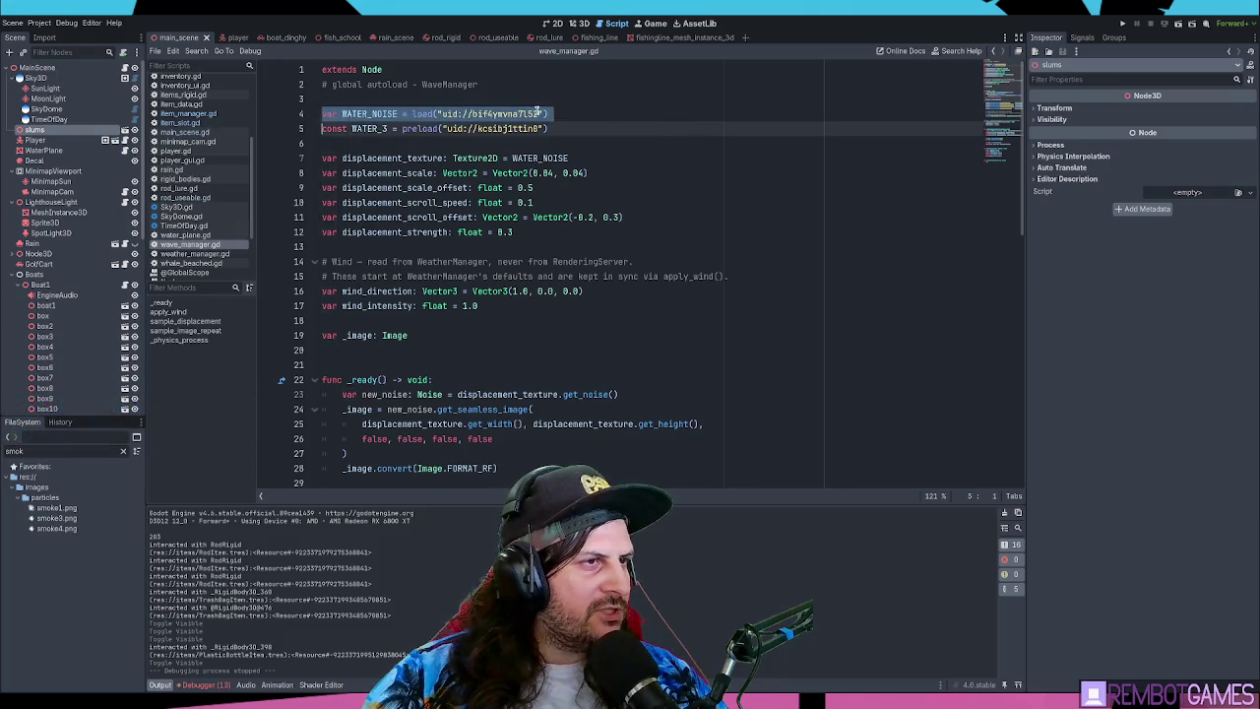
scroll(407, 264, "down", 13)
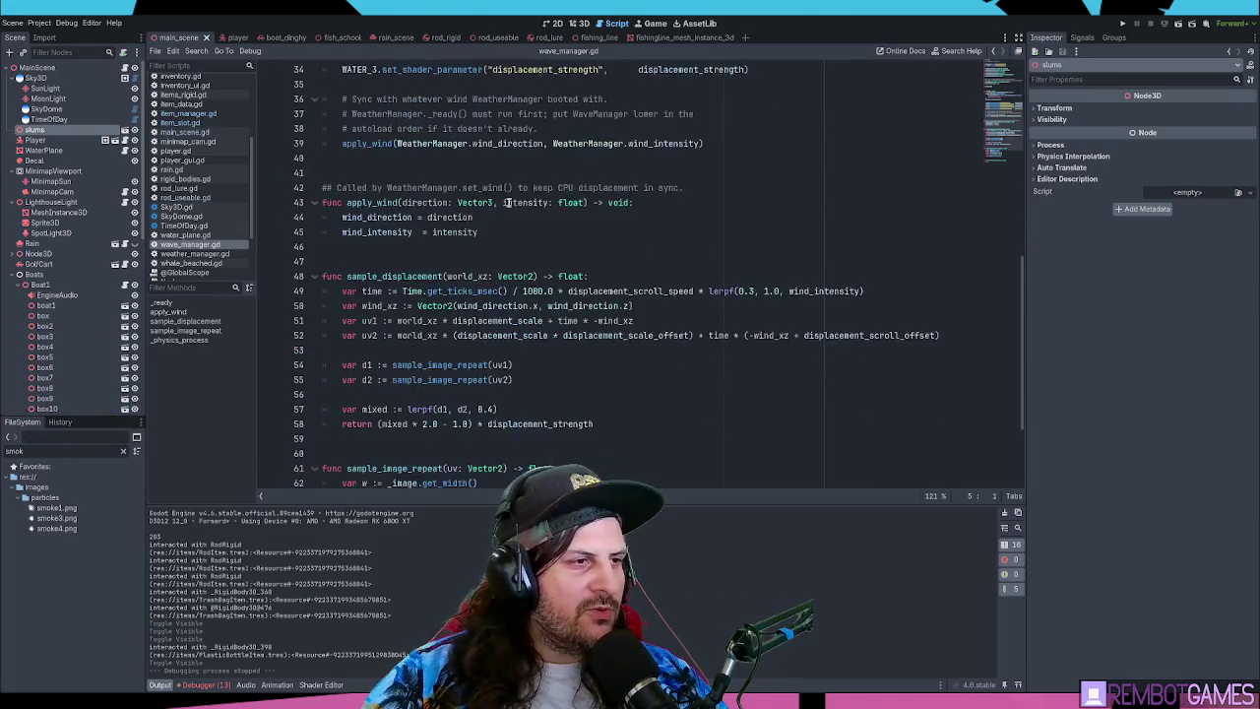
mouse_move(322, 187)
left_mouse_down()
mouse_move(413, 233)
mouse_move(604, 259)
left_mouse_up()
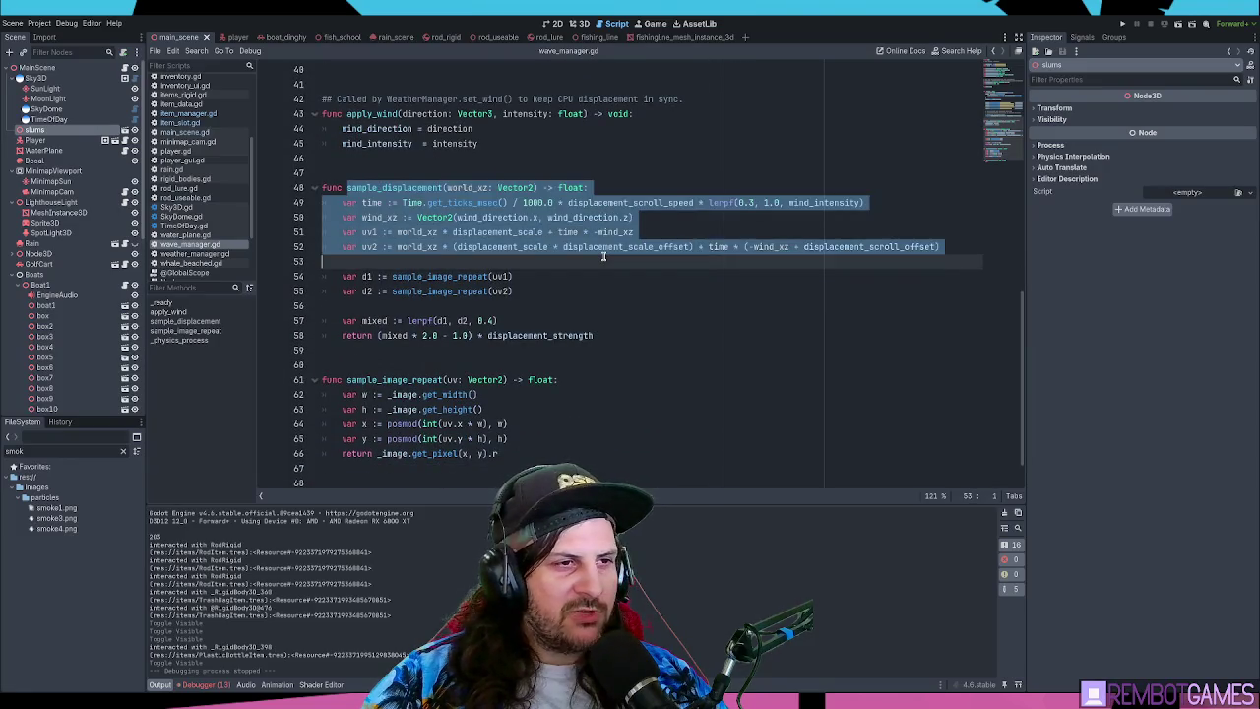
left_click(648, 227)
left_click(691, 193)
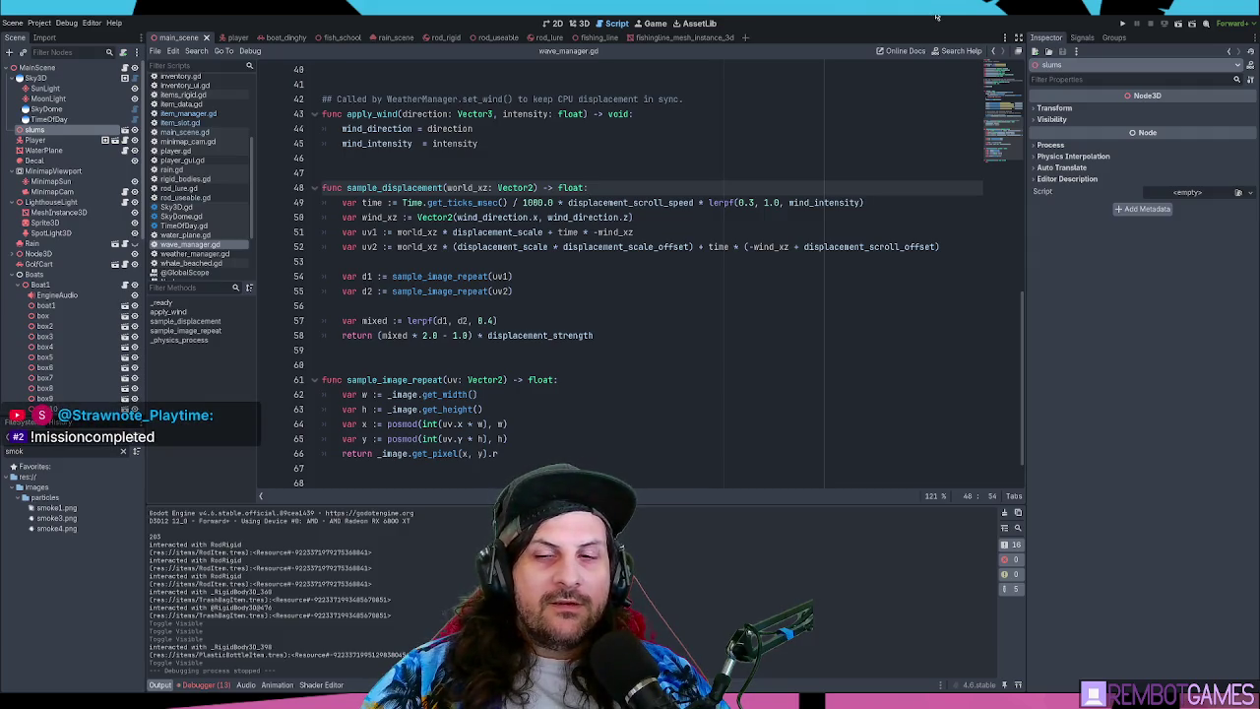
left_click(711, 157)
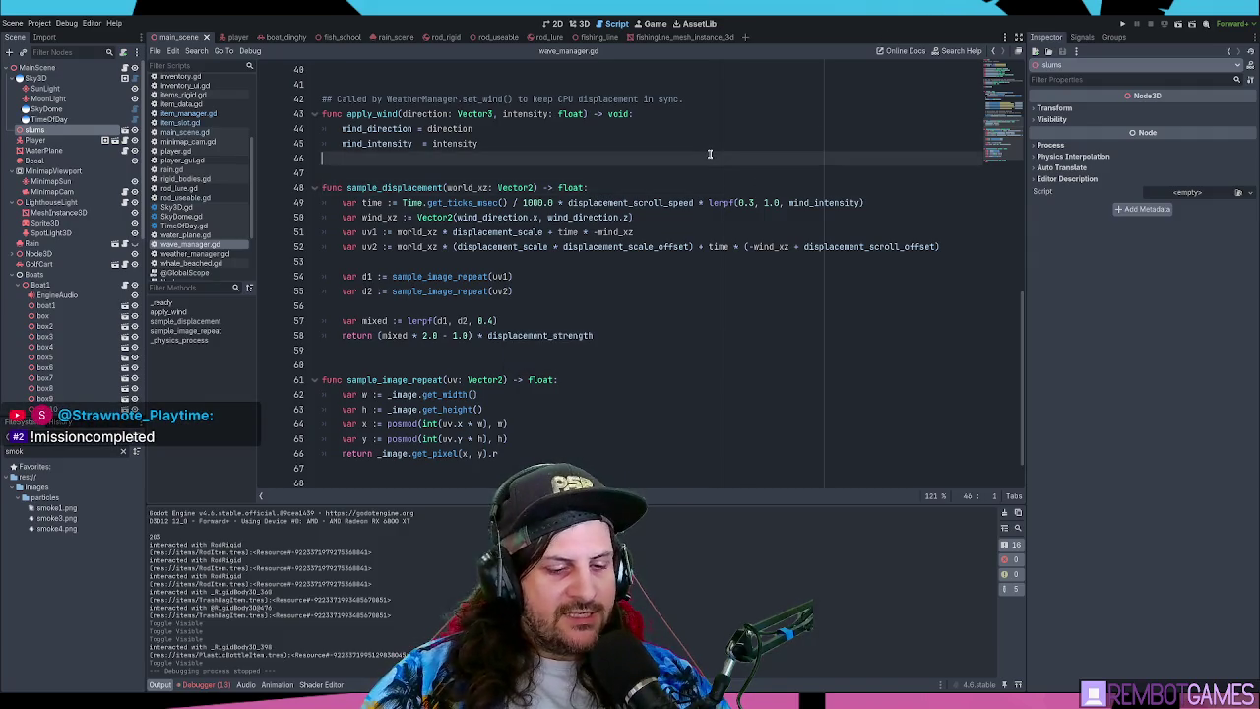
key("F5")
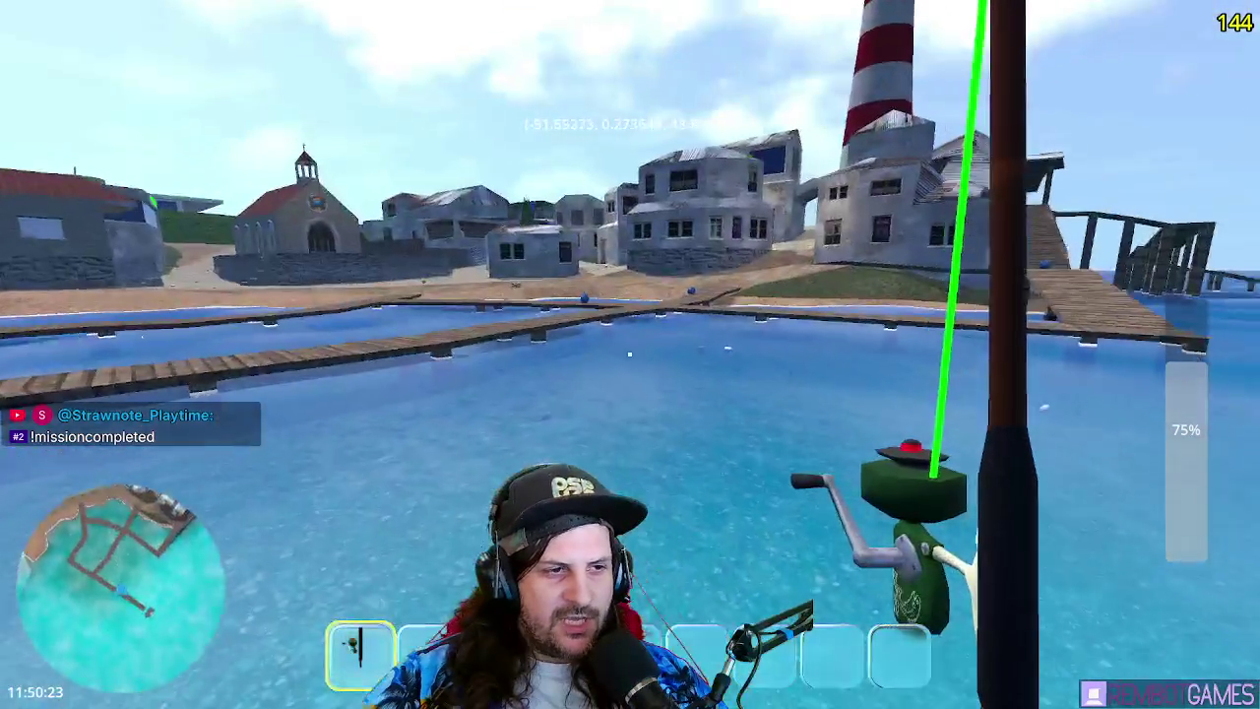
- Walk toward the dock and equip the trash jug from hotbar slot 2
key("w")
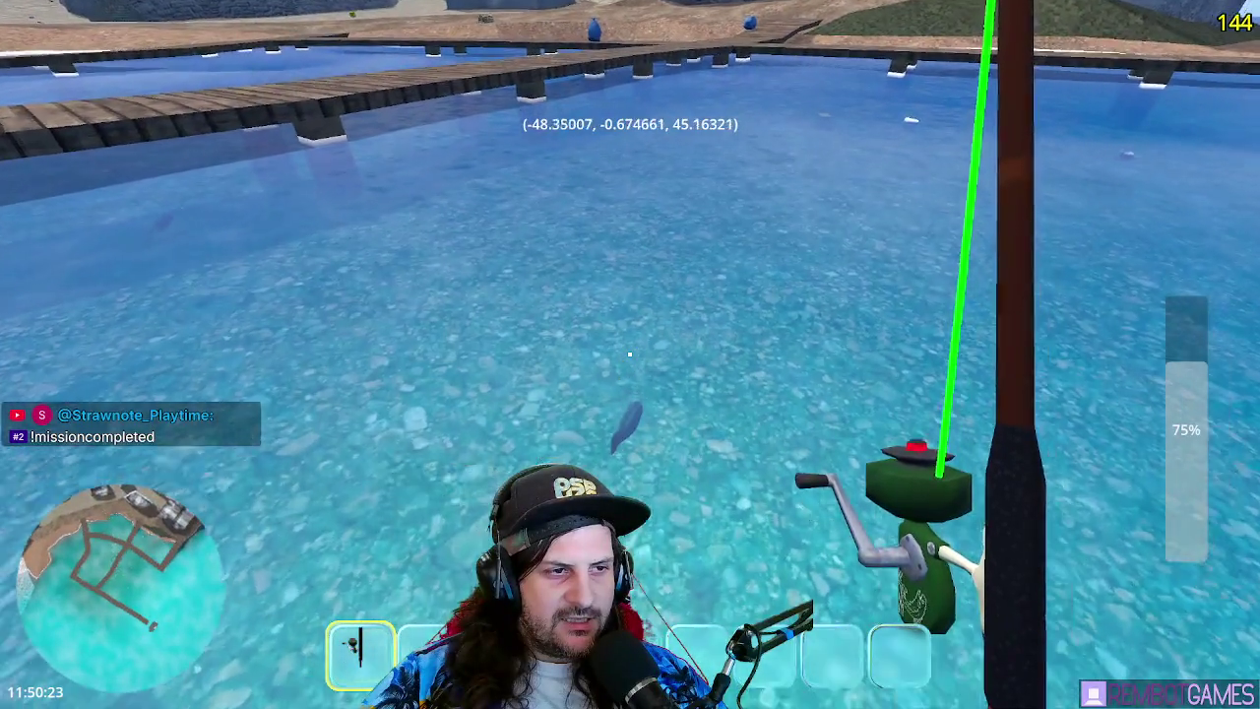
key("w")
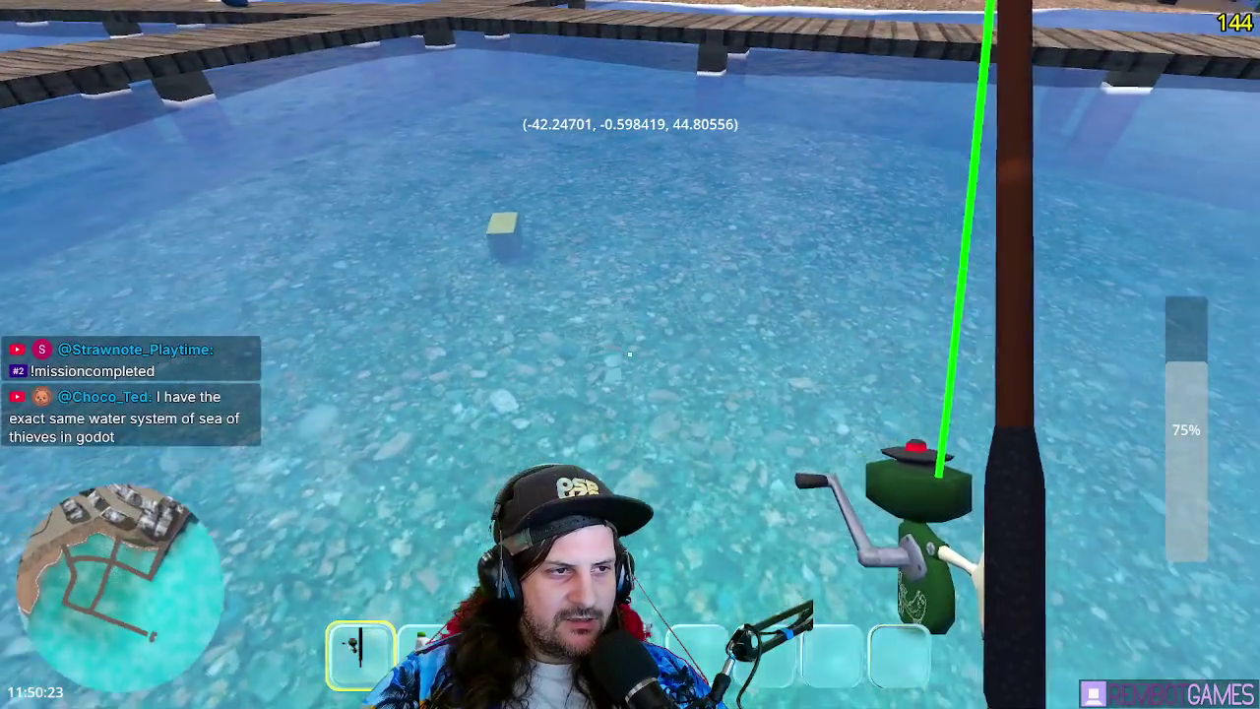
key("w")
key("2")
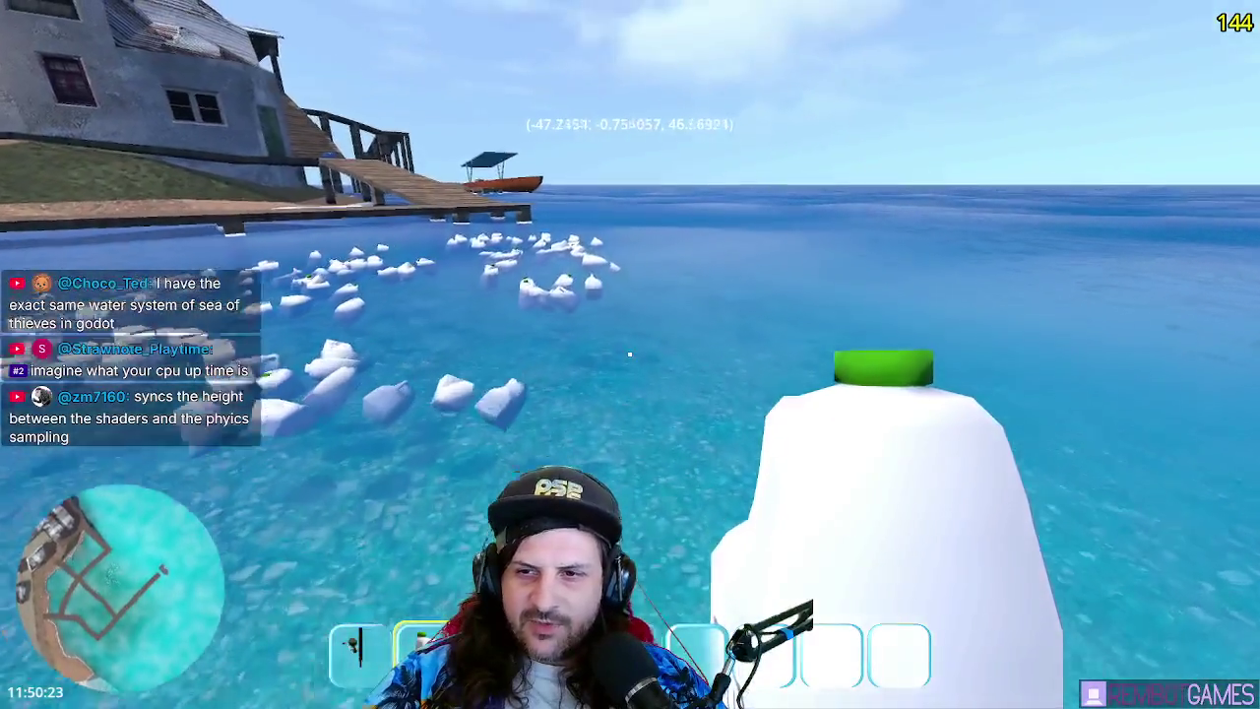
- Spawn dozens of jugs onto the water, watch them bob, then stop the game
left_click(628, 355)
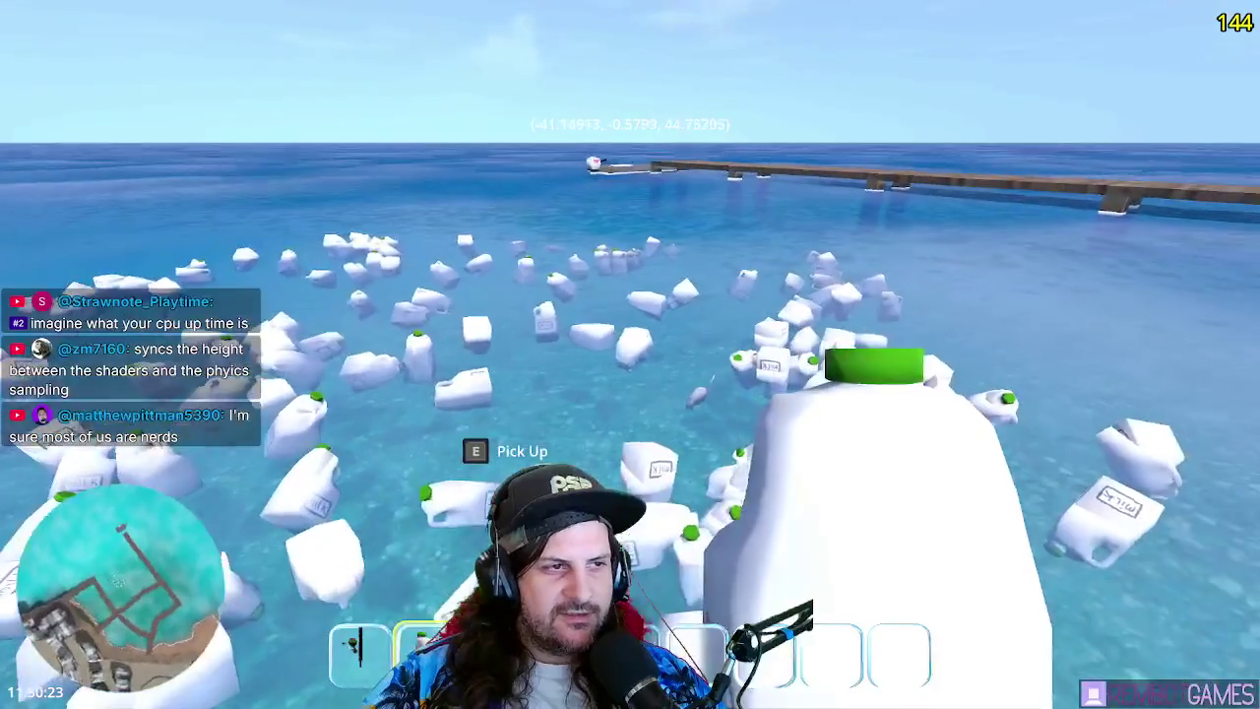
scroll(630, 354, "up", 2)
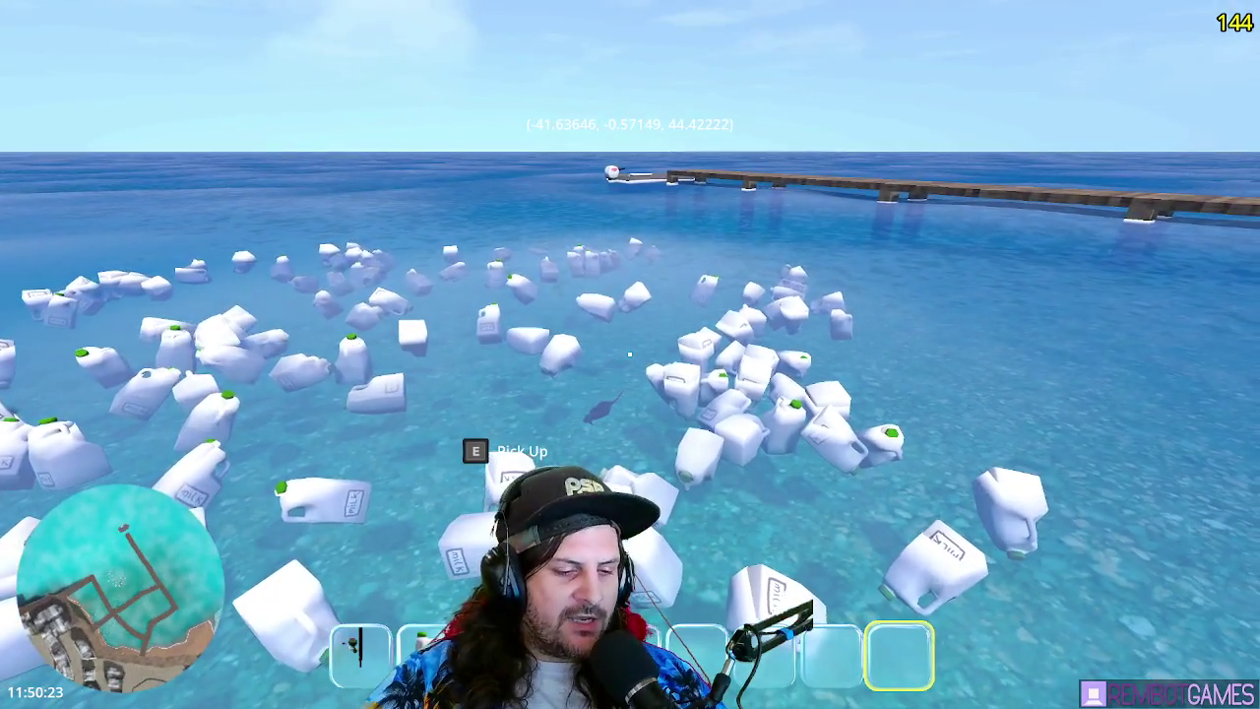
key("F8")
- Go to line 55 of the script, relaunch the game, then switch to the browser
left_click(513, 292)
key("F5")
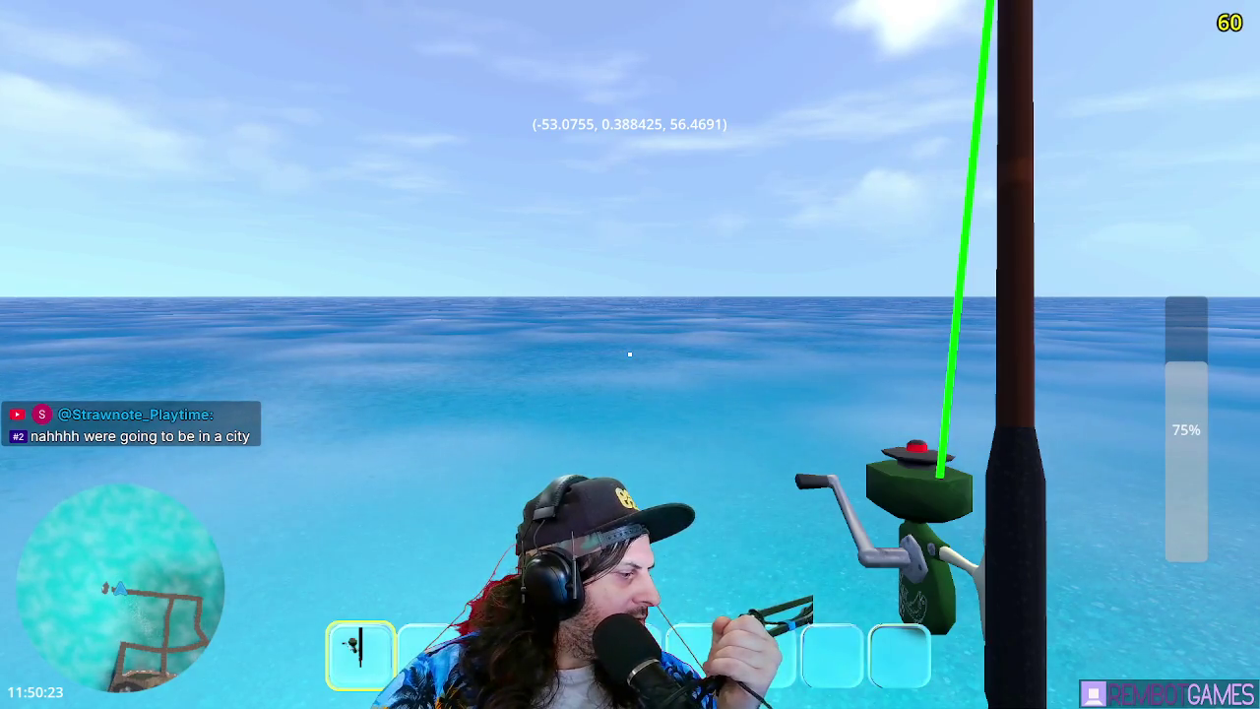
key("alt+Tab")
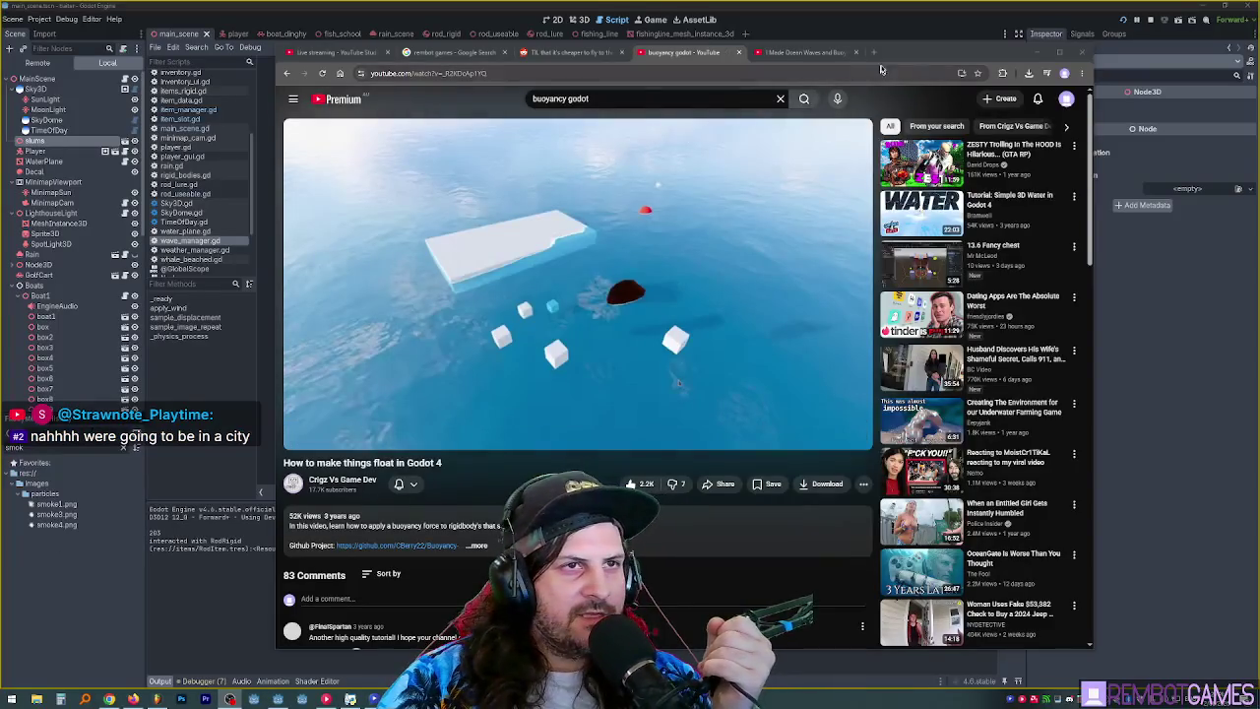
- Maximize the browser and skim the float tutorial from 1:00 to 5:30, settling near 3:41
key("super+Up")
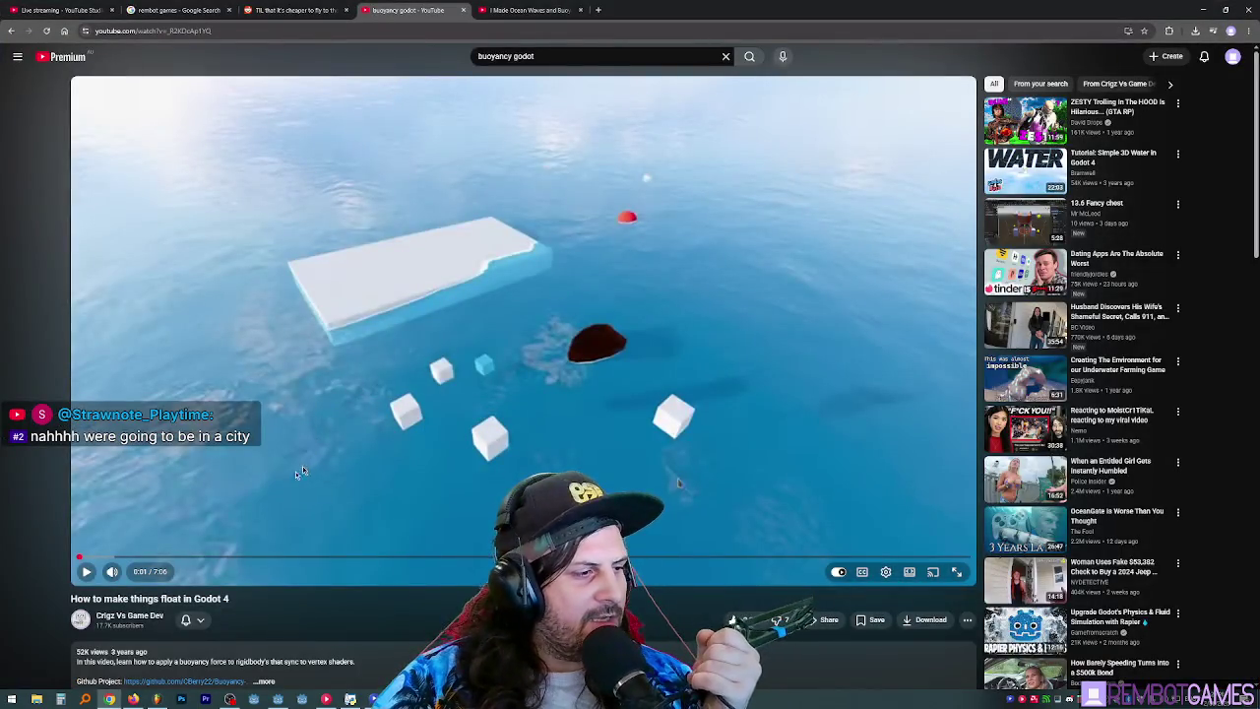
key("space")
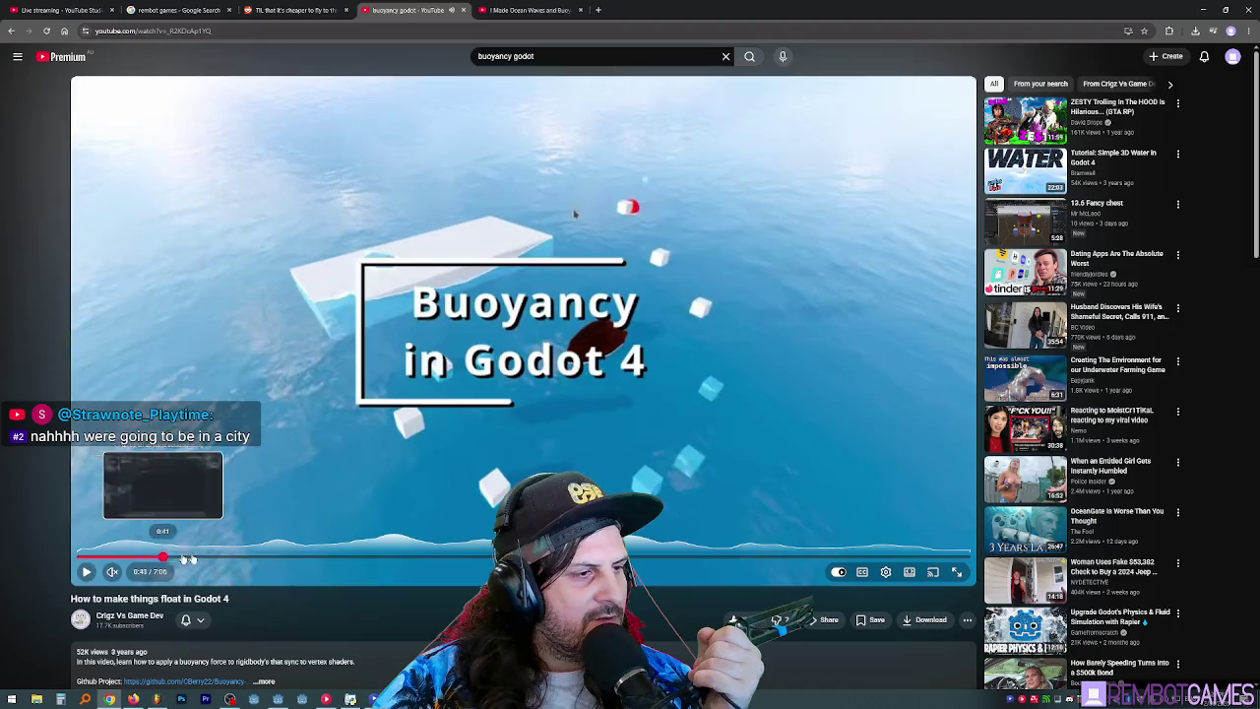
left_click(204, 557)
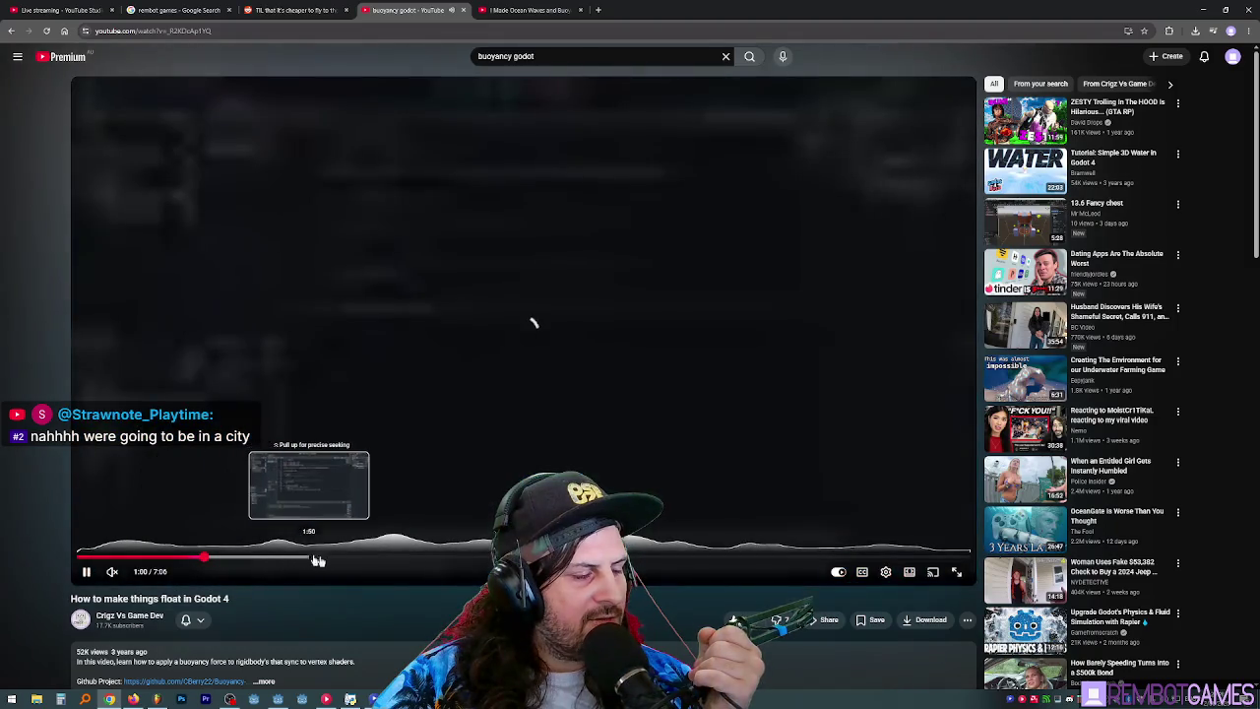
left_click(366, 557)
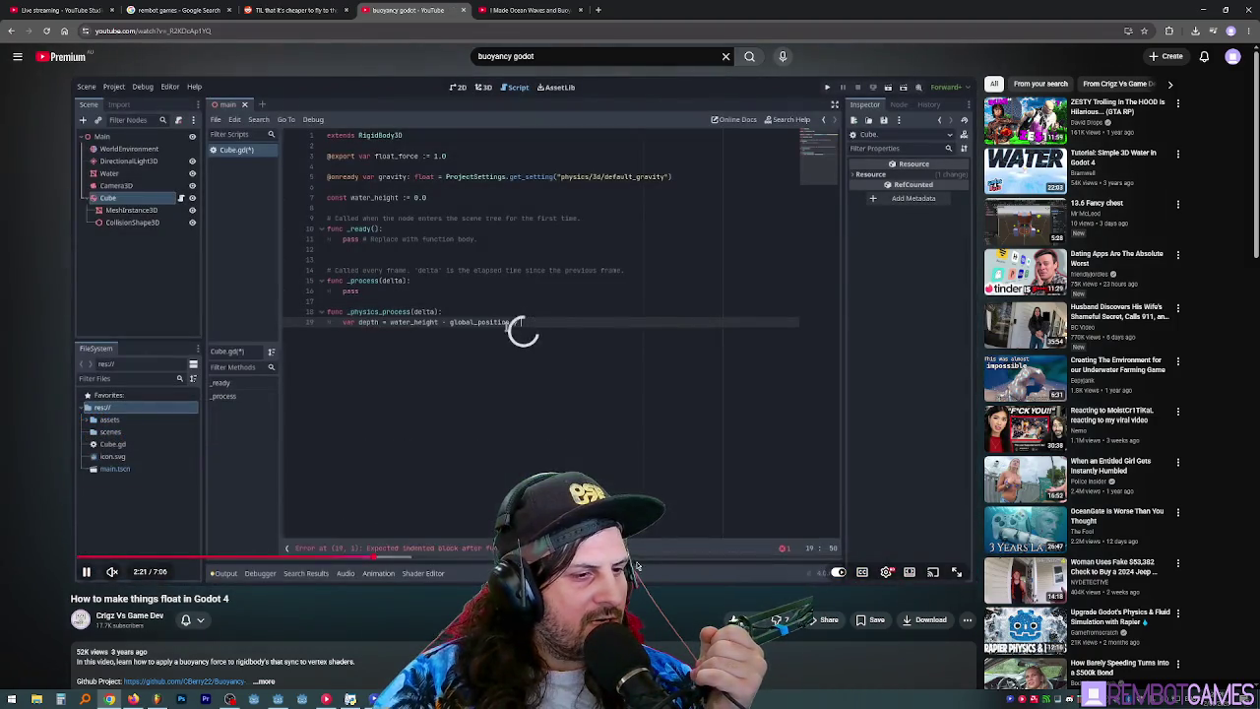
left_click(770, 557)
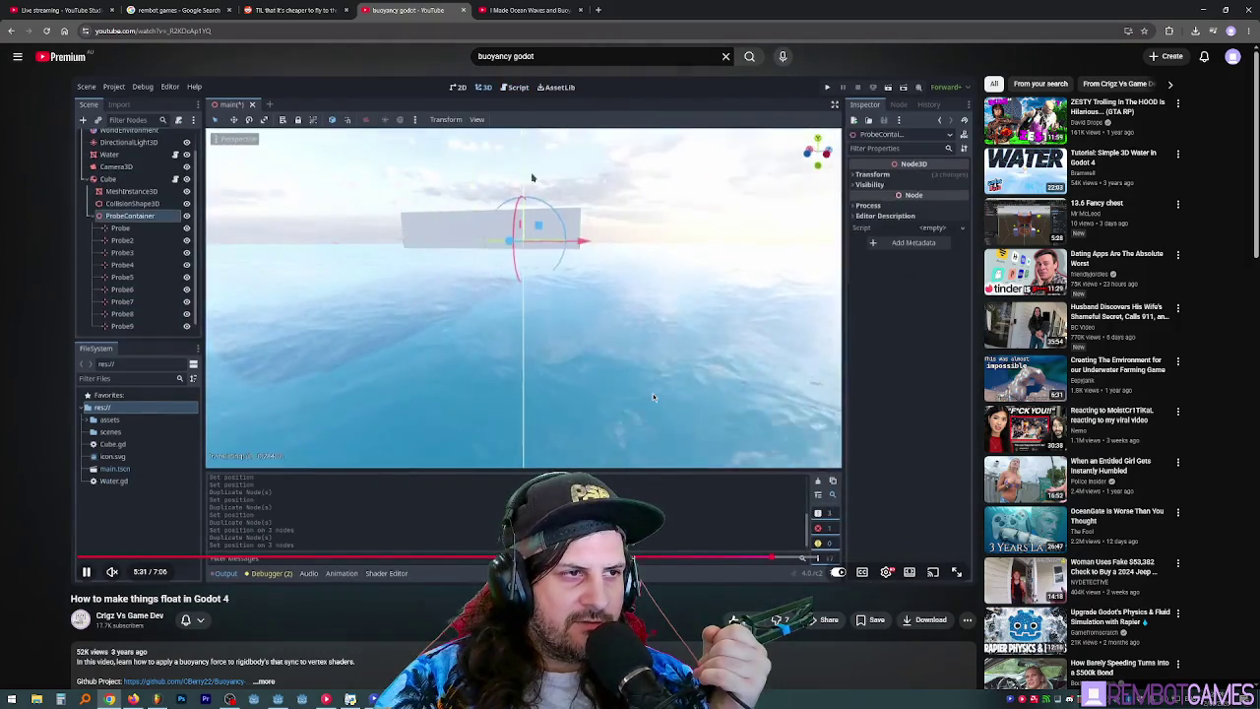
left_click(610, 557)
left_click(541, 557)
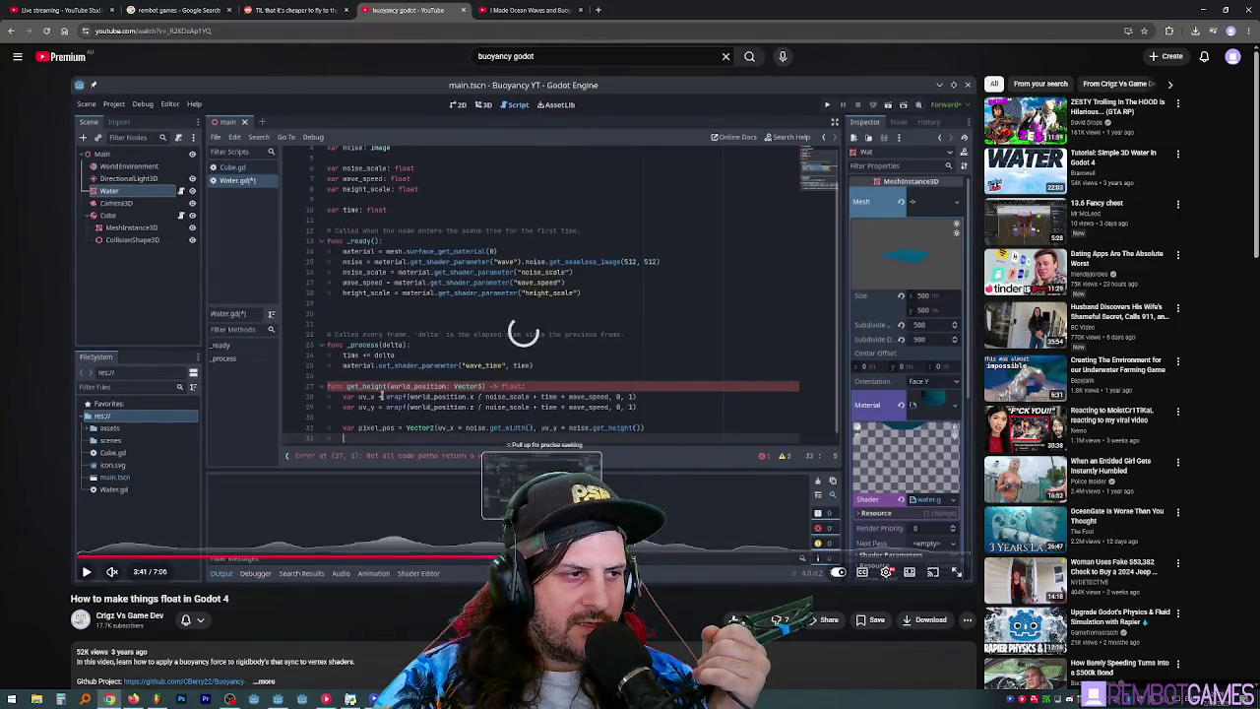
- Review the floating block demo and float force settings around 6:17–6:29, then open the ocean waves video
key("space")
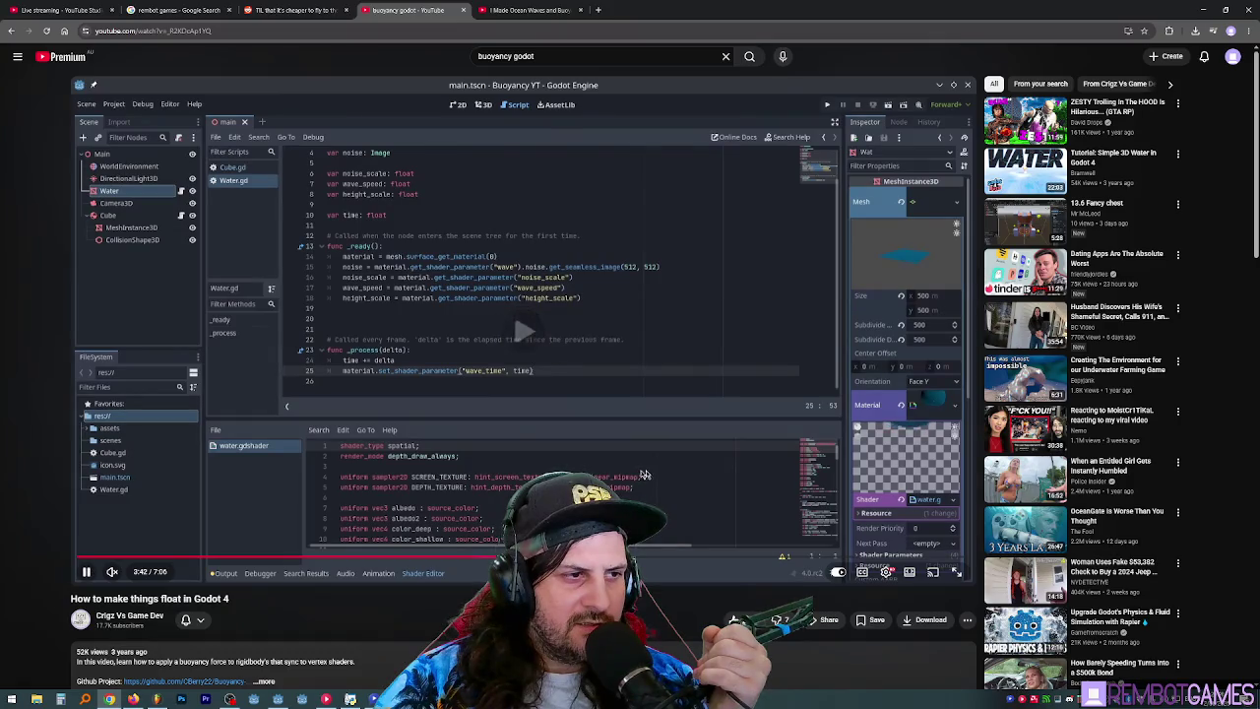
key("space")
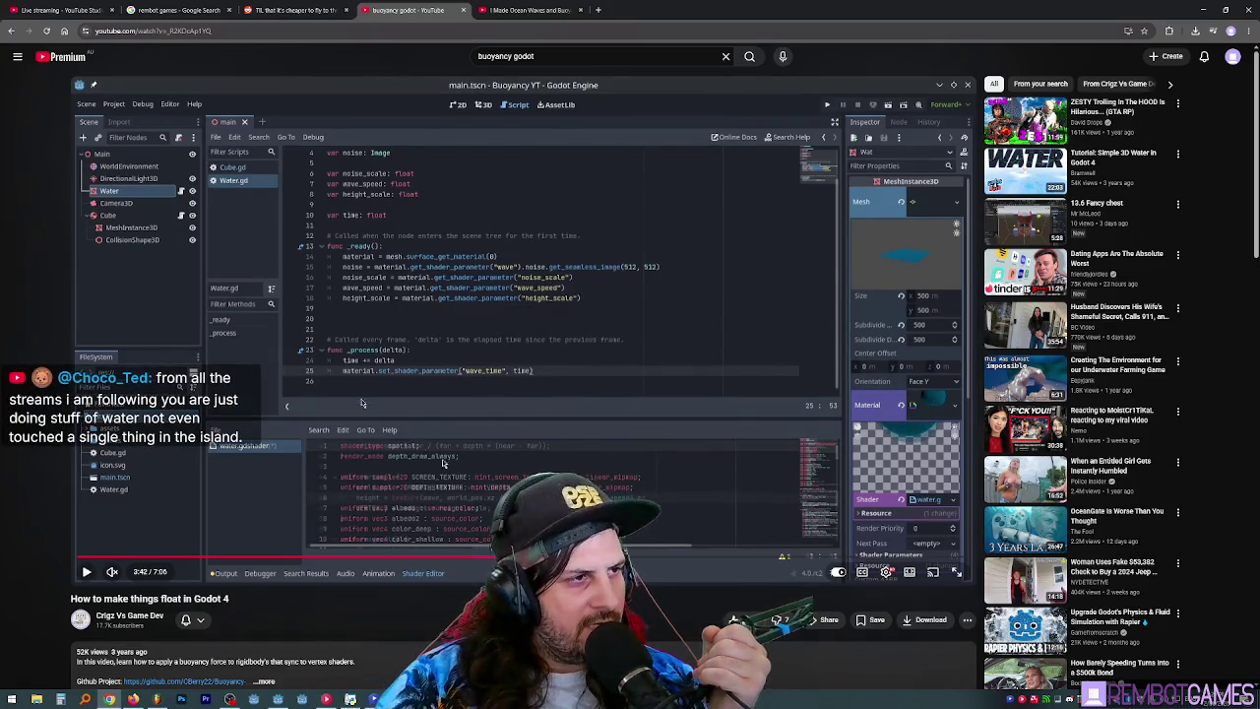
key("space")
left_click(868, 557)
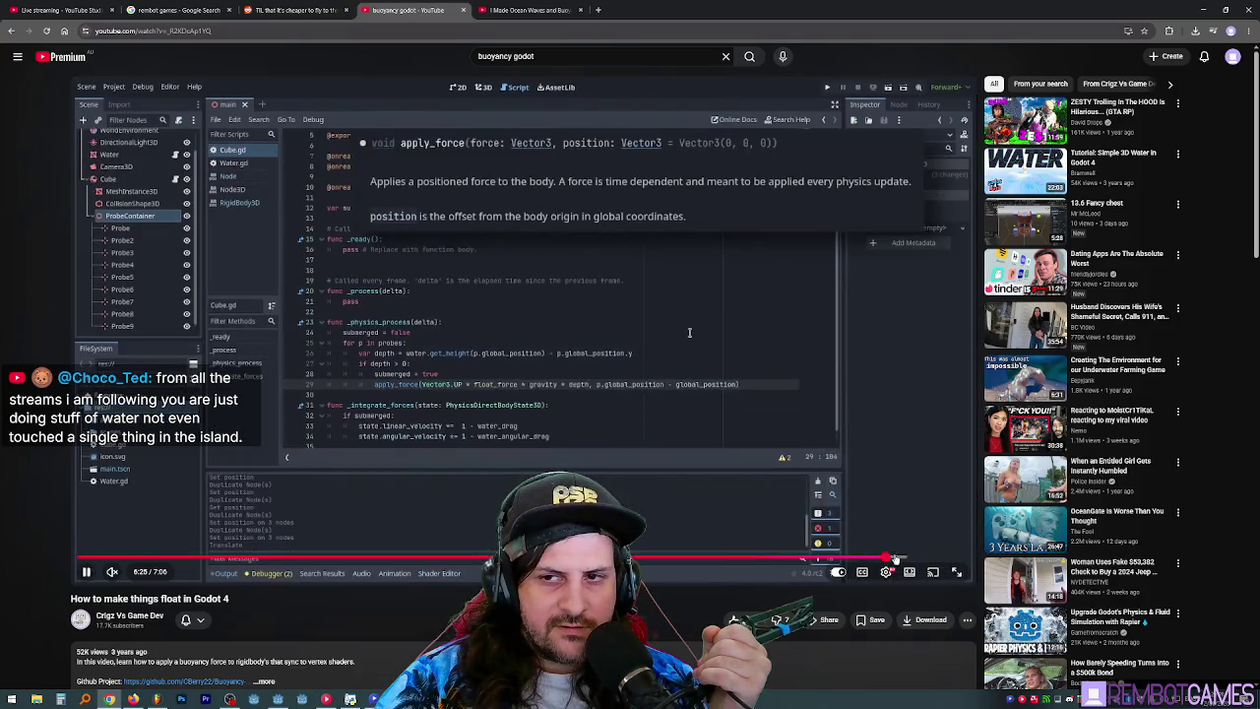
left_click(886, 557)
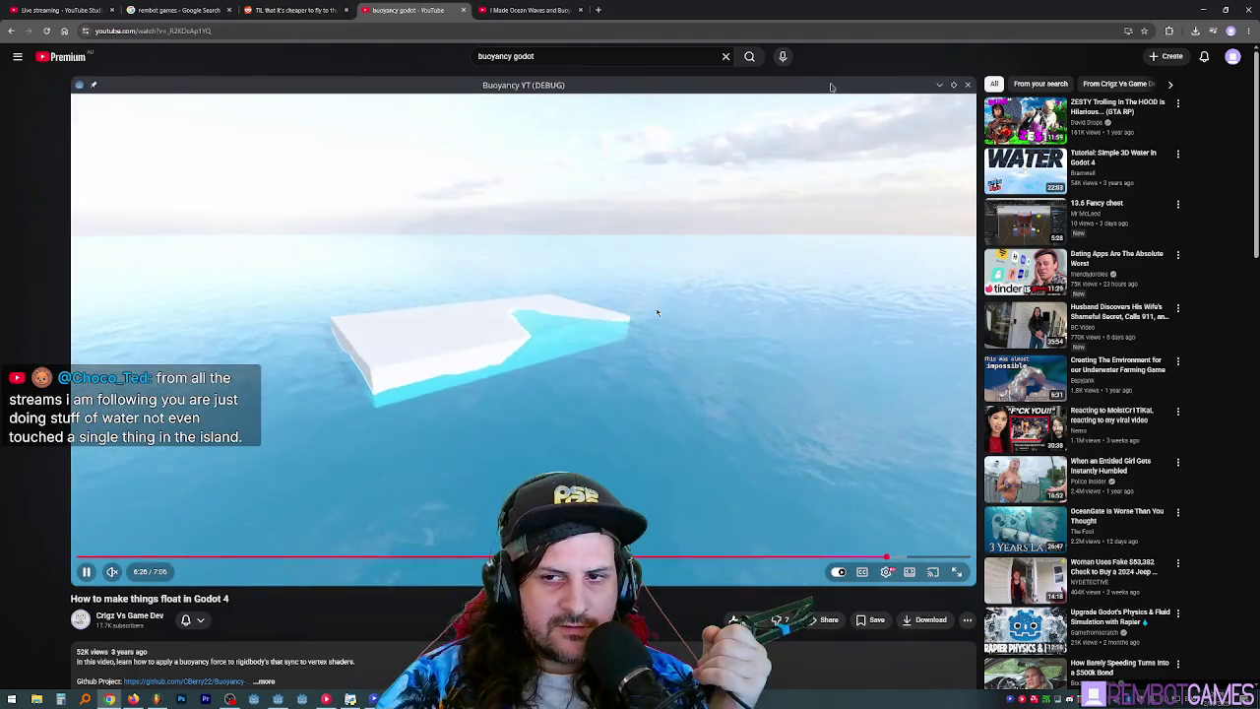
left_click(612, 376)
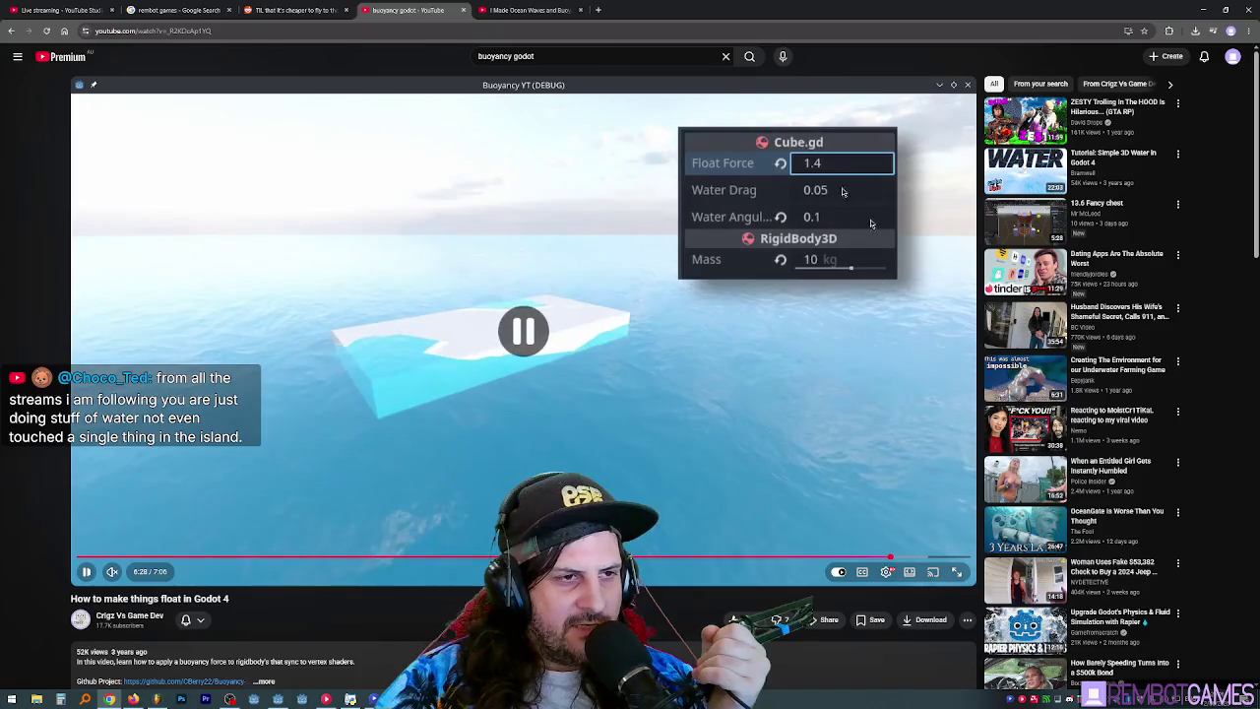
left_click(610, 374)
left_click(347, 274)
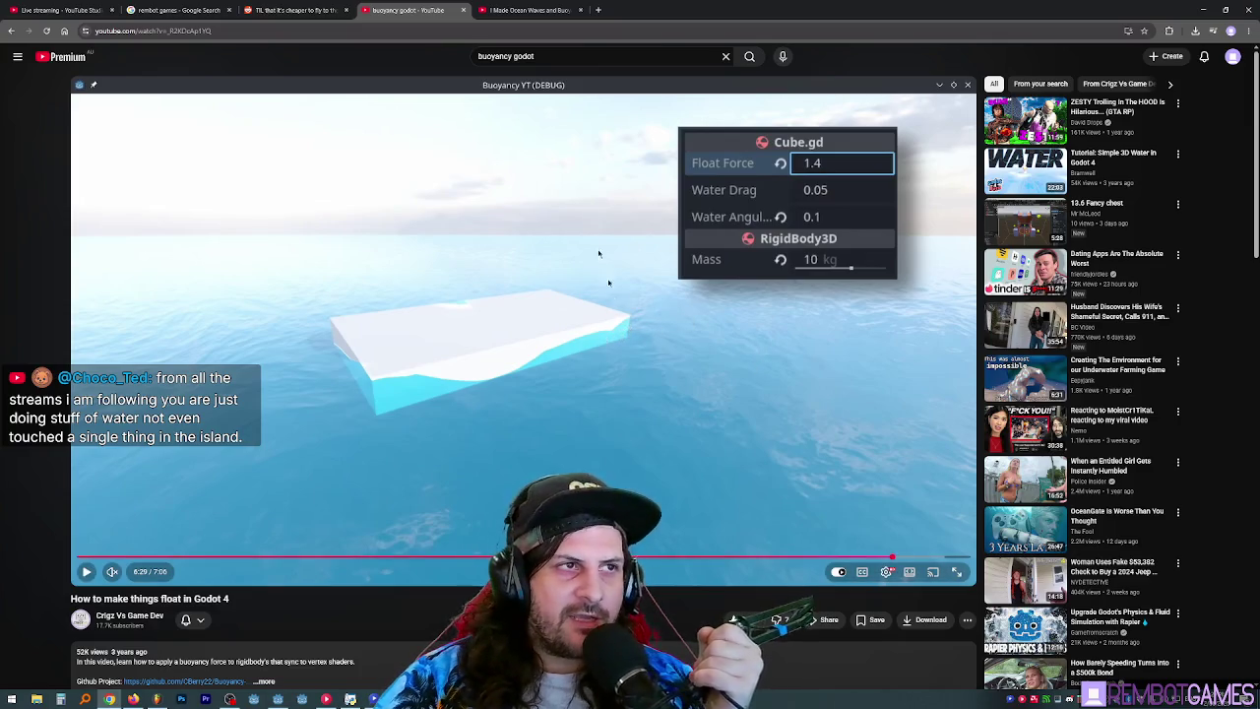
left_click(540, 9)
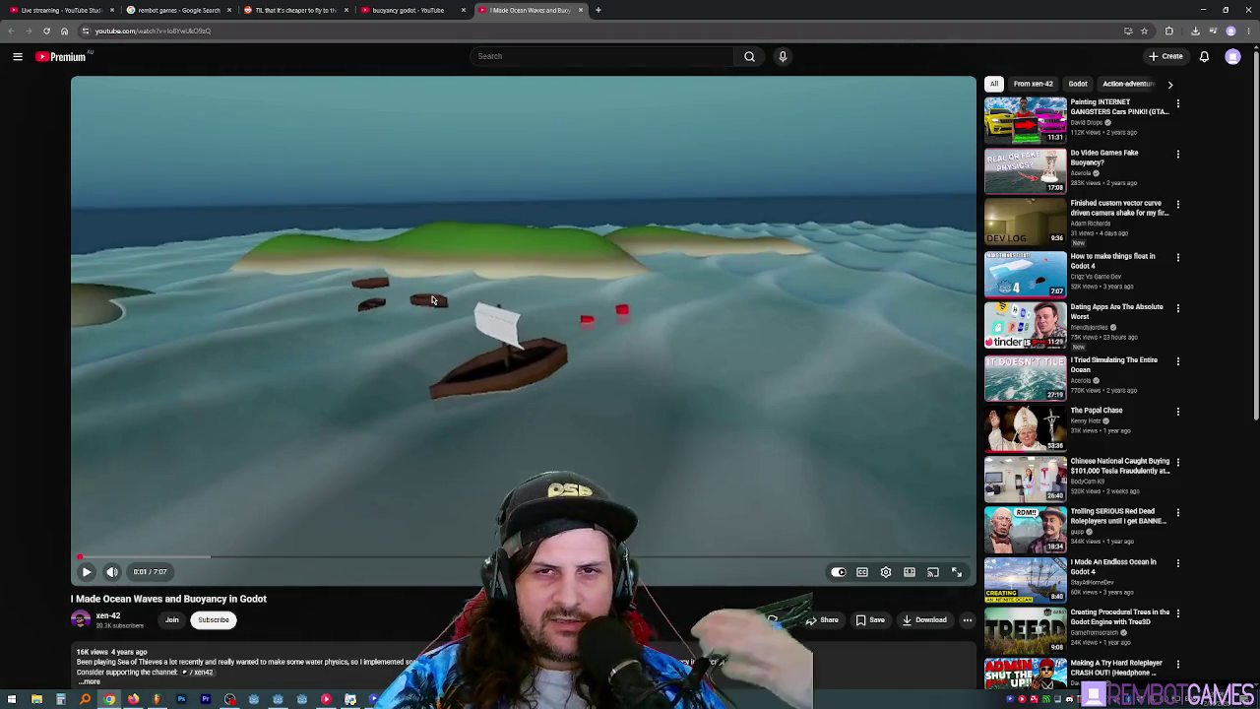
- Play the ocean waves video briefly, then seek through 0:57, 3:10 and 5:13 to 5:57
left_click(482, 340)
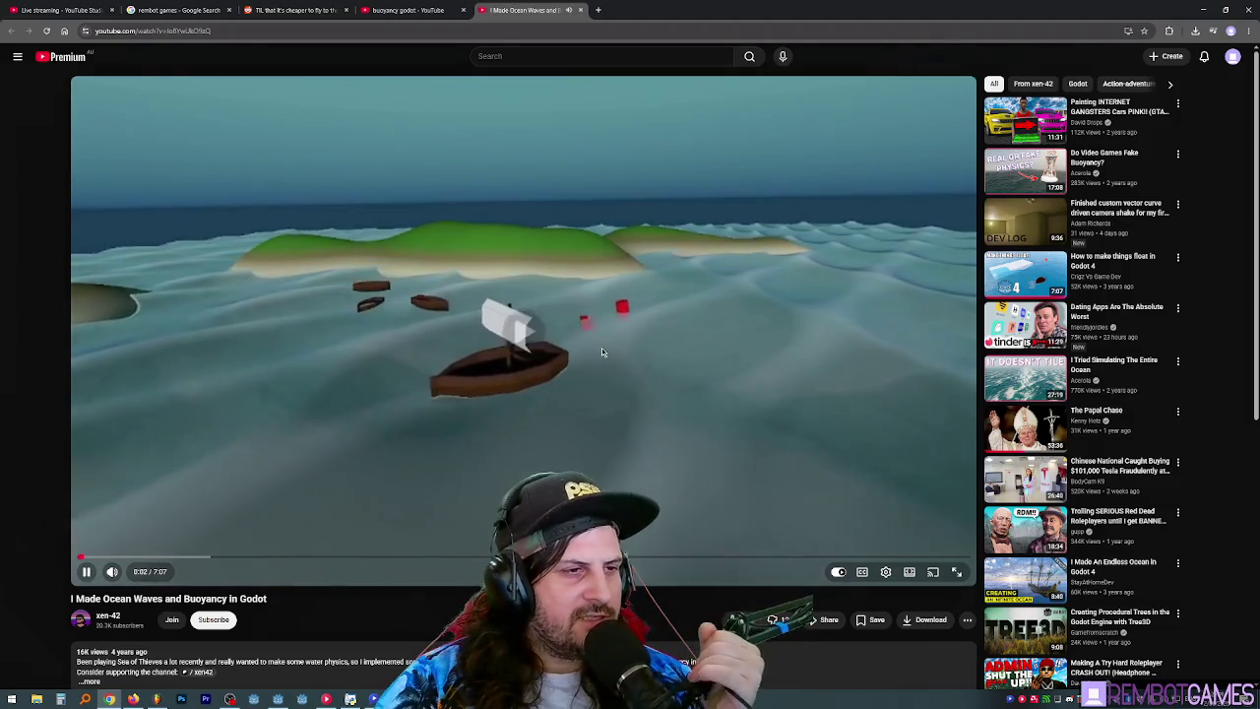
left_click(513, 440)
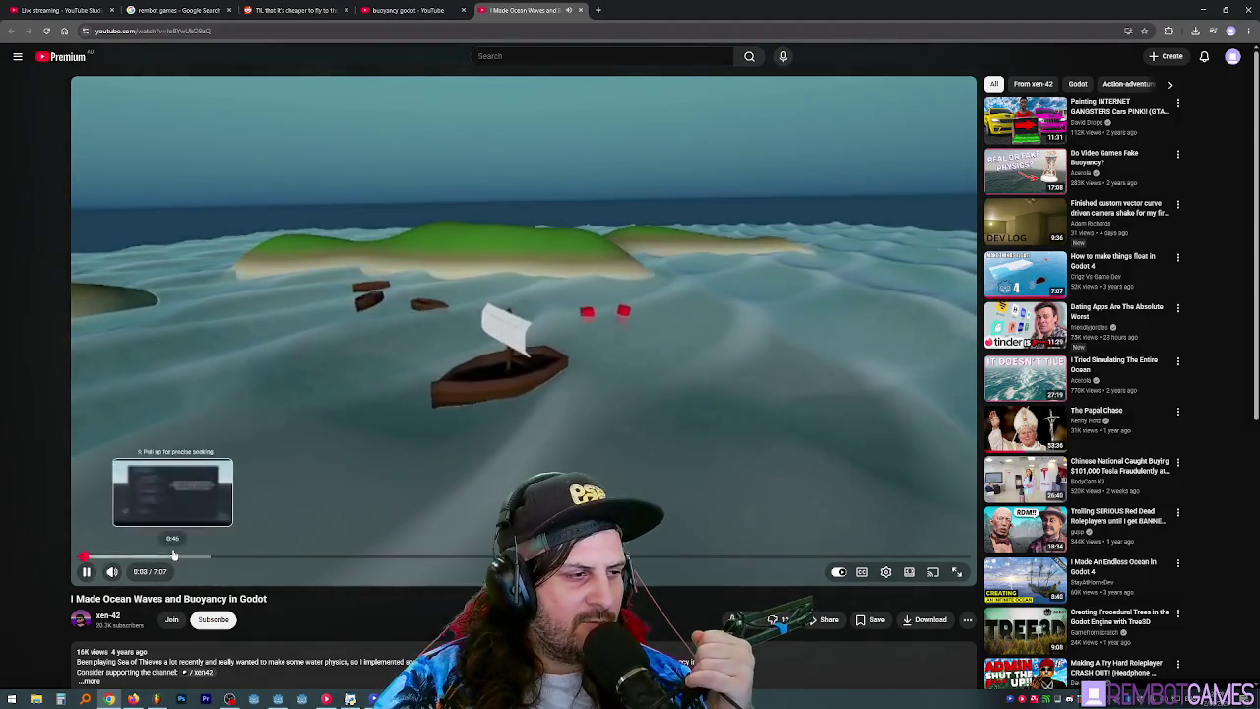
left_click_drag(165, 560, 426, 557)
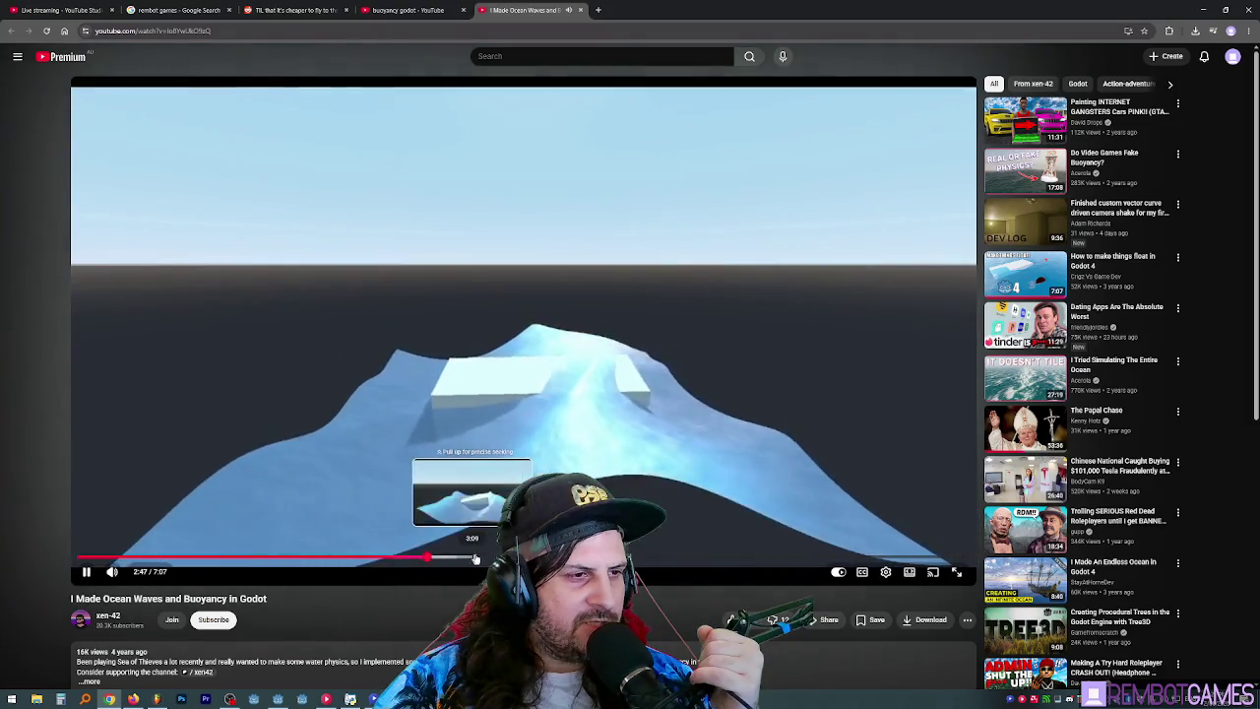
left_click(479, 558)
left_click_drag(735, 559, 762, 562)
left_click(647, 364)
left_click(825, 558)
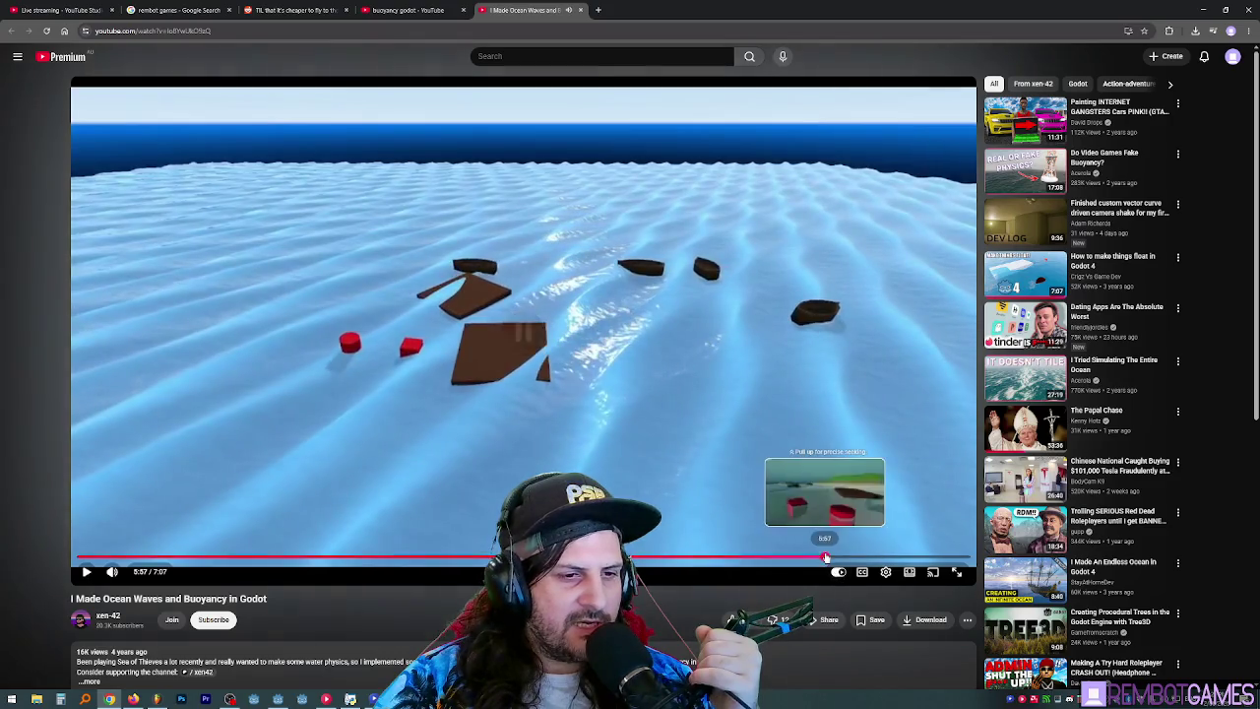